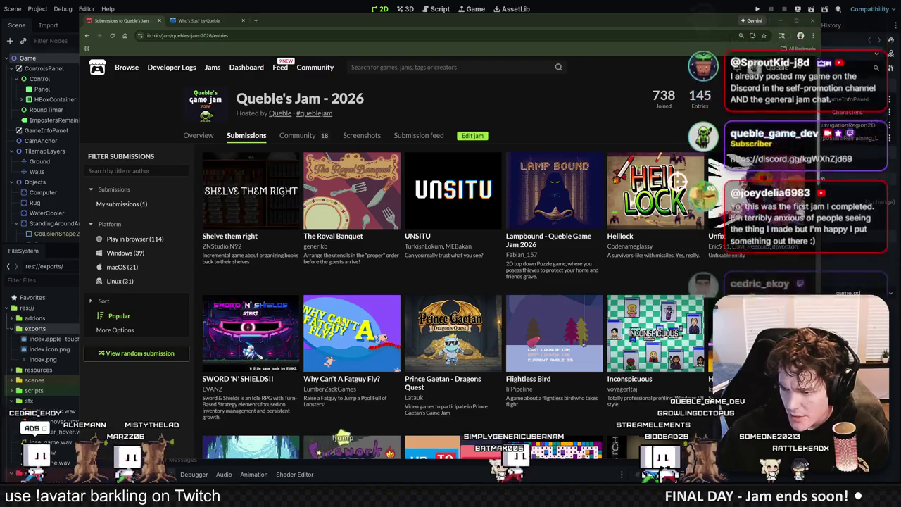
Step: Reload the Queble's Jam - 2026 submissions page to show 737 joined and 151 entries
{"action": "key", "text": "F5"}
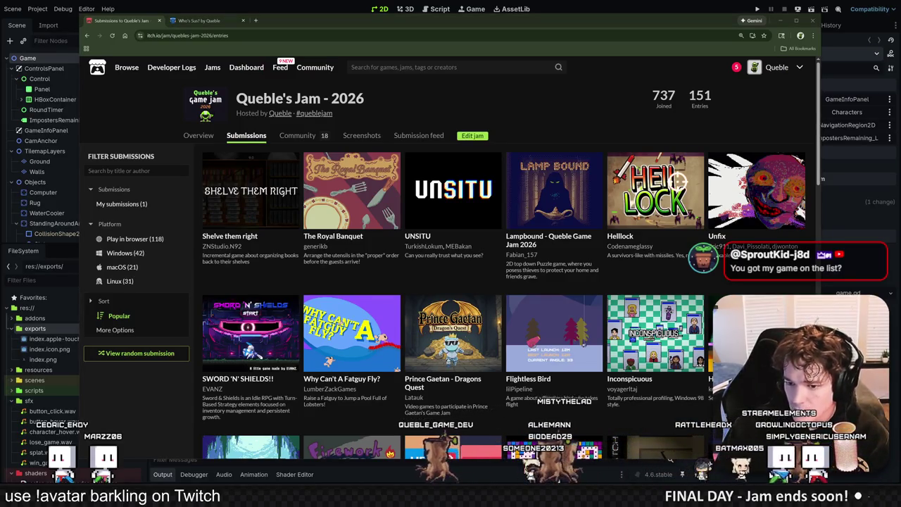
{"action": "left_click", "coordinate": [655, 116]}
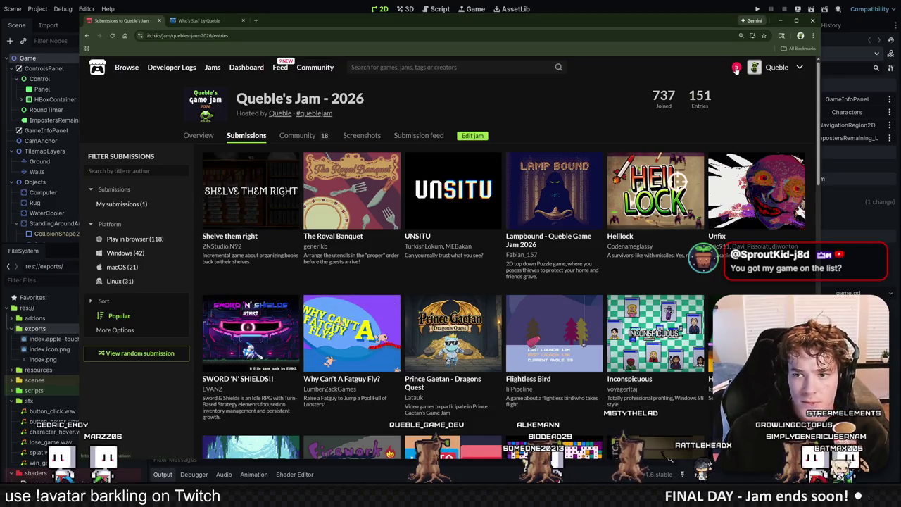
{"action": "left_click", "coordinate": [737, 68]}
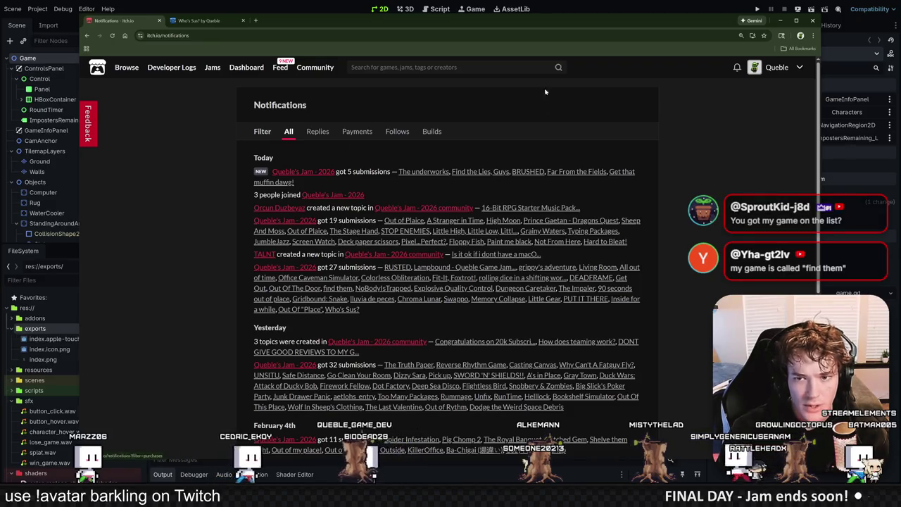
Step: Filter the submissions for 'find them' and add it to the private Games to play next collection
{"action": "key", "text": "alt+Left"}
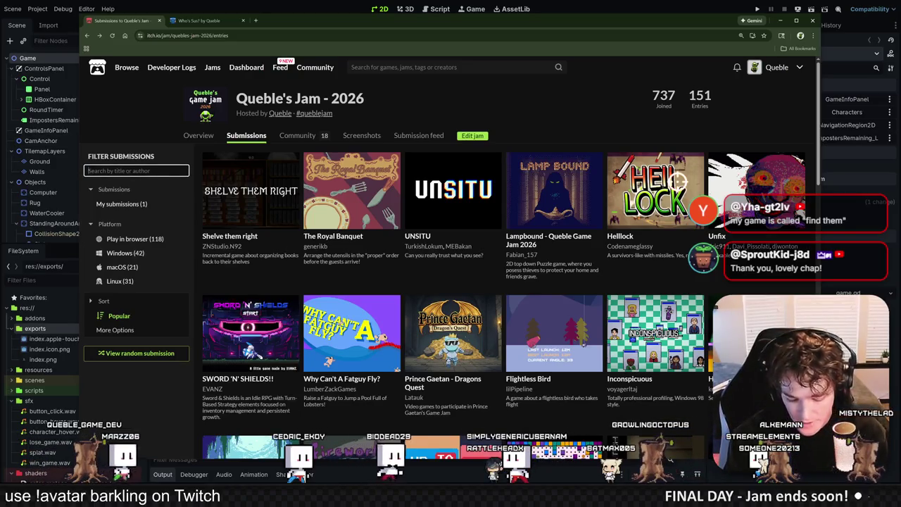
{"action": "type", "text": "find them"}
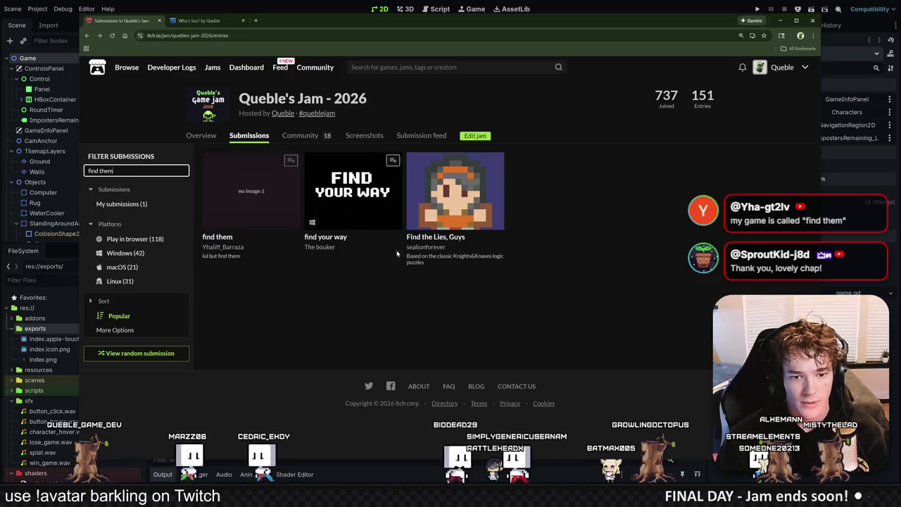
{"action": "left_click", "coordinate": [291, 160]}
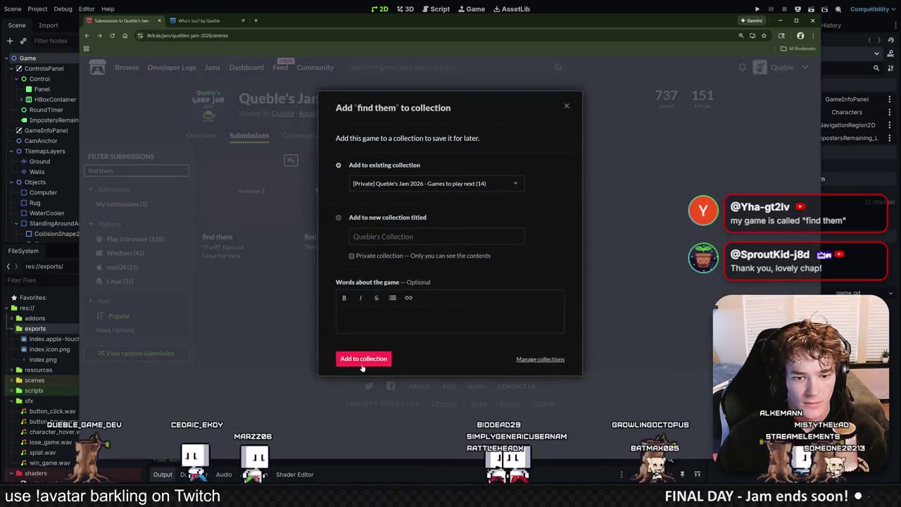
{"action": "left_click", "coordinate": [362, 363]}
{"action": "left_click", "coordinate": [566, 108]}
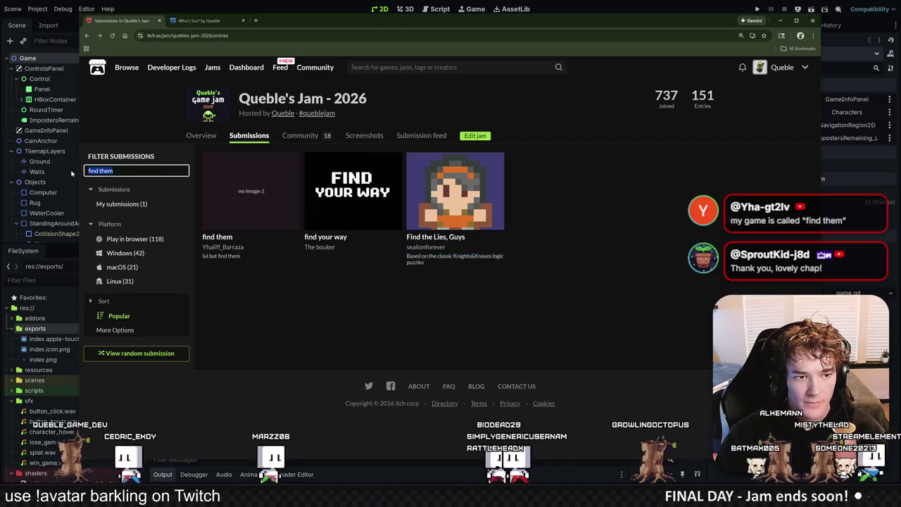
{"action": "key", "text": "BackSpace"}
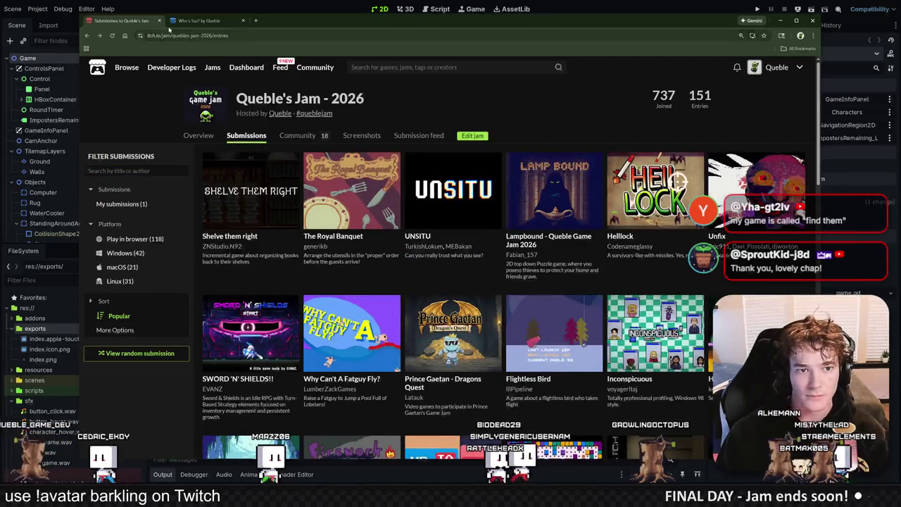
{"action": "key", "text": "ctrl+Tab"}
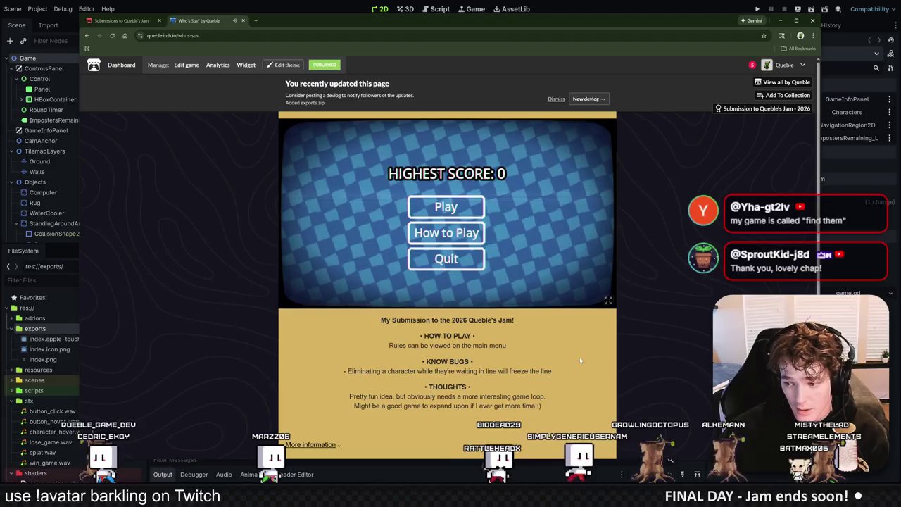
Step: Preview the embedded game full screen, zoom the page to 150%, and dismiss the 'recently updated' notice
{"action": "left_click", "coordinate": [608, 300]}
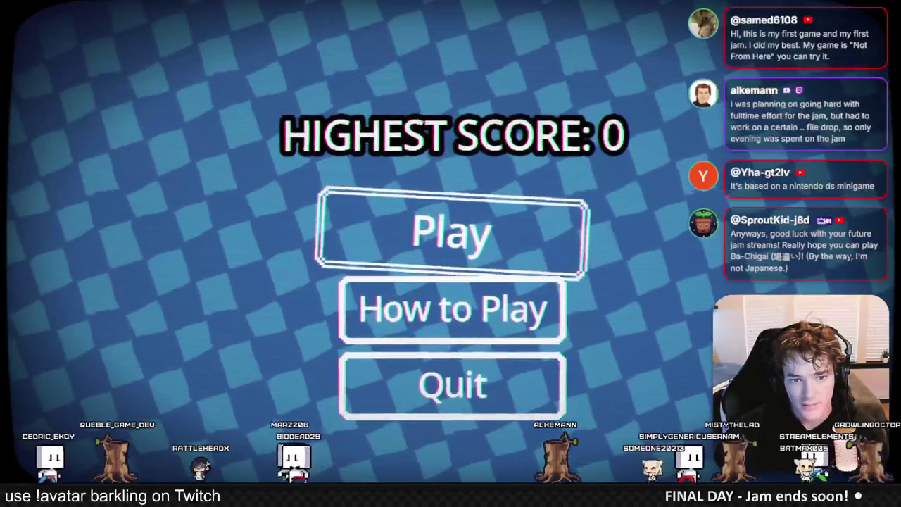
{"action": "key", "text": "Escape"}
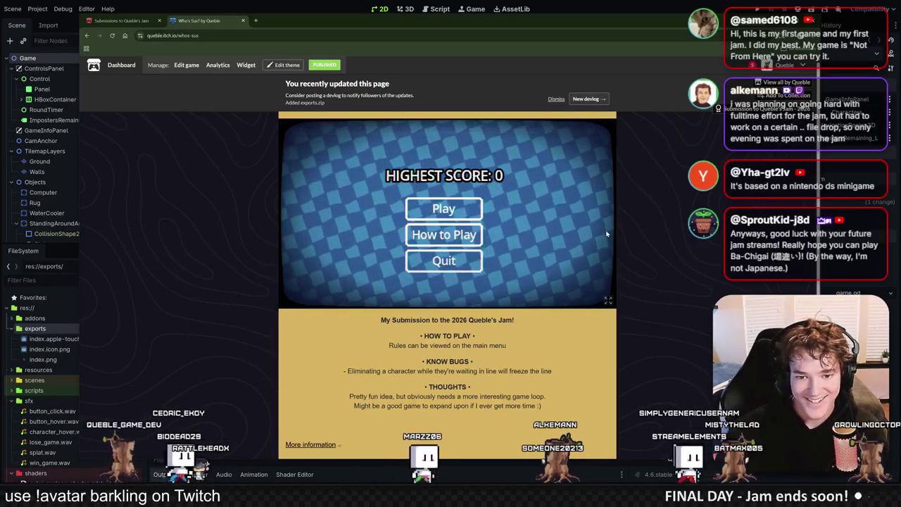
{"action": "key", "text": "ctrl+plus"}
{"action": "key", "text": "ctrl+plus"}
{"action": "key", "text": "ctrl+plus"}
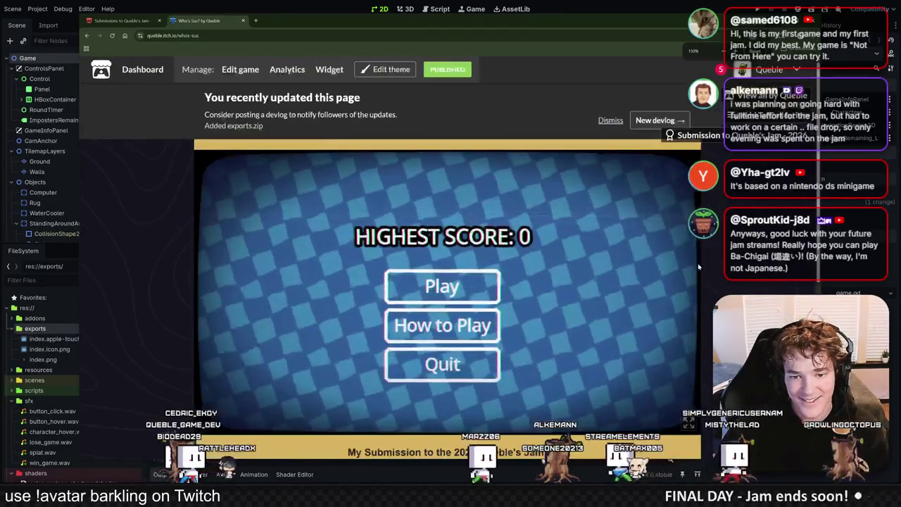
{"action": "scroll", "coordinate": [746, 275], "scroll_direction": "down", "scroll_amount": 1}
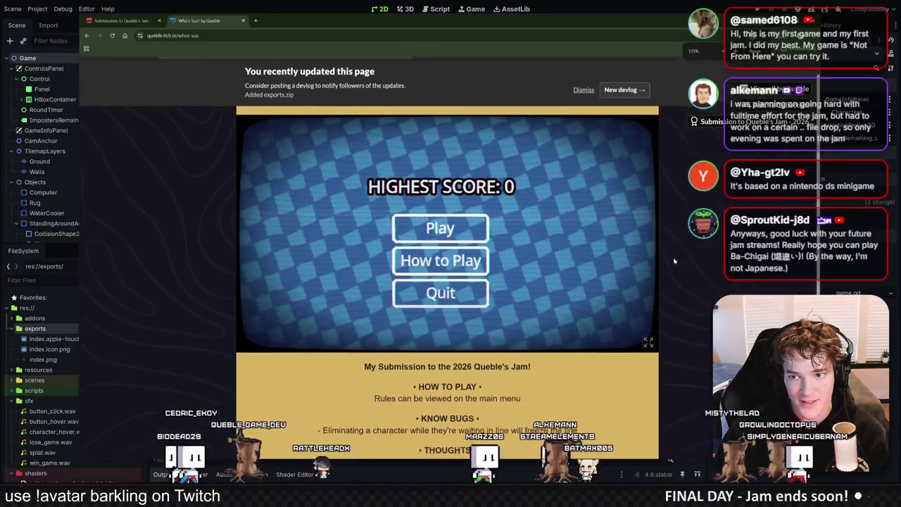
{"action": "scroll", "coordinate": [761, 276], "scroll_direction": "down", "scroll_amount": 2}
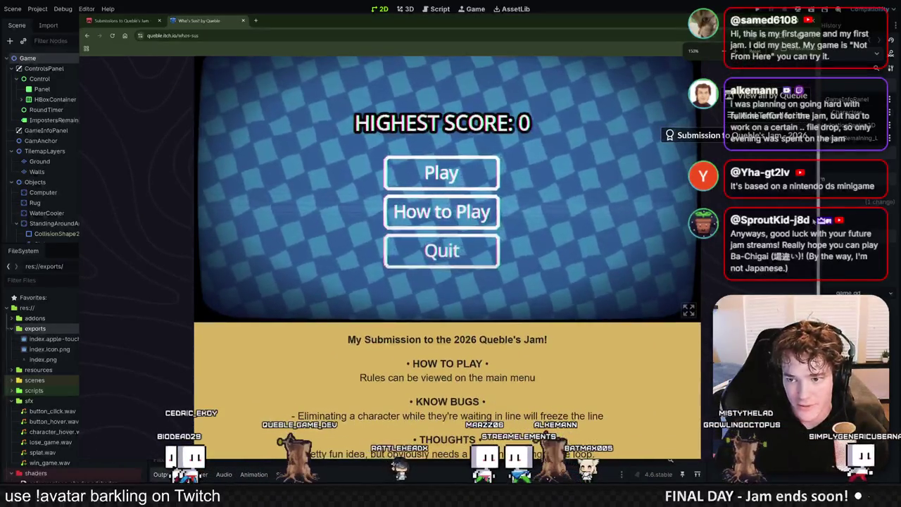
{"action": "scroll", "coordinate": [599, 80], "scroll_direction": "up", "scroll_amount": 3}
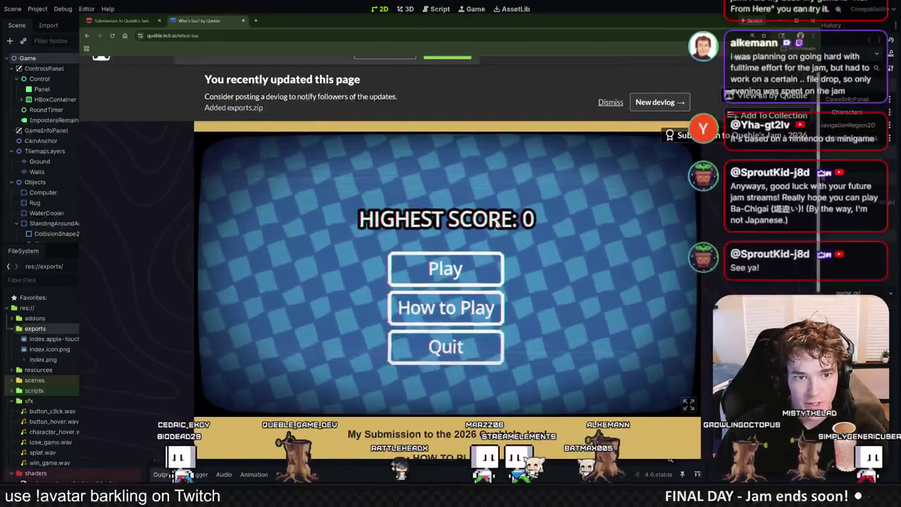
{"action": "left_click", "coordinate": [611, 102]}
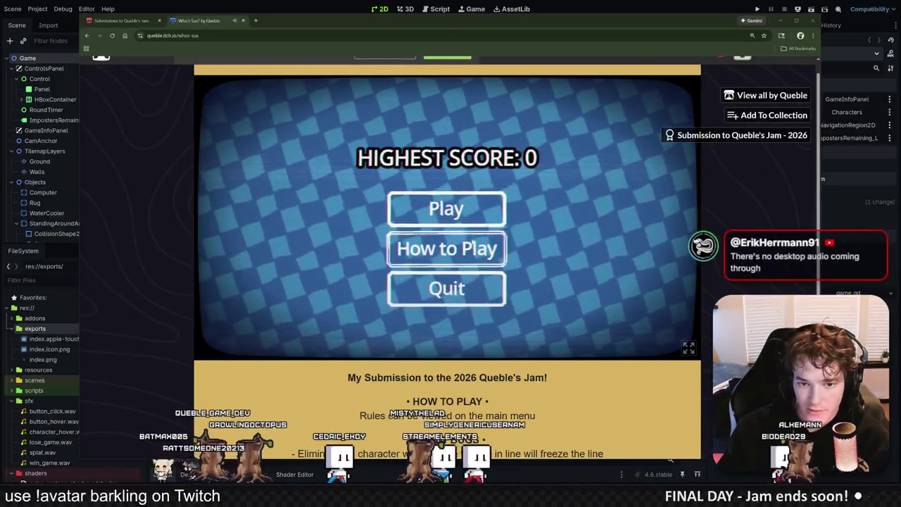
Step: Start a Who's Sus? round to reach the one-imposter Game Overview, then reload the page
{"action": "left_click", "coordinate": [450, 220]}
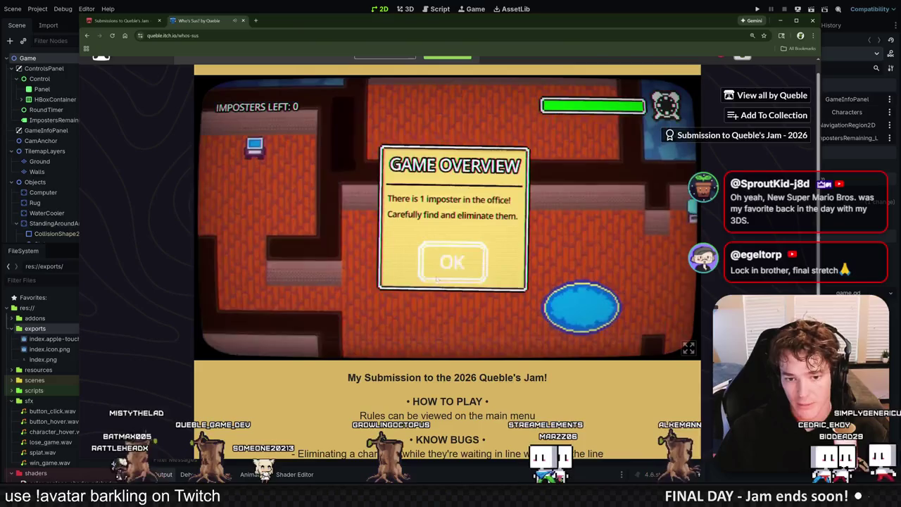
{"action": "left_click", "coordinate": [112, 35]}
Step: Run the game, read the How to Play rules, and start a new round
{"action": "left_click", "coordinate": [424, 216]}
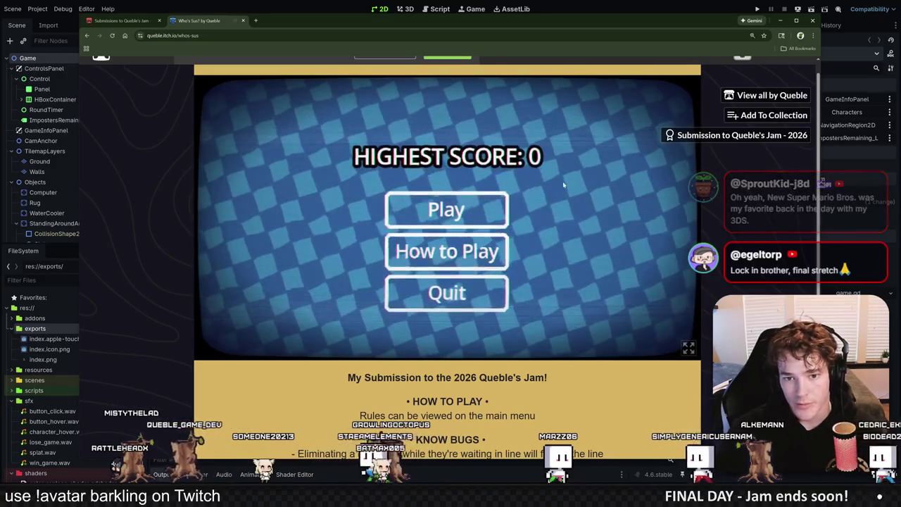
{"action": "left_click", "coordinate": [486, 251]}
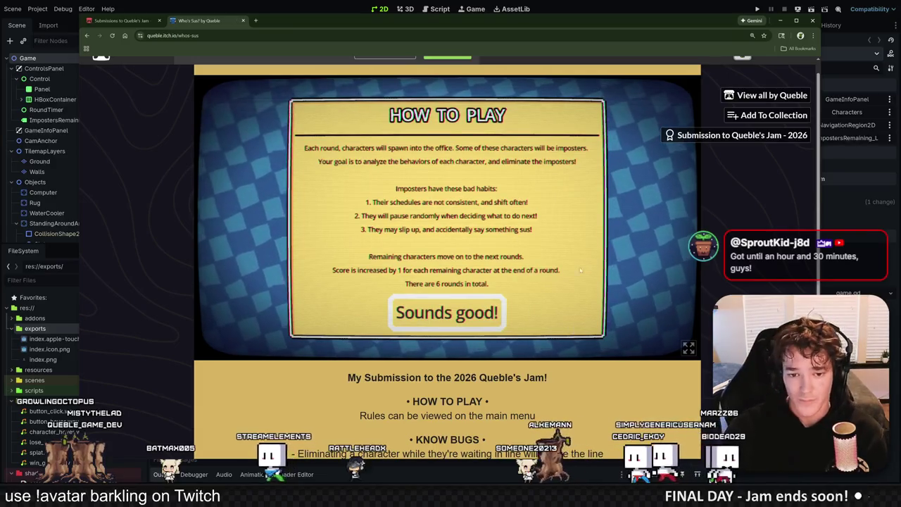
{"action": "left_click", "coordinate": [477, 302]}
{"action": "left_click", "coordinate": [465, 211]}
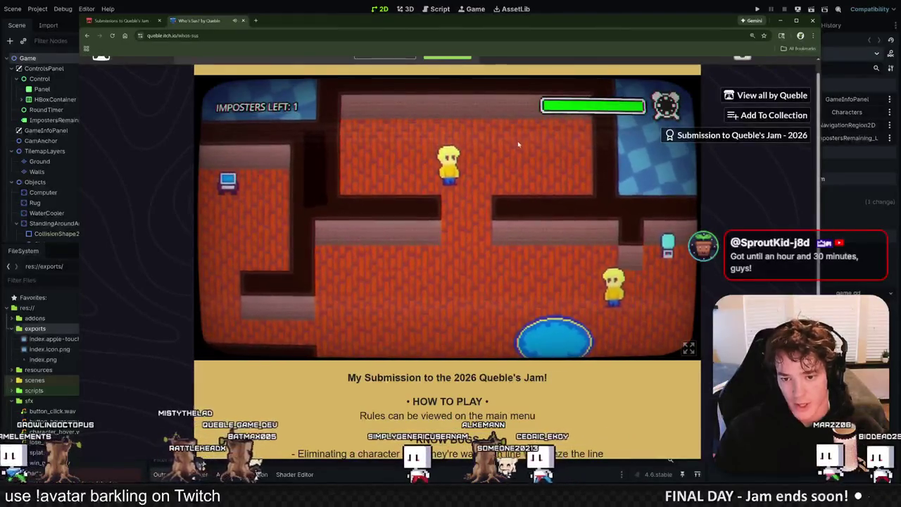
Step: Walk the player around the office with the arrow keys and select the hesitating character
{"action": "key", "text": "Down"}
{"action": "key", "text": "Right"}
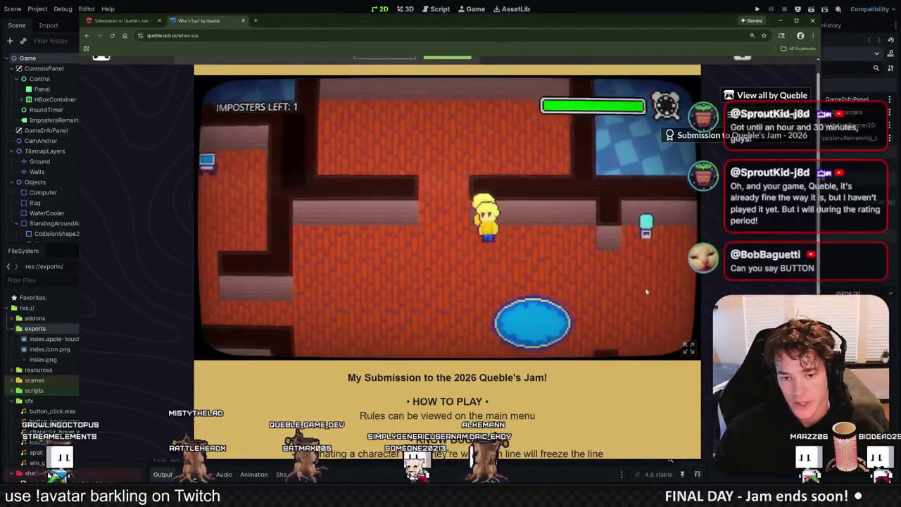
{"action": "key", "text": "Up"}
{"action": "key", "text": "Left"}
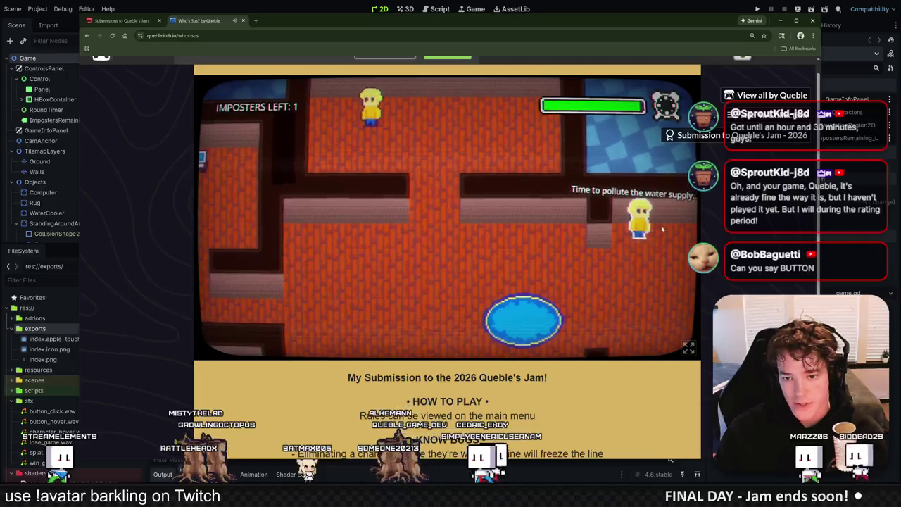
{"action": "key", "text": "Left"}
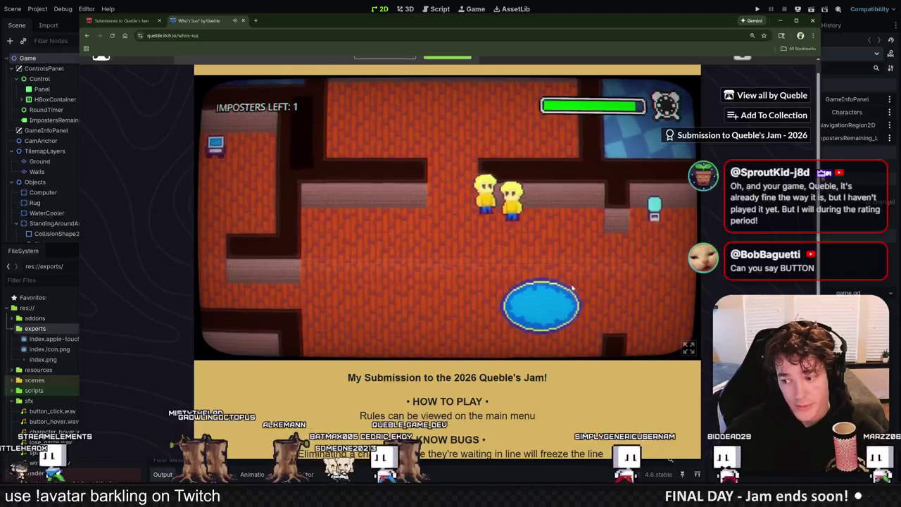
{"action": "key", "text": "Up"}
{"action": "key", "text": "Right"}
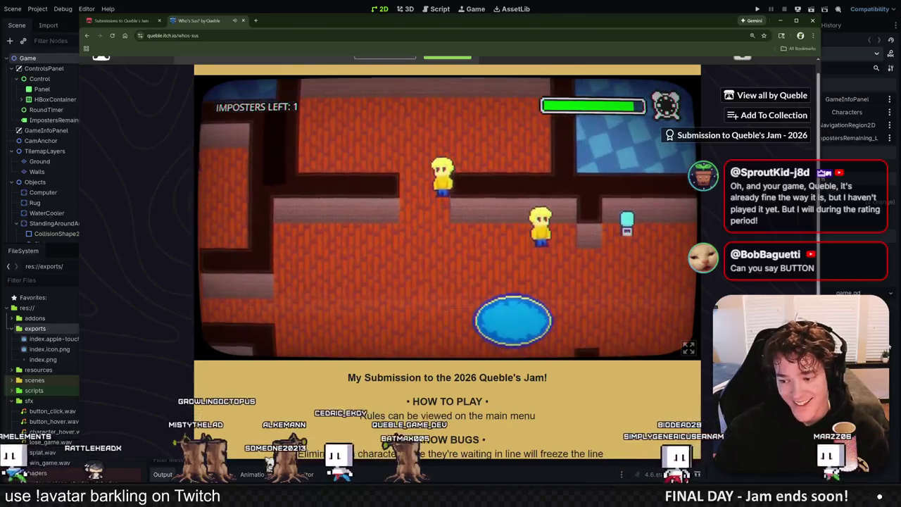
{"action": "key", "text": "Down"}
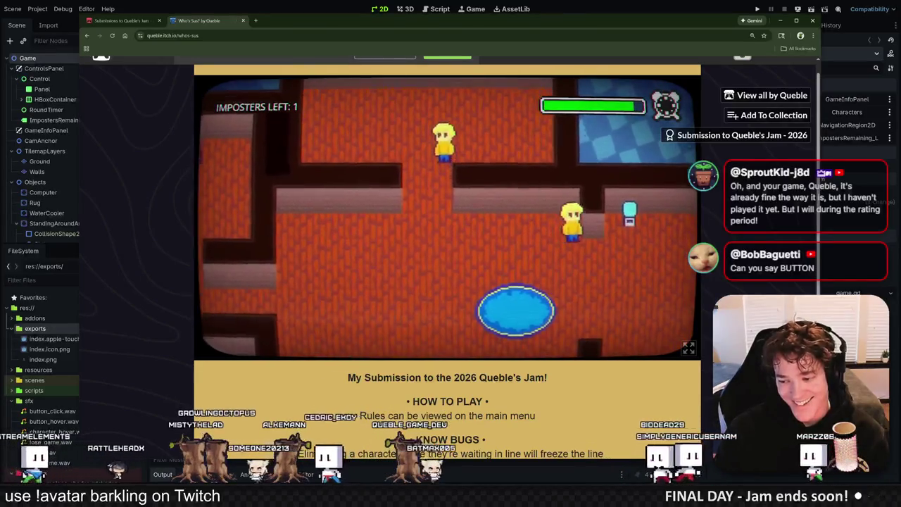
{"action": "key", "text": "Left"}
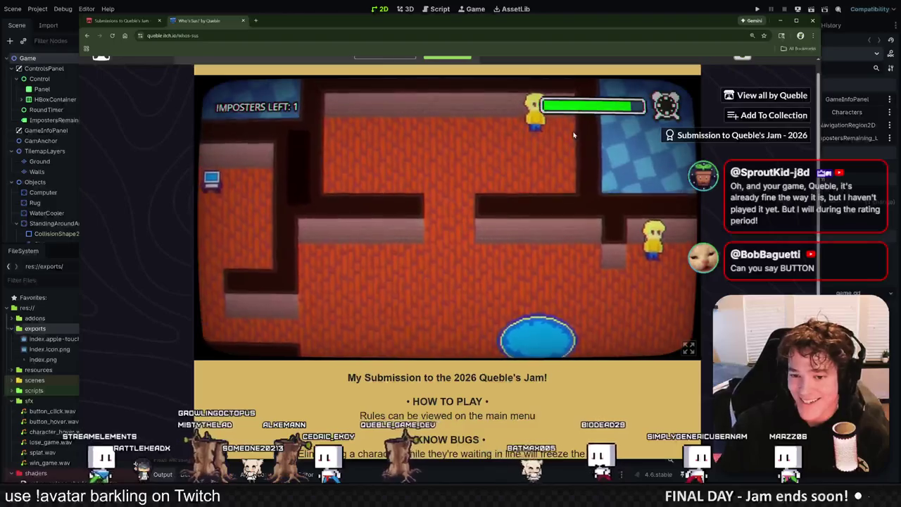
{"action": "key", "text": "Up"}
{"action": "key", "text": "Left"}
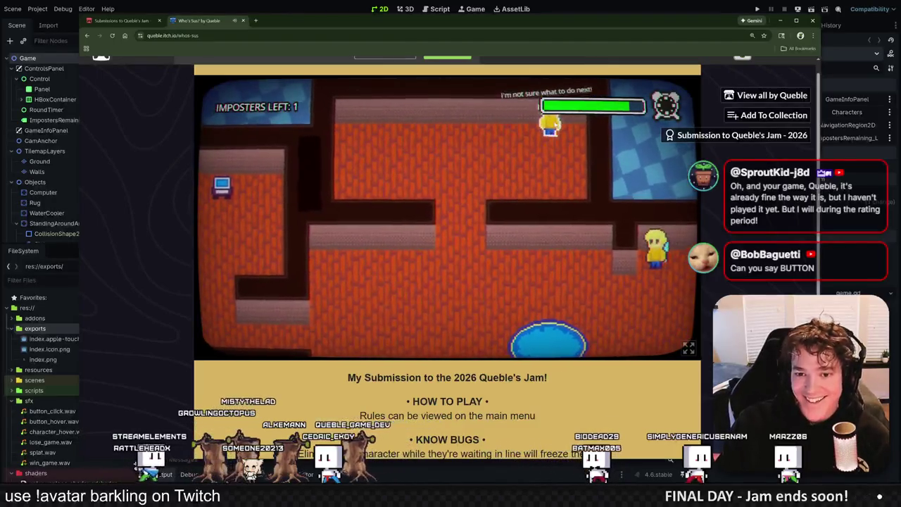
{"action": "left_click", "coordinate": [654, 246]}
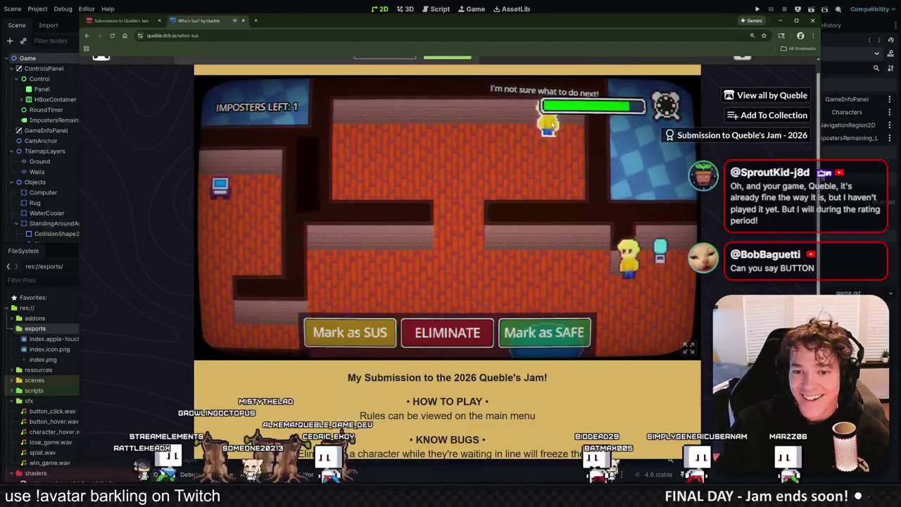
Step: Eliminate the selected imposter, reaching 0 imposters left and the 'You did it!' screen
{"action": "left_click", "coordinate": [444, 328]}
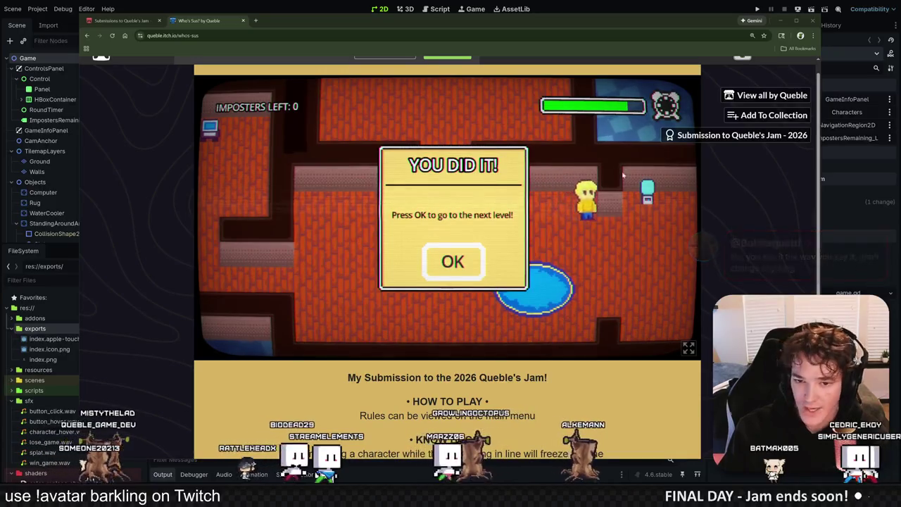
Step: Continue to the next Who's Sus? level and start it from the Game Overview
{"action": "left_click", "coordinate": [444, 258]}
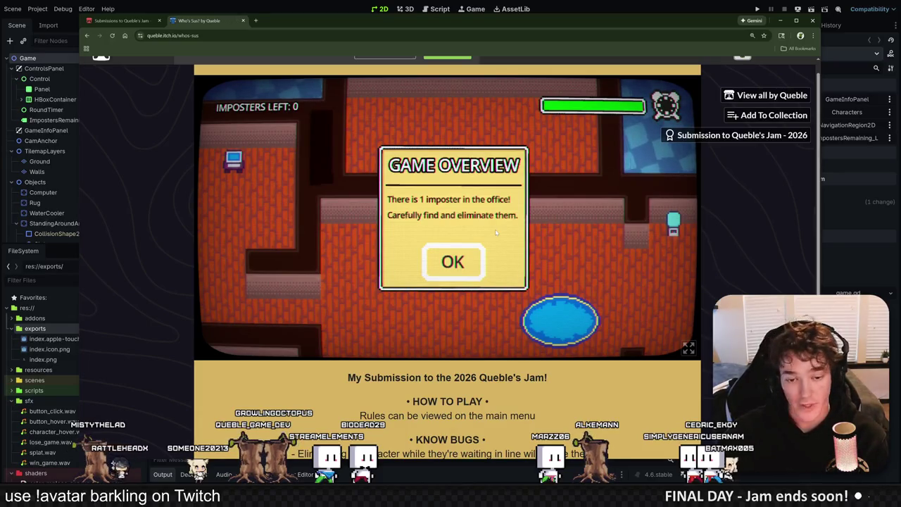
{"action": "left_click", "coordinate": [449, 265]}
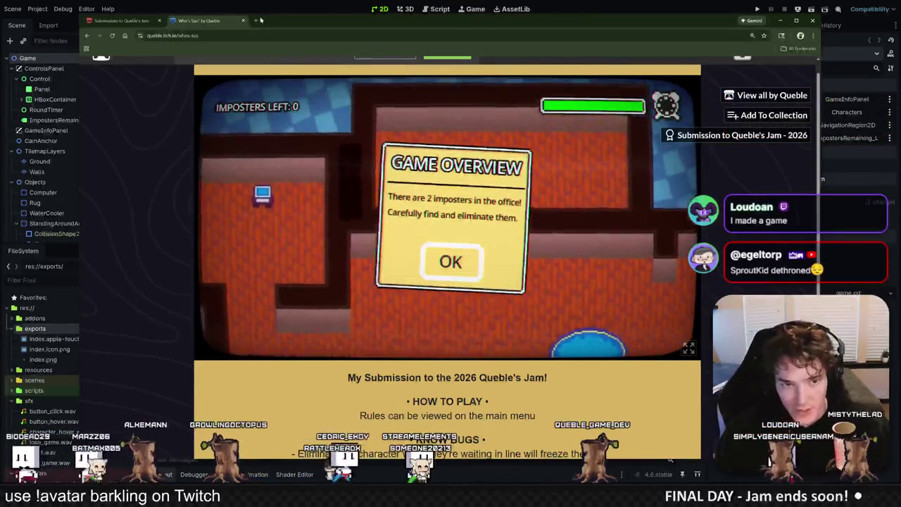
{"action": "key", "text": "ctrl+t"}
Step: Search Google for 'button pronunciation', hear it at slow speed, then close the tab
{"action": "left_click", "coordinate": [375, 156]}
{"action": "type", "text": "button pronunciation"}
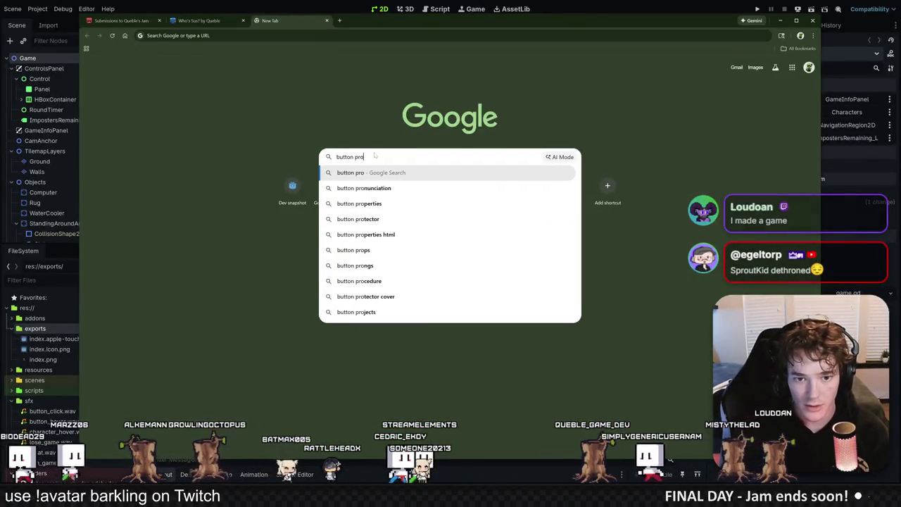
{"action": "key", "text": "Return"}
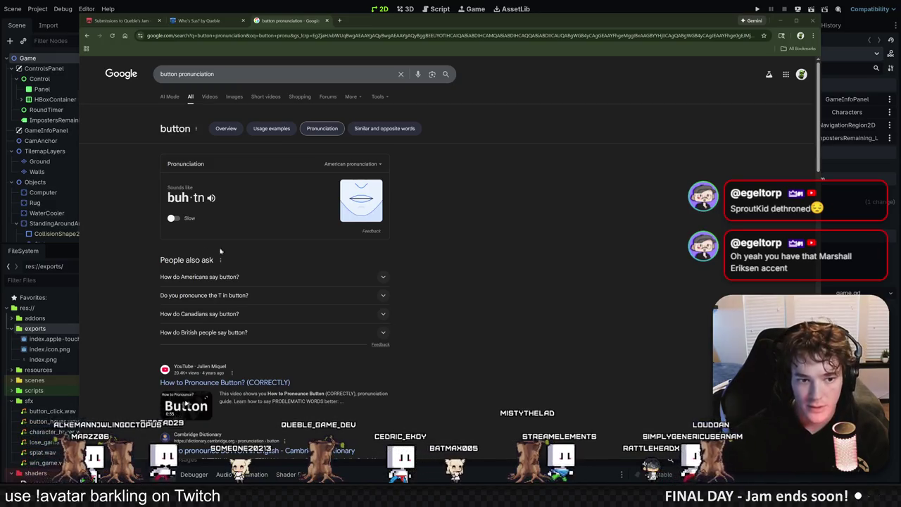
{"action": "left_click", "coordinate": [172, 218]}
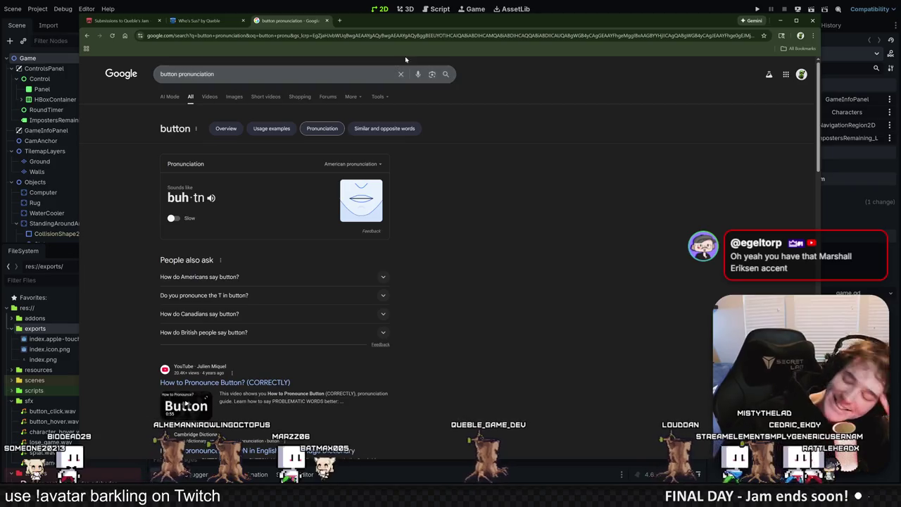
{"action": "left_click", "coordinate": [327, 20]}
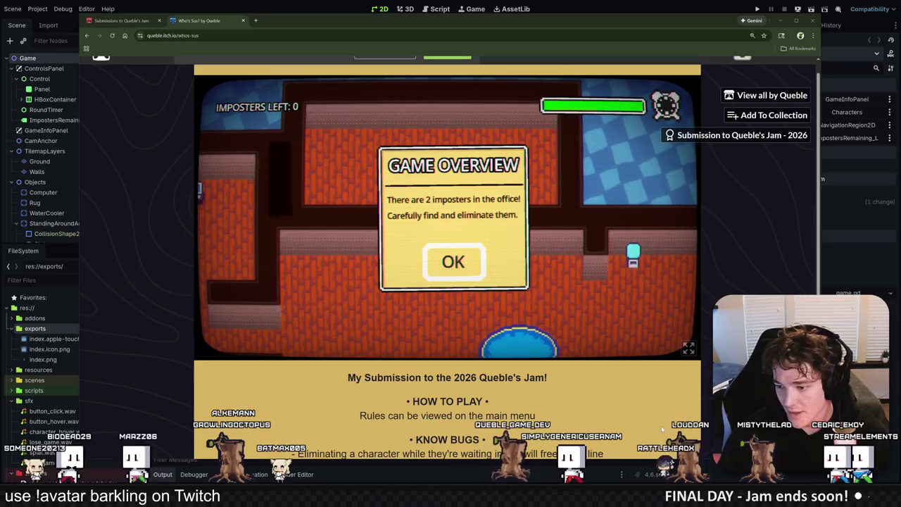
Step: Eliminate the water-polluting and green characters to clear the two-imposter level
{"action": "left_click", "coordinate": [454, 262]}
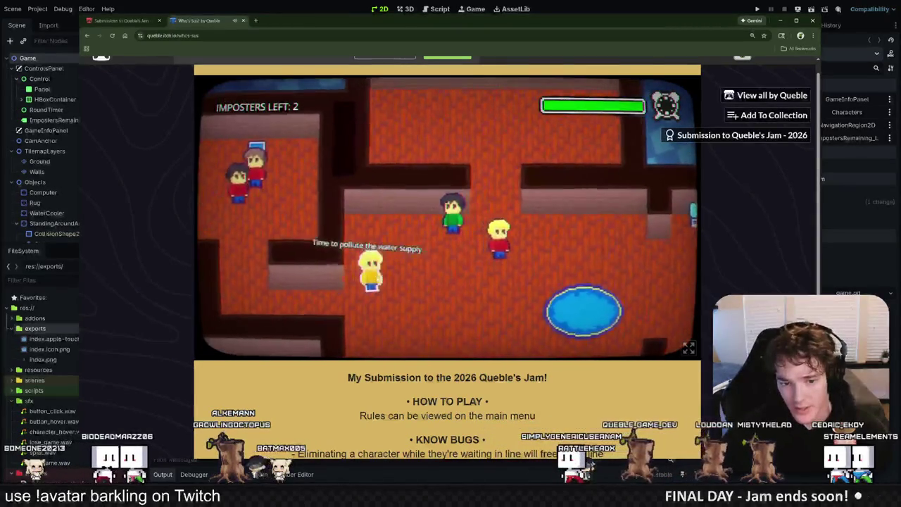
{"action": "left_click", "coordinate": [442, 276]}
{"action": "left_click", "coordinate": [447, 333]}
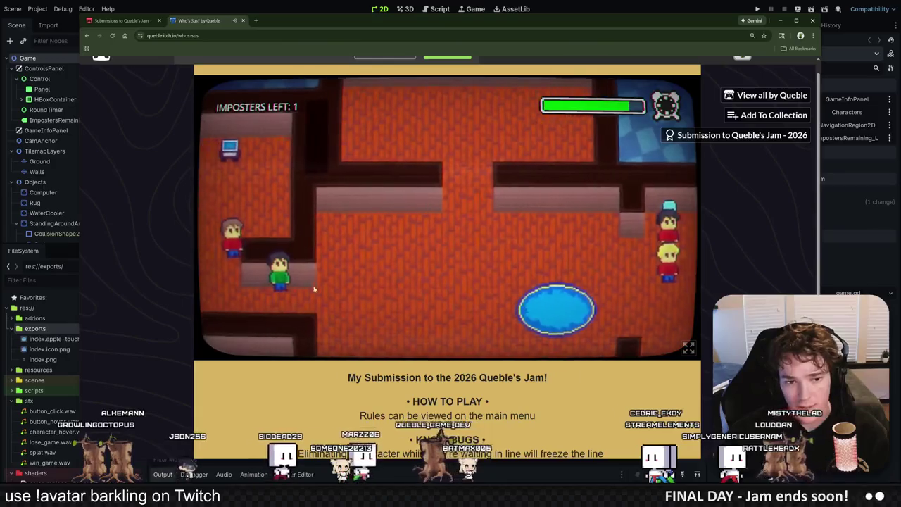
{"action": "left_click", "coordinate": [280, 271]}
{"action": "left_click", "coordinate": [455, 331]}
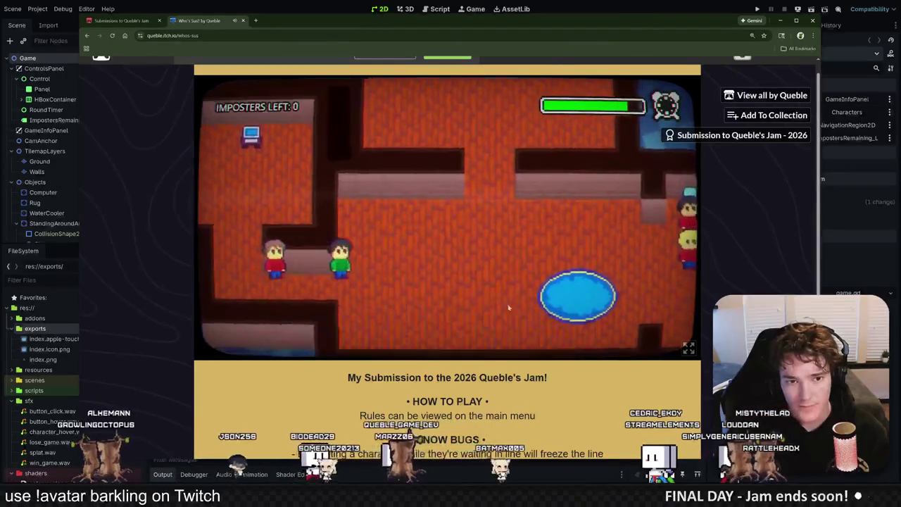
{"action": "left_click", "coordinate": [466, 273]}
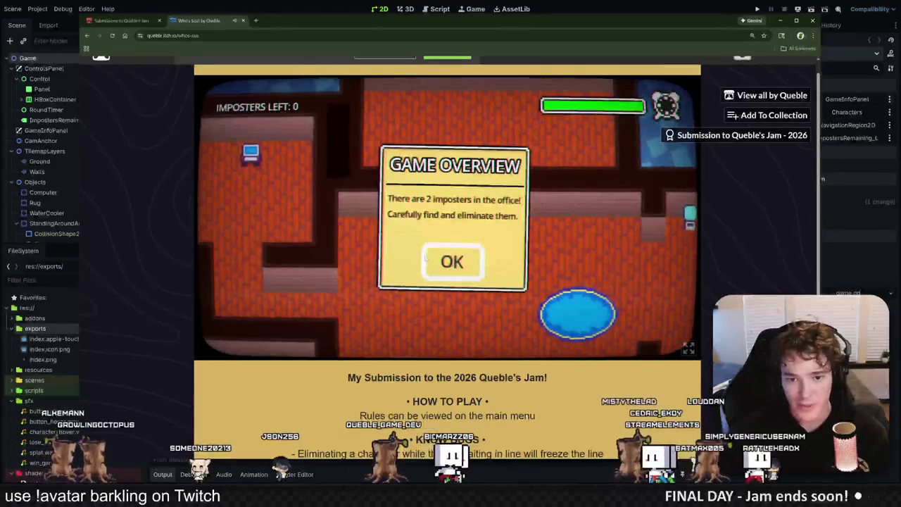
Step: Start the next level, look around the office, and eliminate the red-shirt character
{"action": "left_click", "coordinate": [451, 251]}
{"action": "key", "text": "w"}
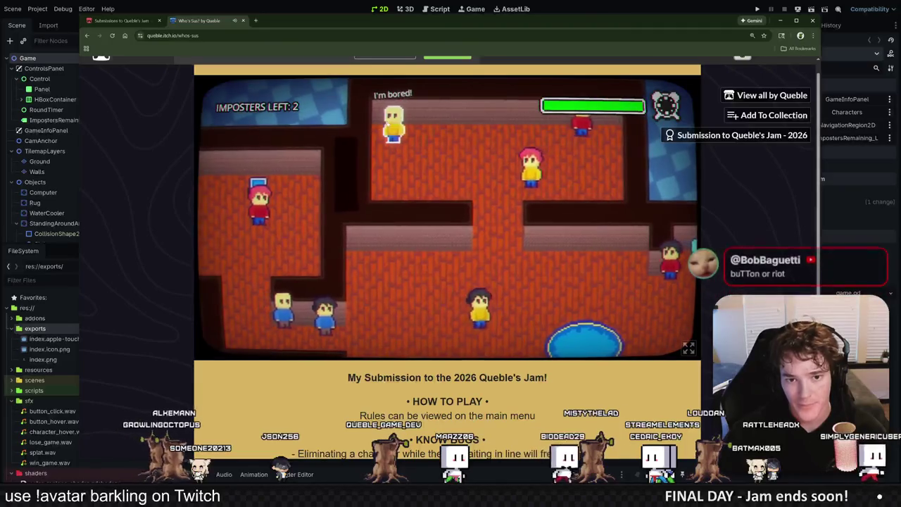
{"action": "key", "text": "d"}
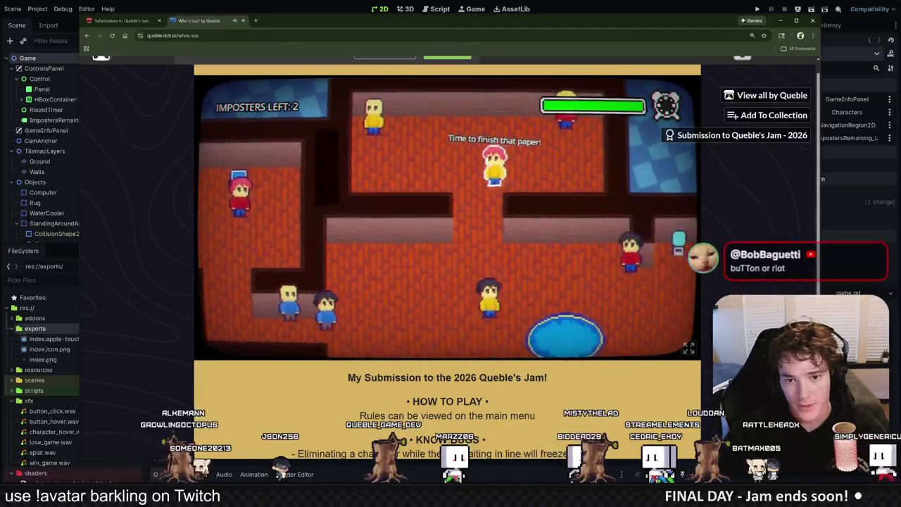
{"action": "key", "text": "s"}
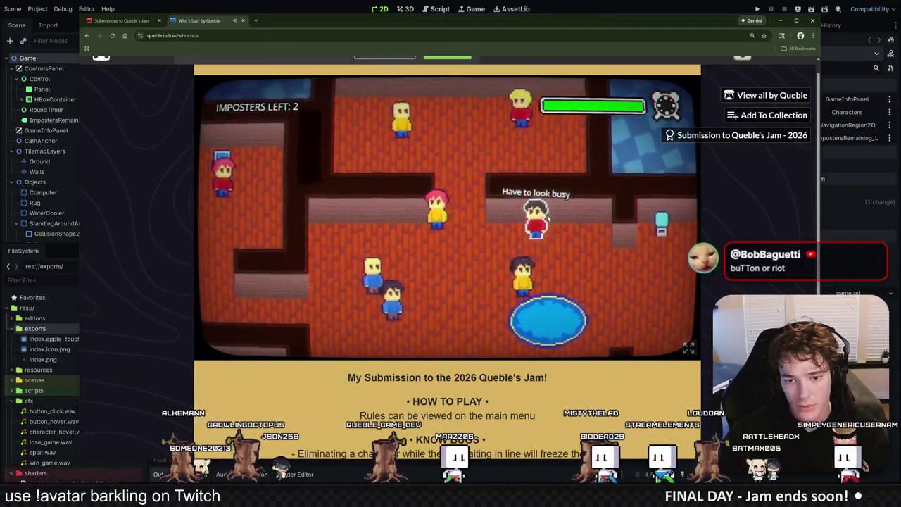
{"action": "left_click", "coordinate": [491, 211]}
{"action": "left_click", "coordinate": [447, 332]}
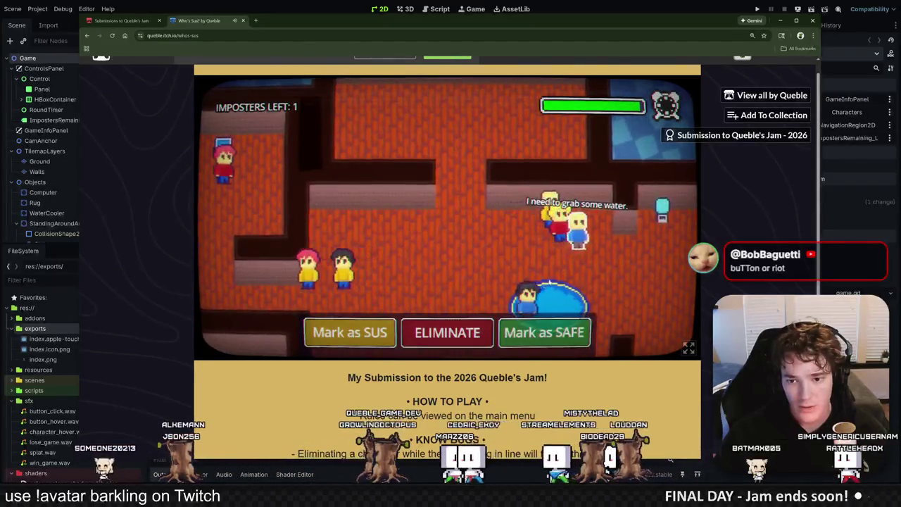
Step: Scan the rest of the level, then close the Who's Sus? tab to return to the submissions
{"action": "key", "text": "d"}
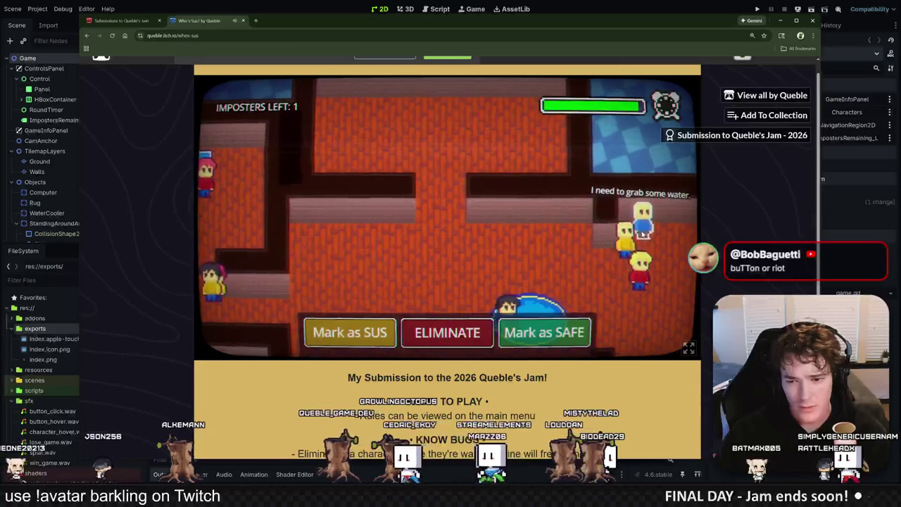
{"action": "key", "text": "a"}
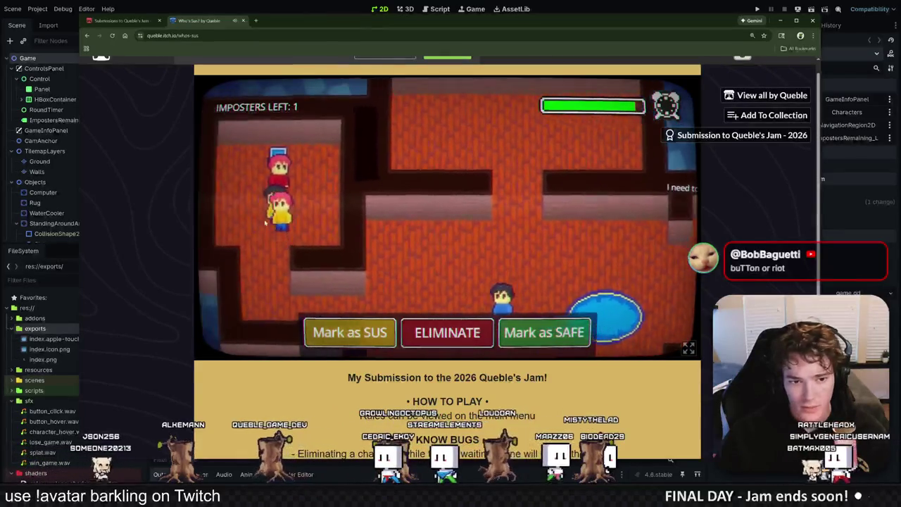
{"action": "key", "text": "d"}
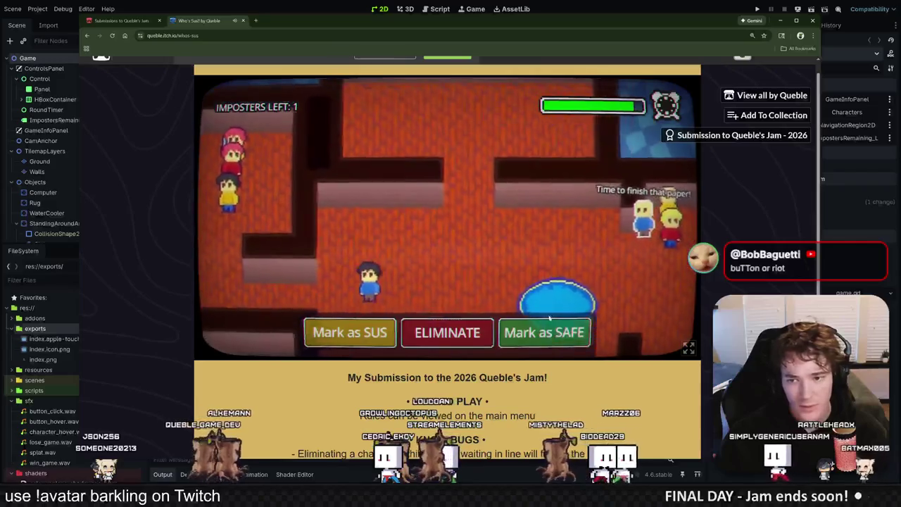
{"action": "key", "text": "d"}
{"action": "key", "text": "a"}
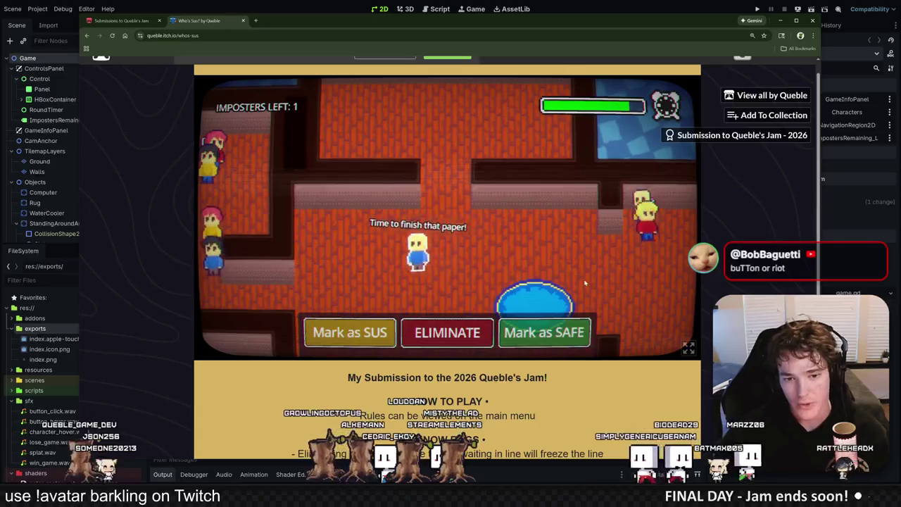
{"action": "key", "text": "a"}
{"action": "key", "text": "w"}
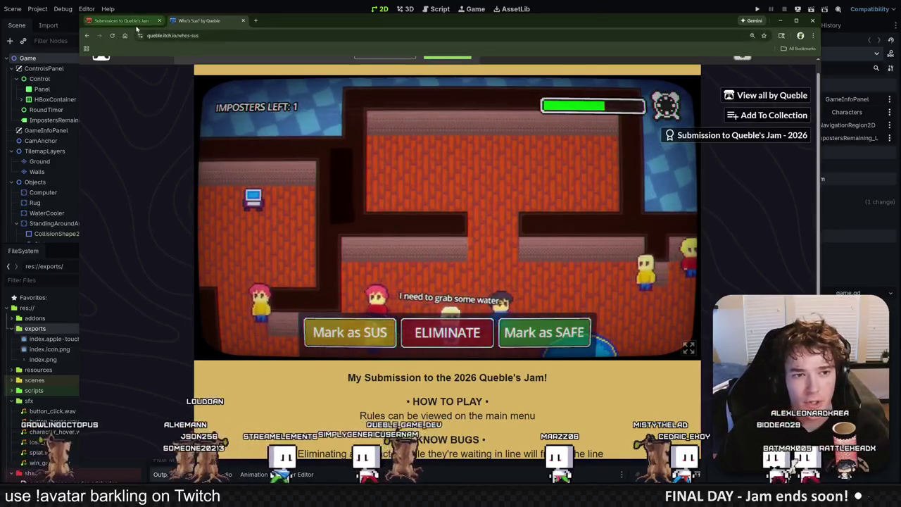
{"action": "left_click", "coordinate": [121, 21]}
{"action": "left_click", "coordinate": [204, 21]}
{"action": "key", "text": "ctrl+w"}
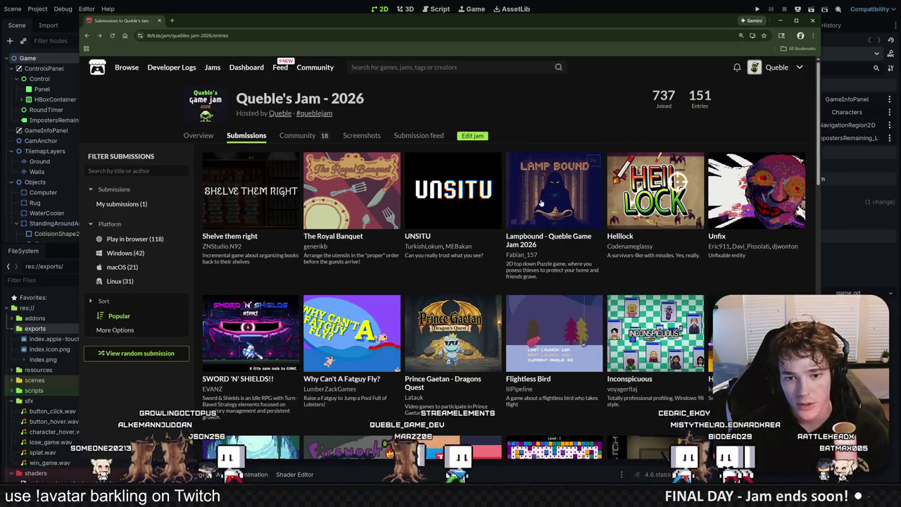
Step: Reload the Queble's Jam - 2026 submissions so it shows 121 browser-playable entries, then go back to Godot
{"action": "key", "text": "ctrl+w"}
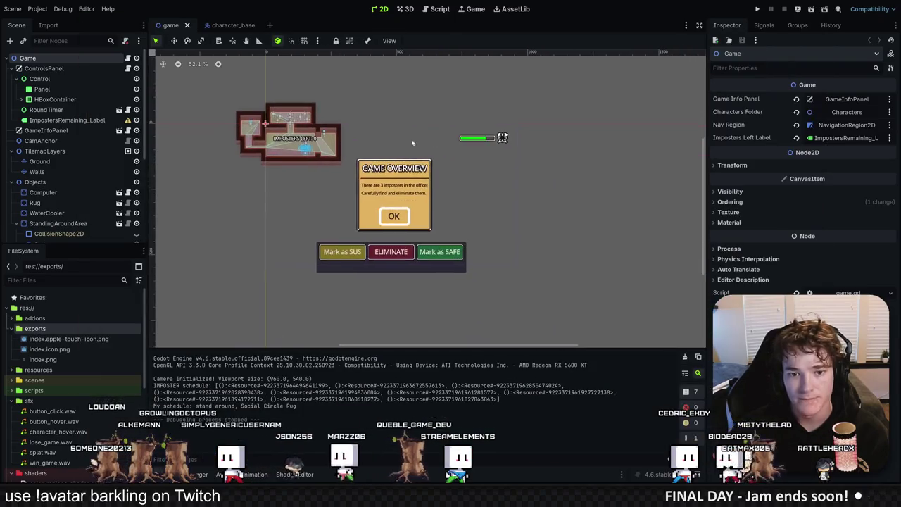
{"action": "key", "text": "alt+Tab"}
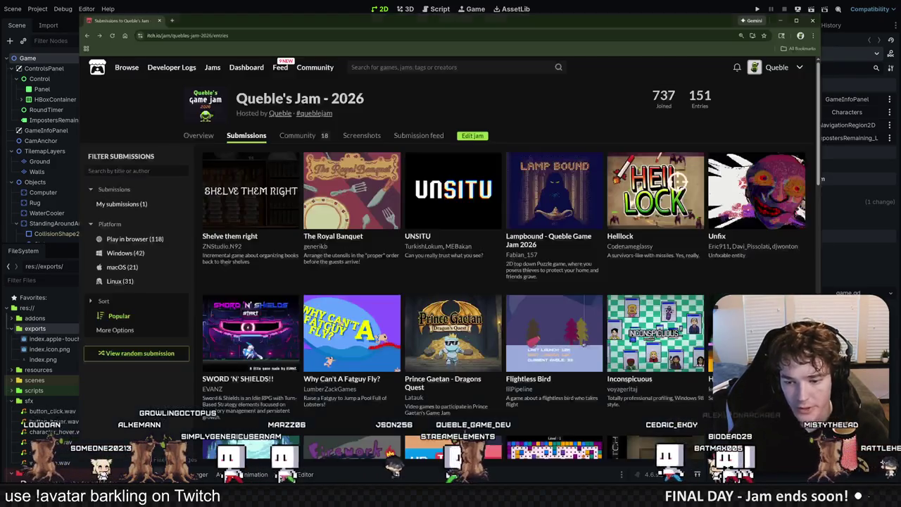
{"action": "key", "text": "F5"}
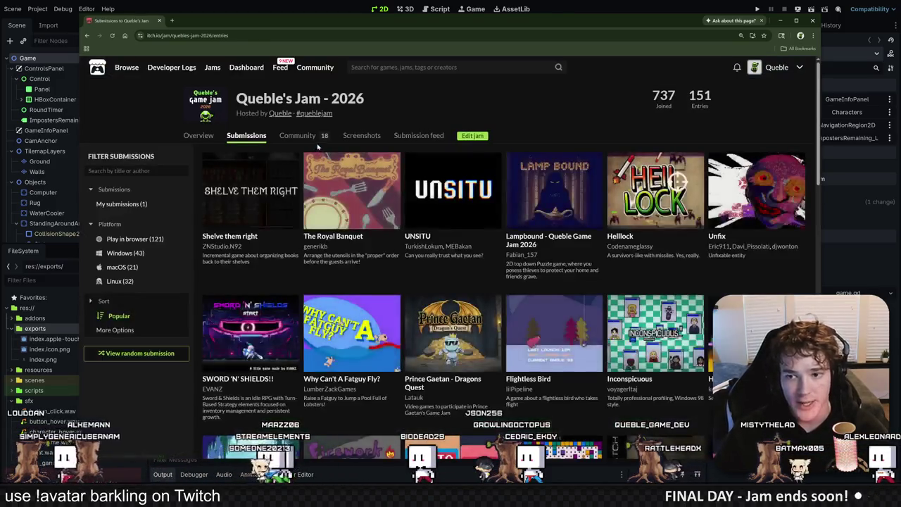
{"action": "key", "text": "alt+Tab"}
{"action": "scroll", "coordinate": [457, 216], "scroll_direction": "up", "scroll_amount": 3}
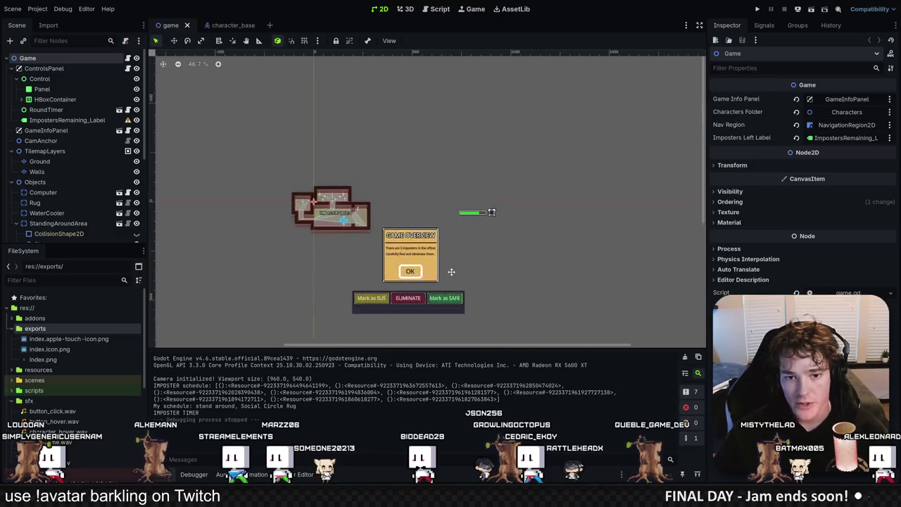
Step: Shorten the output panel, set the editor's custom display scale to 2, and save and restart Godot
{"action": "left_click_drag", "start_coordinate": [487, 347], "coordinate": [487, 369]}
{"action": "scroll", "coordinate": [520, 270], "scroll_direction": "down", "scroll_amount": 3}
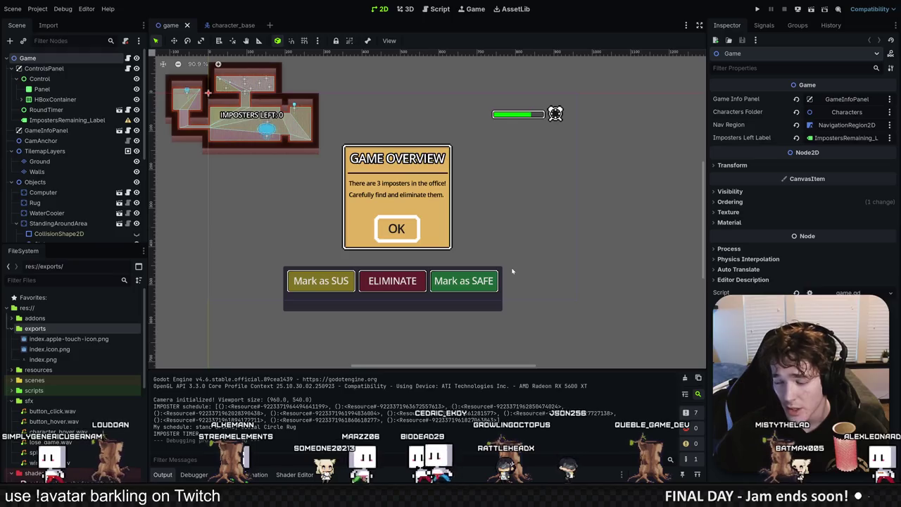
{"action": "left_click", "coordinate": [86, 8]}
{"action": "left_click", "coordinate": [106, 32]}
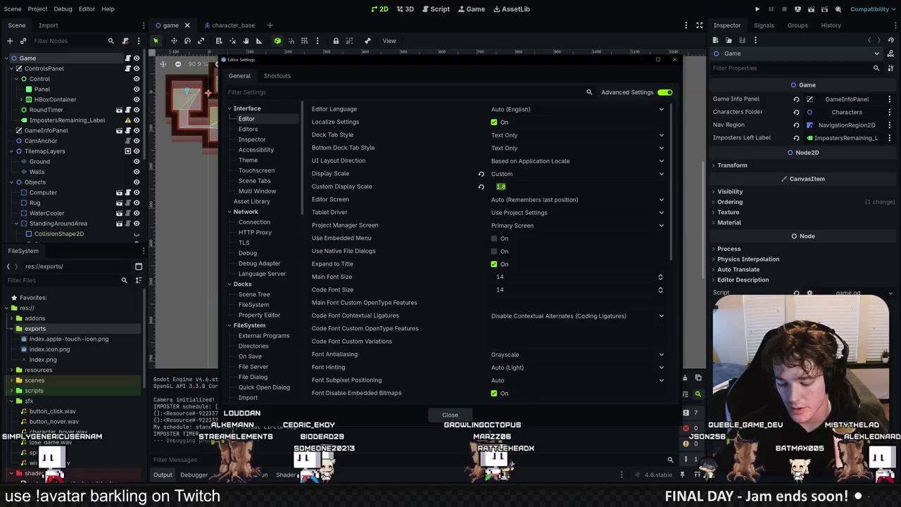
{"action": "type", "text": "2"}
{"action": "key", "text": "Return"}
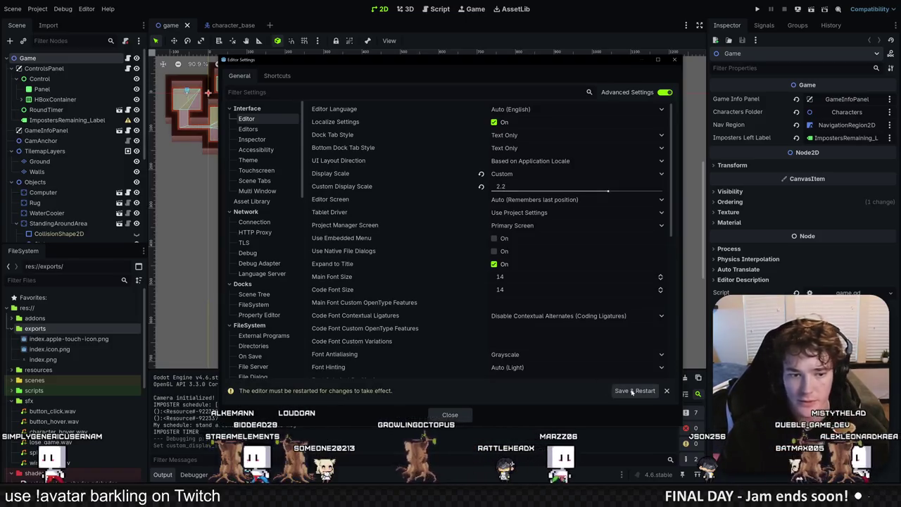
{"action": "left_click", "coordinate": [632, 391]}
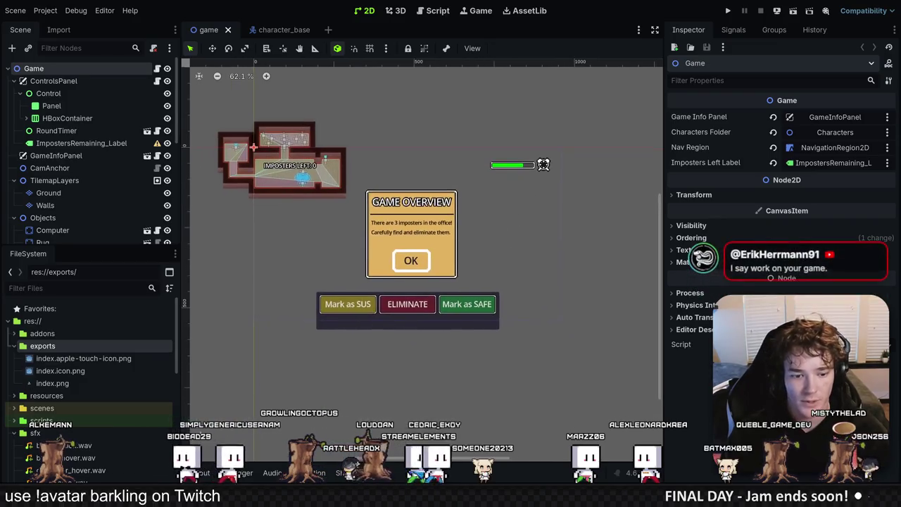
Step: Review the external text editor settings in Editor Settings, then bring up the project file quick search
{"action": "left_click", "coordinate": [104, 10]}
{"action": "left_click", "coordinate": [111, 26]}
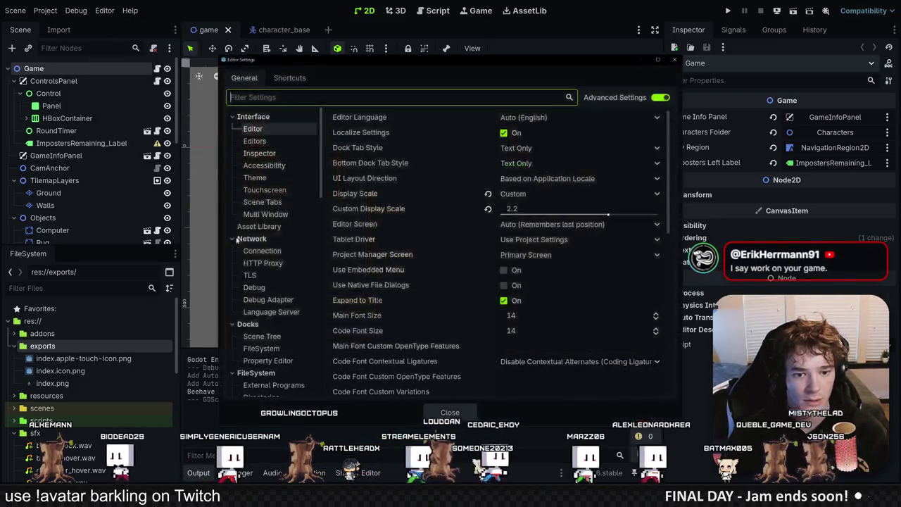
{"action": "scroll", "coordinate": [253, 301], "scroll_direction": "down", "scroll_amount": 5}
{"action": "scroll", "coordinate": [267, 302], "scroll_direction": "down", "scroll_amount": 4}
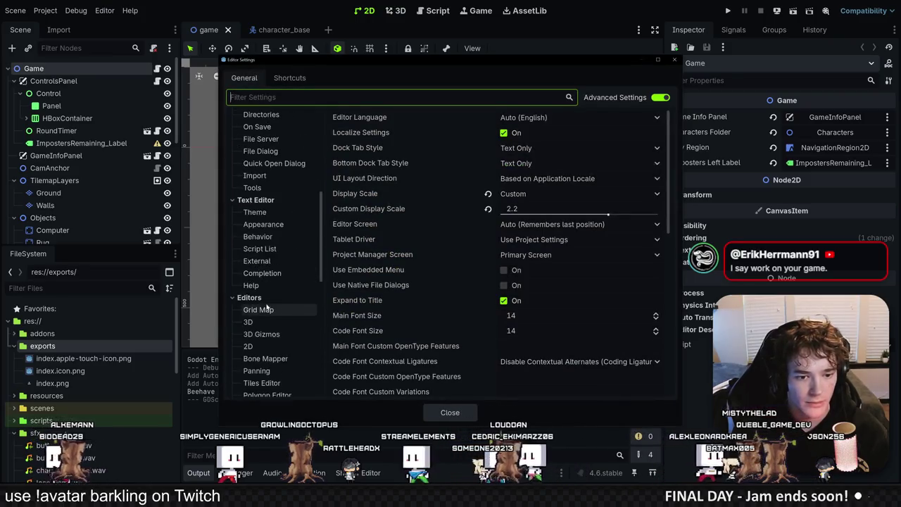
{"action": "left_click", "coordinate": [257, 261]}
{"action": "left_click", "coordinate": [449, 411]}
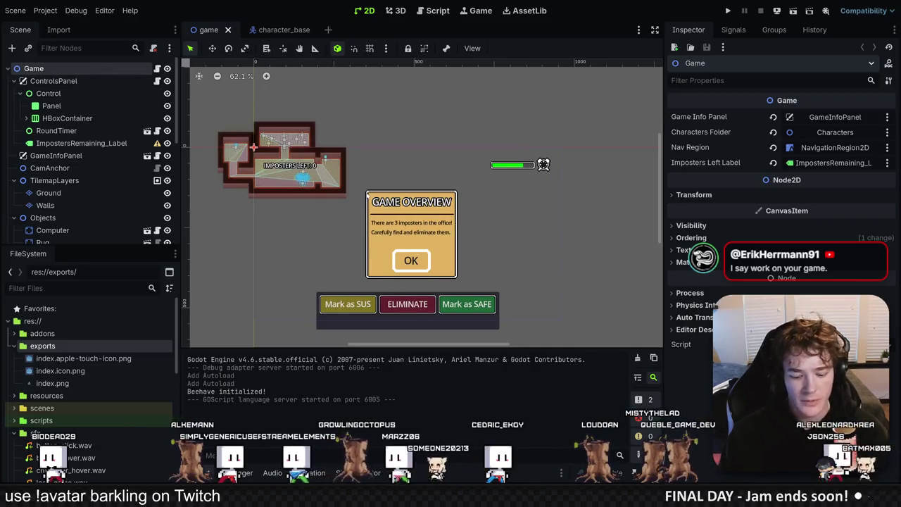
{"action": "key", "text": "shift+alt+o"}
Step: Open waiting_line.gd in VS Code, dismiss the Monokai Pro notice, and inspect the slot_free code
{"action": "type", "text": "line"}
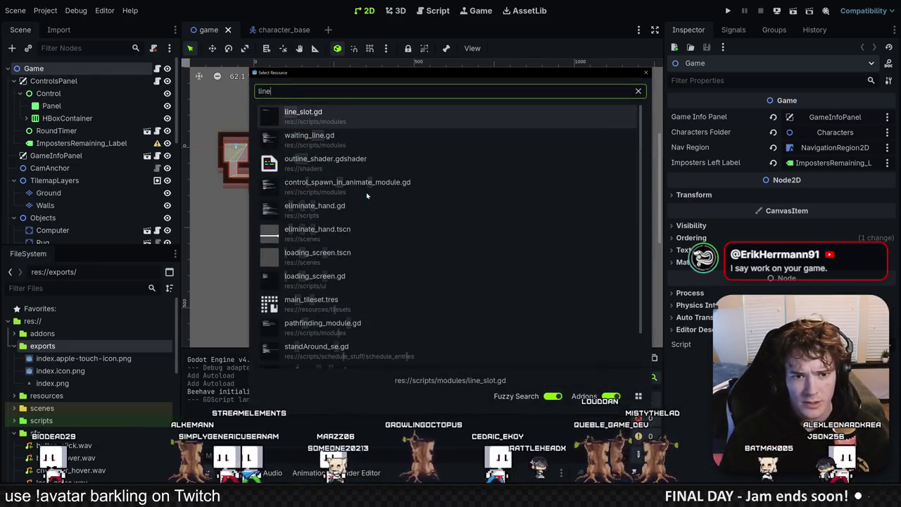
{"action": "key", "text": "Down"}
{"action": "key", "text": "Return"}
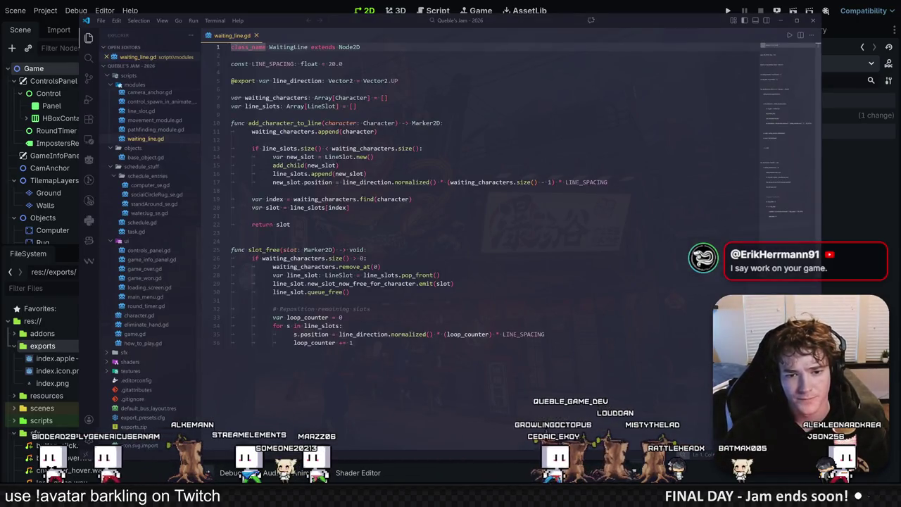
{"action": "left_click", "coordinate": [374, 156]}
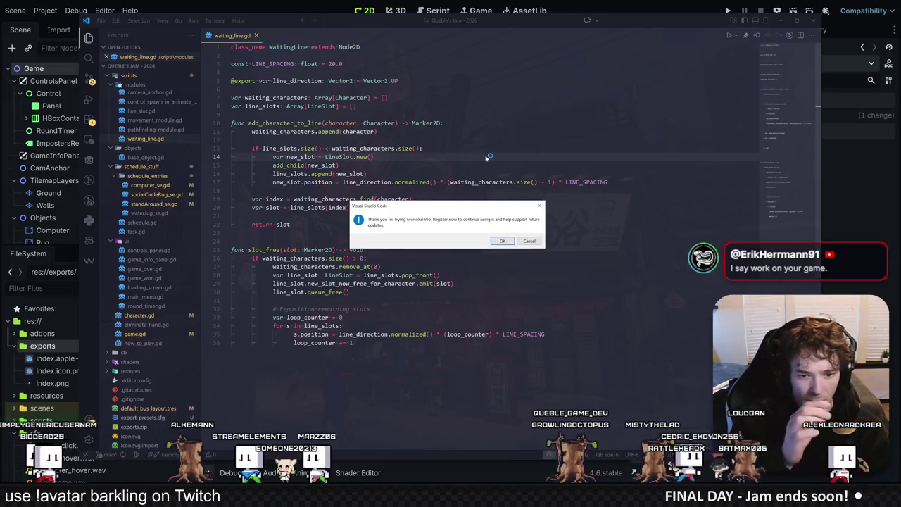
{"action": "left_click", "coordinate": [529, 241]}
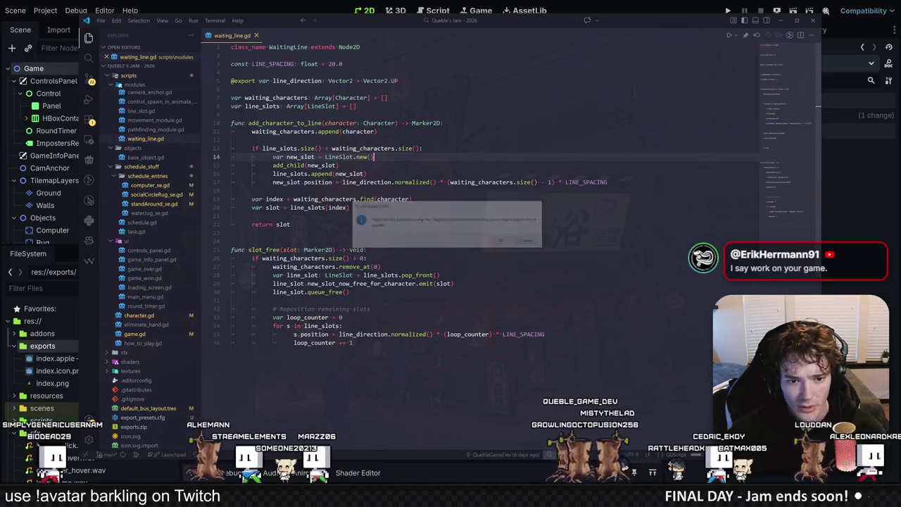
{"action": "left_click", "coordinate": [304, 291]}
{"action": "left_click", "coordinate": [408, 290]}
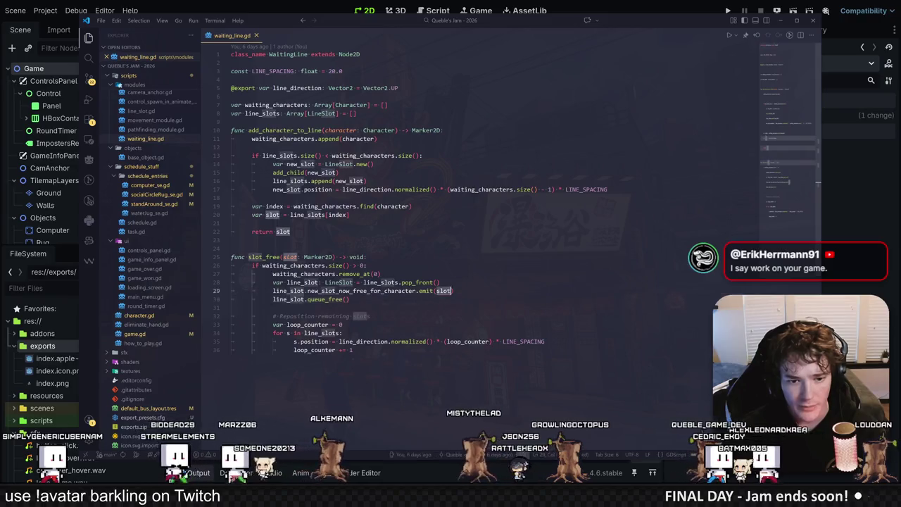
{"action": "left_click", "coordinate": [280, 257]}
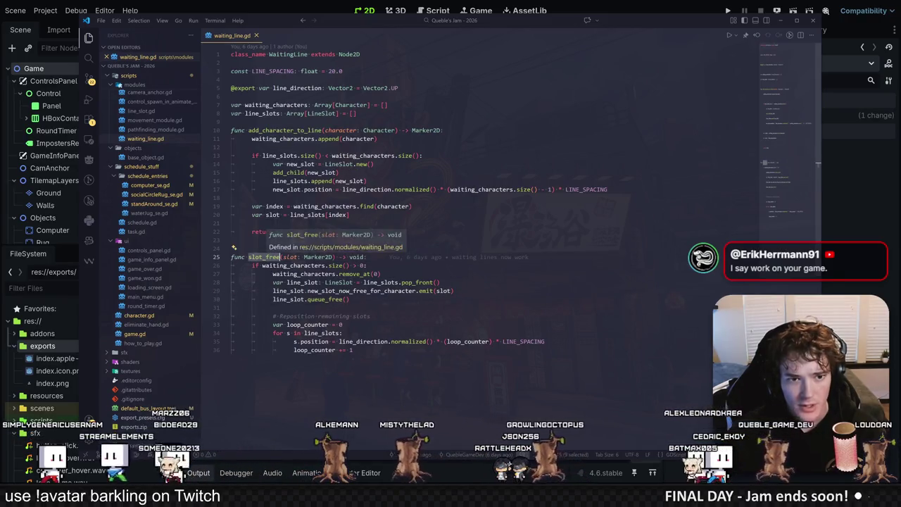
{"action": "left_click", "coordinate": [434, 155]}
Step: Open line_slot.gd with Ctrl+P and compare it against waiting_line.gd's slot_free declaration
{"action": "key", "text": "ctrl+p"}
{"action": "type", "text": "line_slot"}
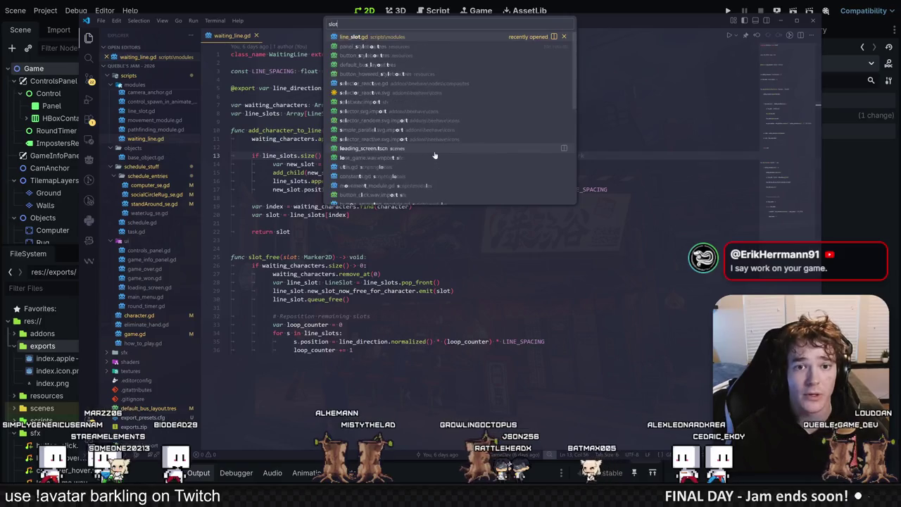
{"action": "key", "text": "Return"}
{"action": "key", "text": "ctrl+Tab"}
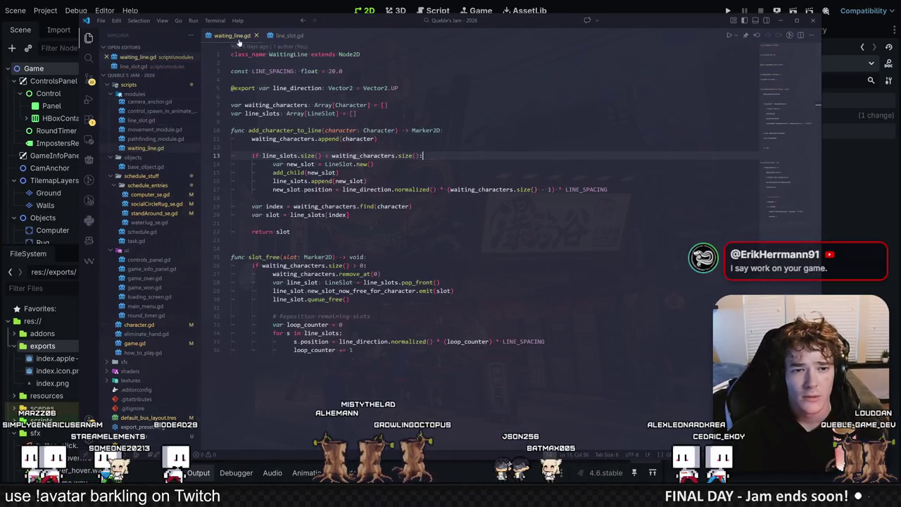
{"action": "left_click", "coordinate": [380, 257]}
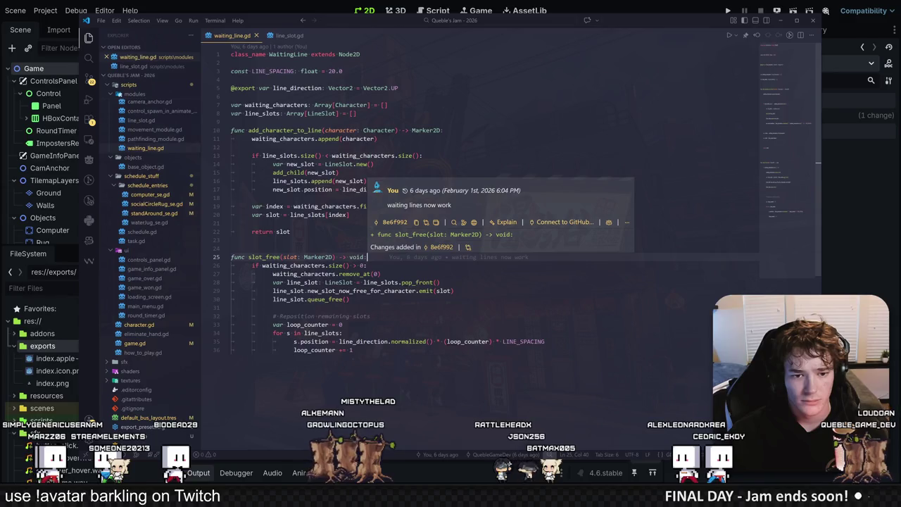
{"action": "key", "text": "ctrl+Tab"}
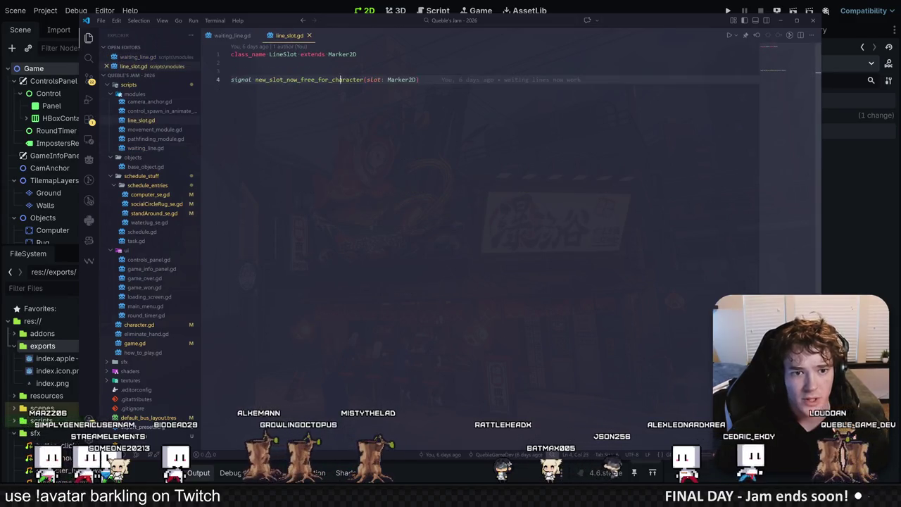
Step: In waiting_line.gd, examine add_character_to_line, the line_slots uses, slot-creation block and repositioning loop
{"action": "key", "text": "ctrl+Tab"}
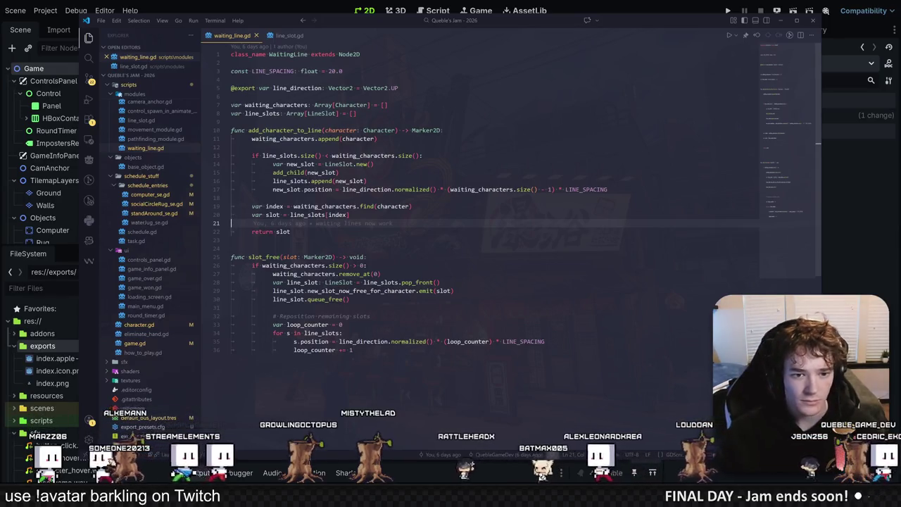
{"action": "left_click", "coordinate": [264, 257]}
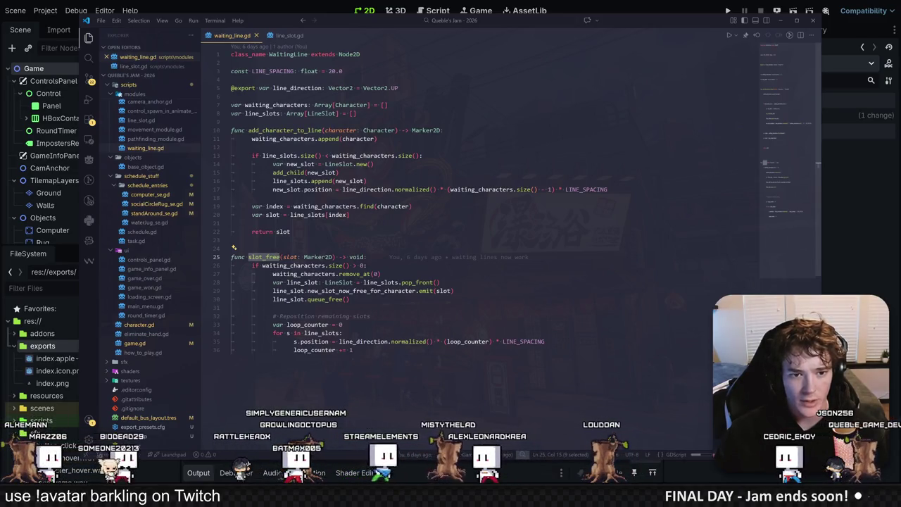
{"action": "left_click", "coordinate": [300, 130]}
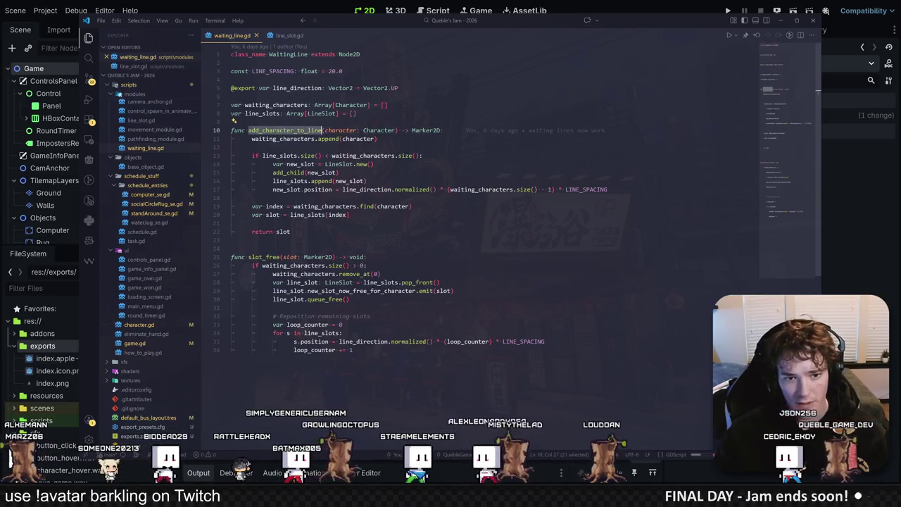
{"action": "mouse_move", "coordinate": [331, 172]}
{"action": "left_click", "coordinate": [298, 155]}
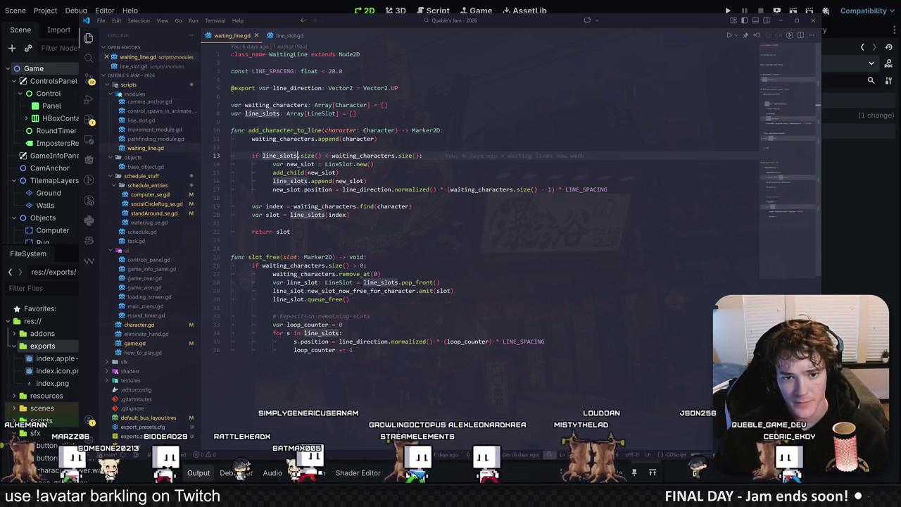
{"action": "mouse_move", "coordinate": [607, 190]}
{"action": "left_mouse_down"}
{"action": "mouse_move", "coordinate": [307, 181]}
{"action": "mouse_move", "coordinate": [233, 155]}
{"action": "left_mouse_up"}
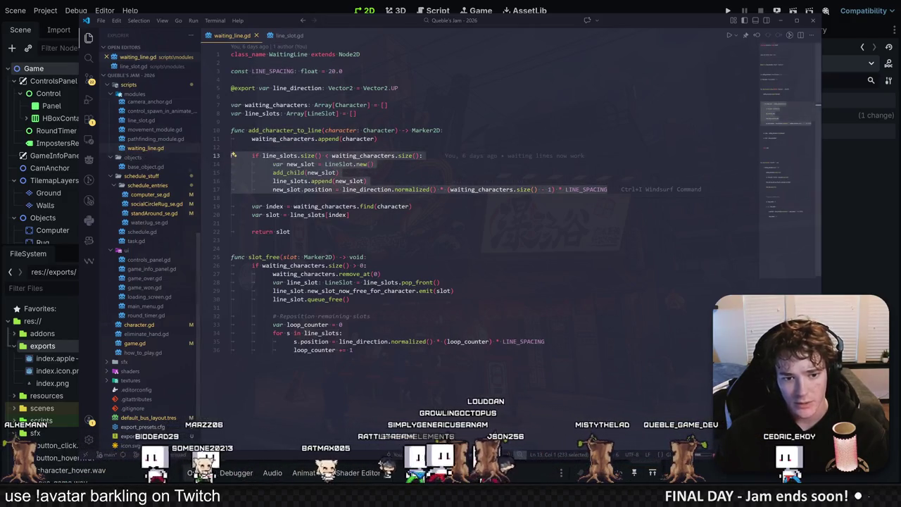
{"action": "left_click", "coordinate": [232, 198]}
{"action": "left_click_drag", "start_coordinate": [353, 350], "coordinate": [207, 324]}
{"action": "left_click", "coordinate": [360, 316]}
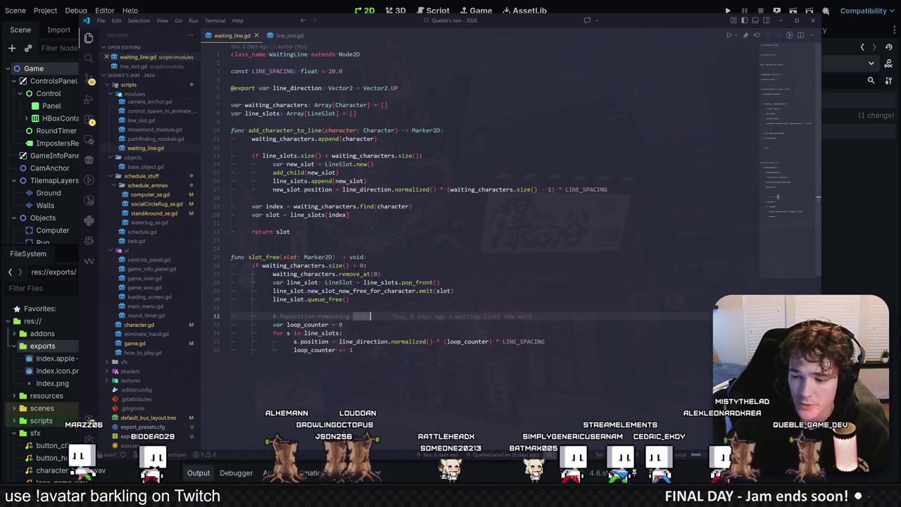
Step: Step through slot_free's pop_front, queue_free and blank lines, and highlight the uses of new_slot
{"action": "left_click", "coordinate": [440, 282]}
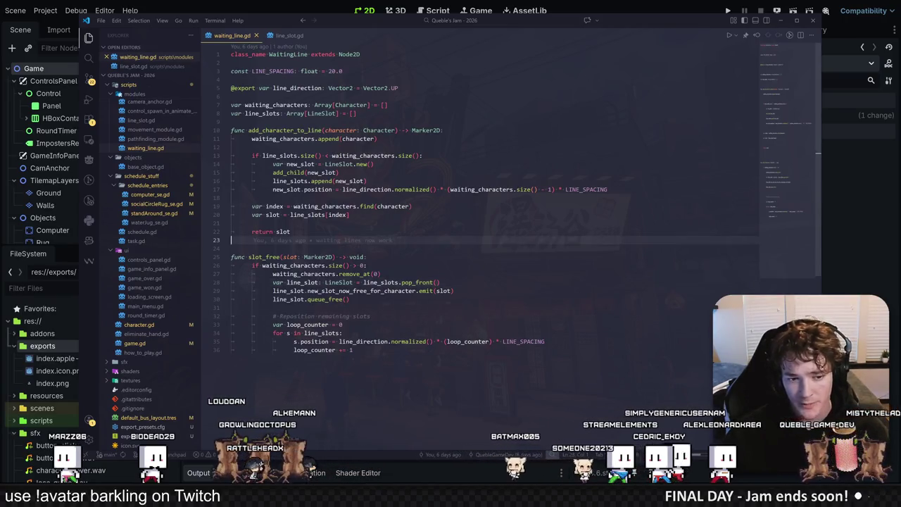
{"action": "left_click", "coordinate": [295, 240]}
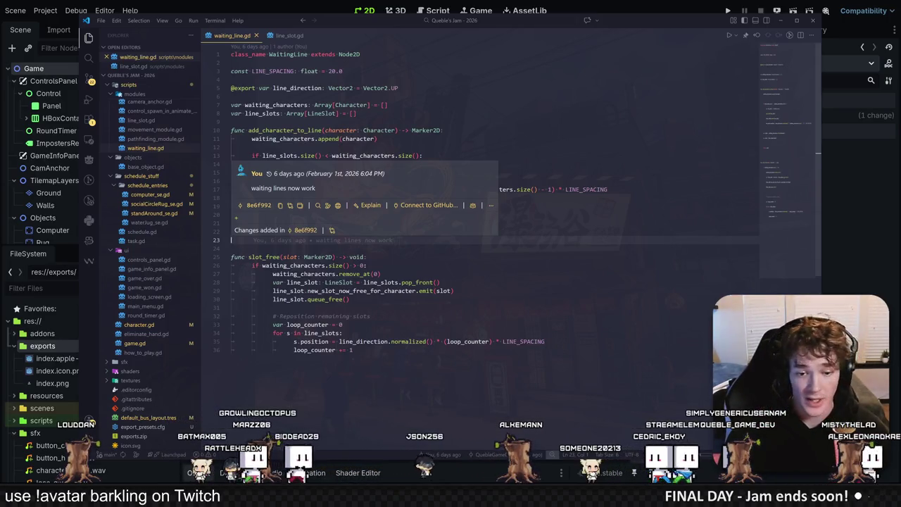
{"action": "left_click", "coordinate": [350, 299]}
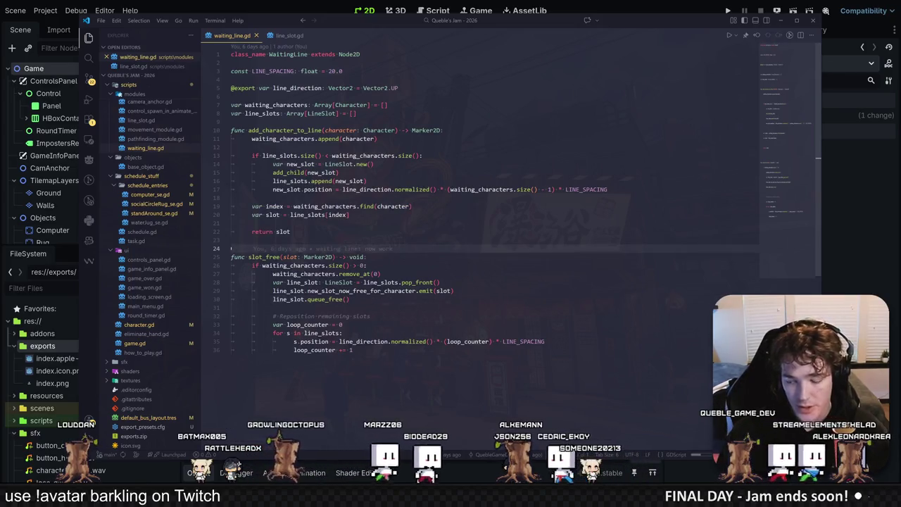
{"action": "left_click", "coordinate": [440, 282]}
{"action": "left_click", "coordinate": [231, 307]}
{"action": "left_click", "coordinate": [230, 240]}
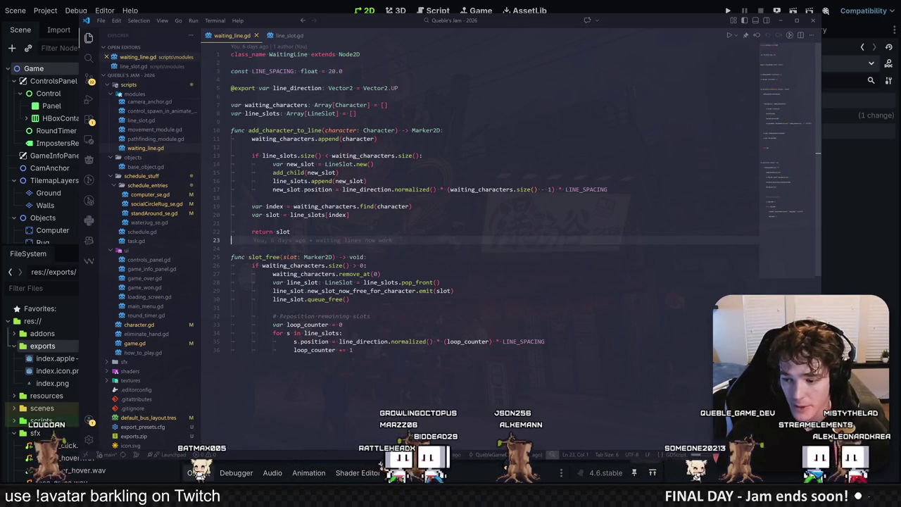
{"action": "left_click", "coordinate": [231, 307]}
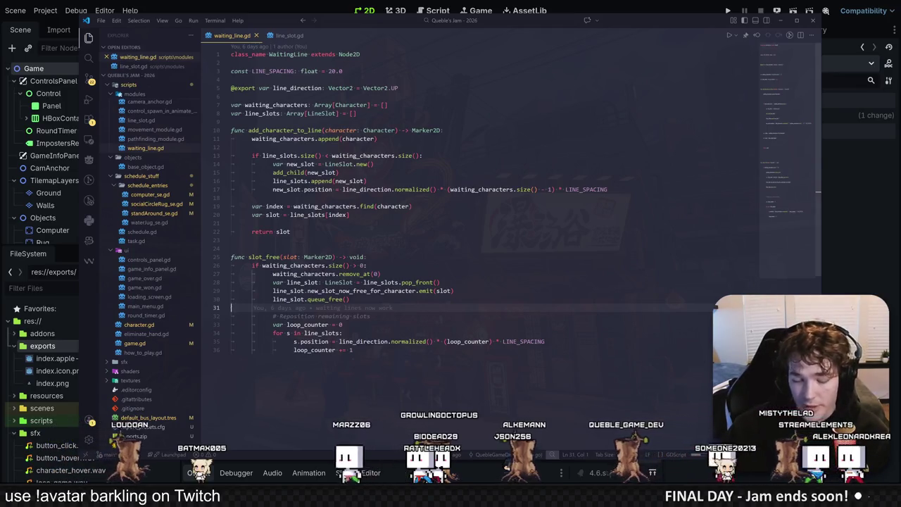
{"action": "left_click", "coordinate": [230, 248]}
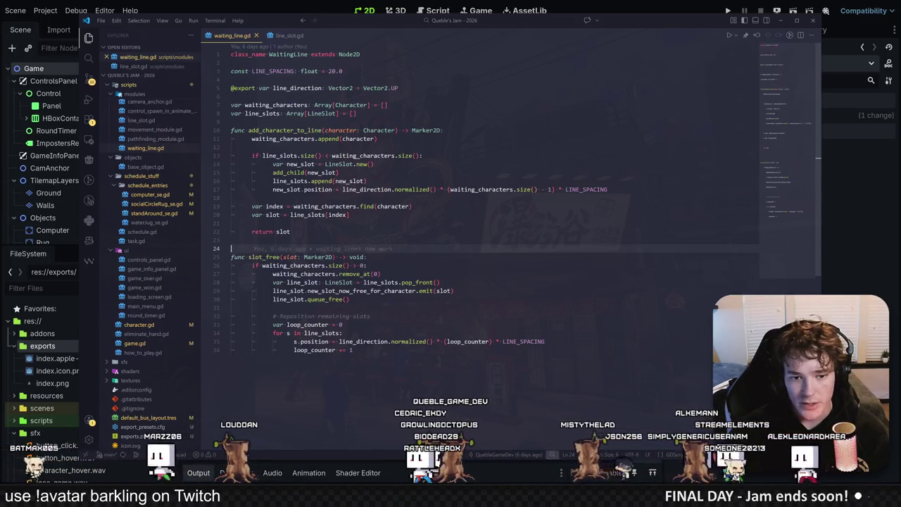
{"action": "left_click", "coordinate": [334, 172]}
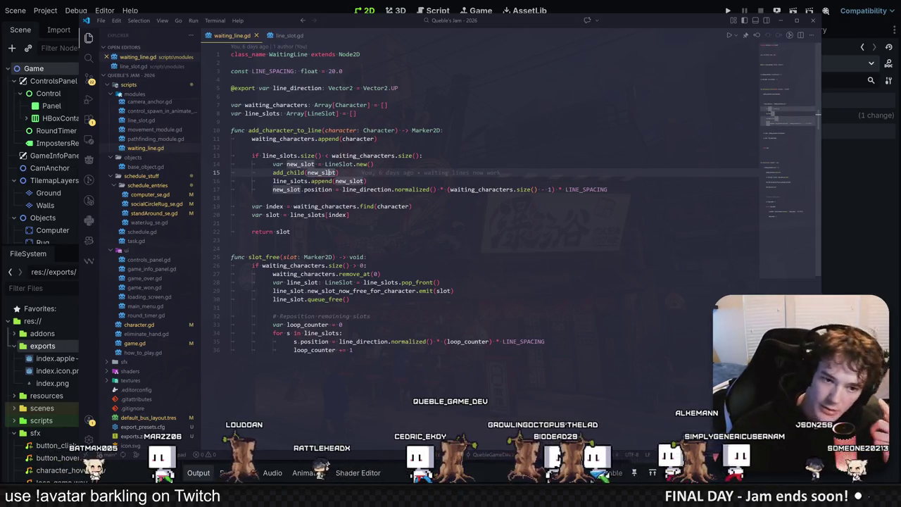
Step: Open character.gd with a 'chara' quick file search
{"action": "key", "text": "ctrl+p"}
{"action": "type", "text": "chara"}
{"action": "key", "text": "Return"}
{"action": "scroll", "coordinate": [492, 232], "scroll_direction": "up", "scroll_amount": 15}
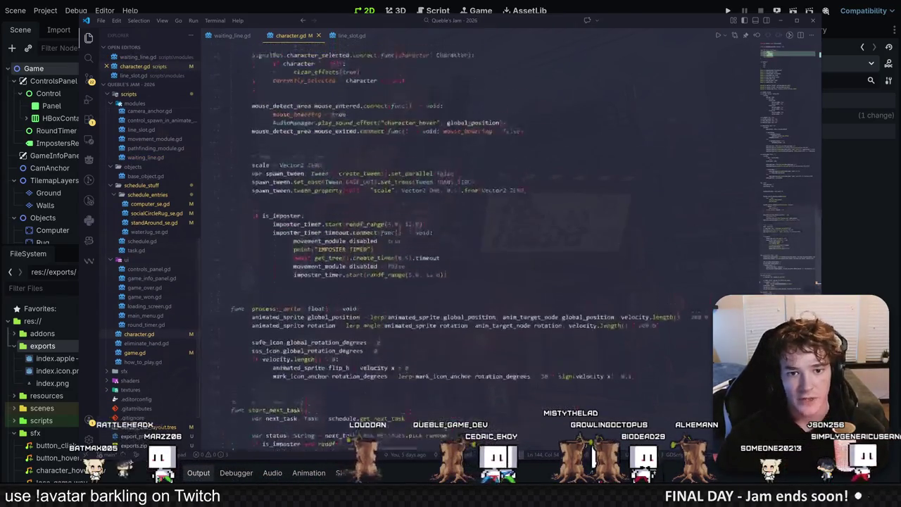
Step: Check highlighted_character's uses in character.gd, then open signal_bus.gd at character_eliminated
{"action": "scroll", "coordinate": [493, 232], "scroll_direction": "up", "scroll_amount": 6}
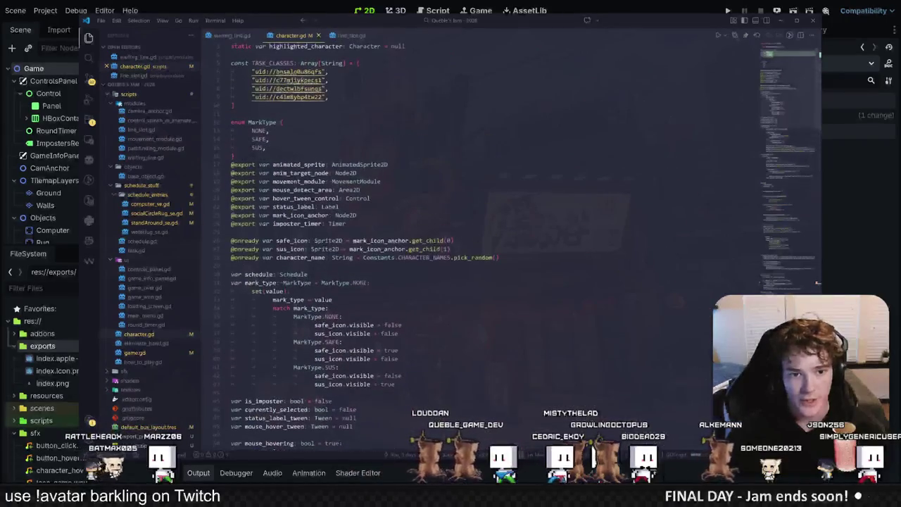
{"action": "double_click", "coordinate": [305, 71]}
{"action": "scroll", "coordinate": [305, 71], "scroll_direction": "down", "scroll_amount": 12}
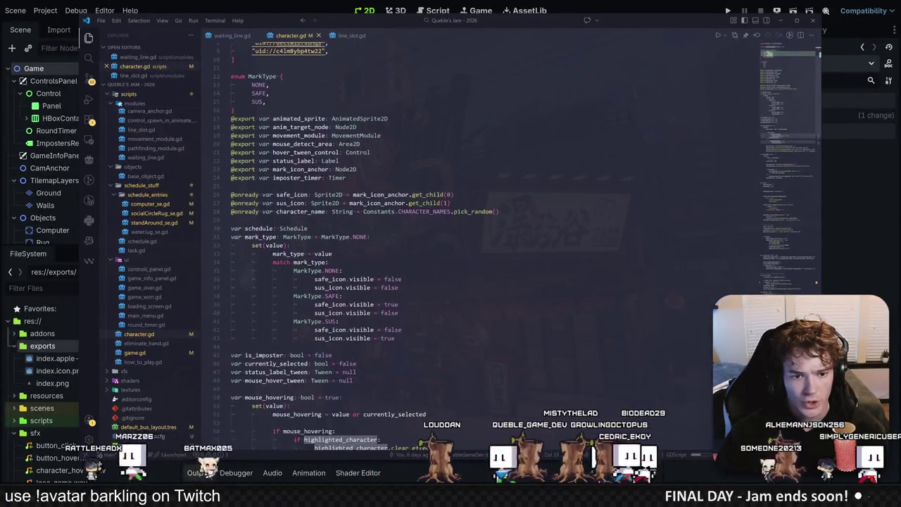
{"action": "scroll", "coordinate": [499, 189], "scroll_direction": "down", "scroll_amount": 2}
{"action": "key", "text": "ctrl+p"}
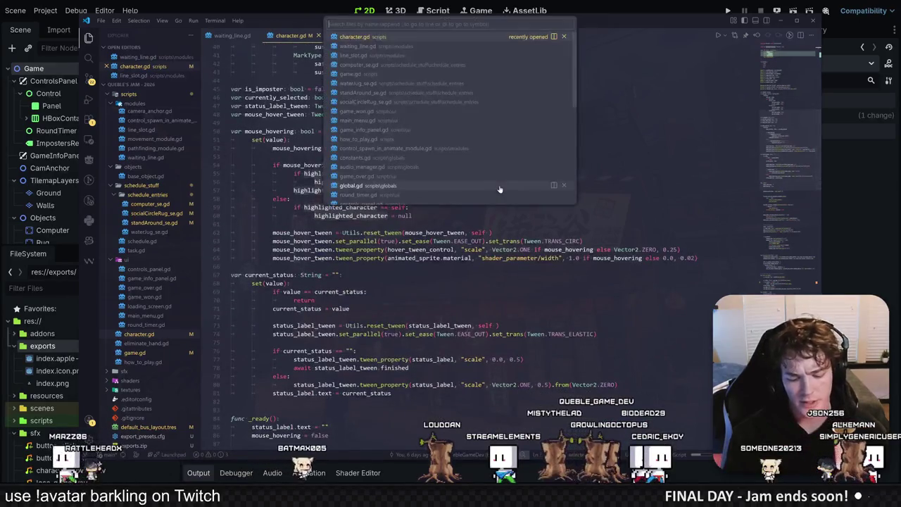
{"action": "type", "text": "signal"}
{"action": "key", "text": "Return"}
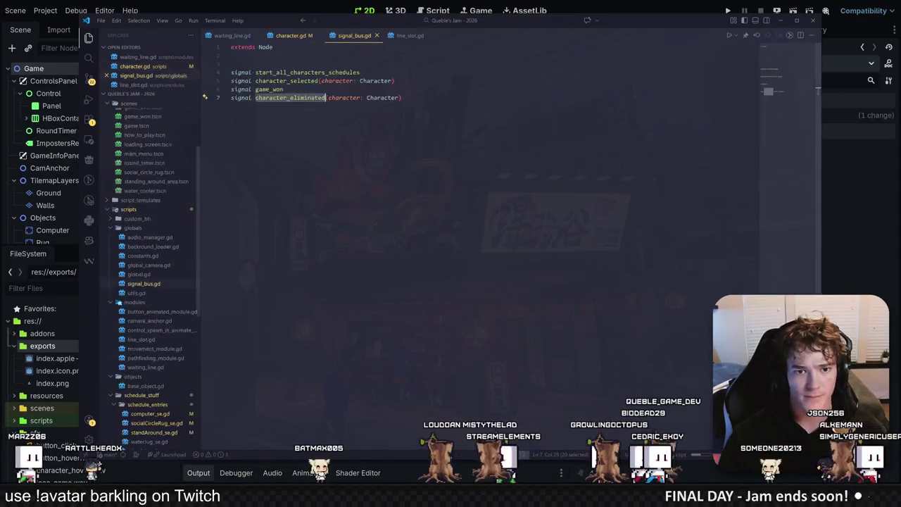
{"action": "left_click", "coordinate": [306, 105]}
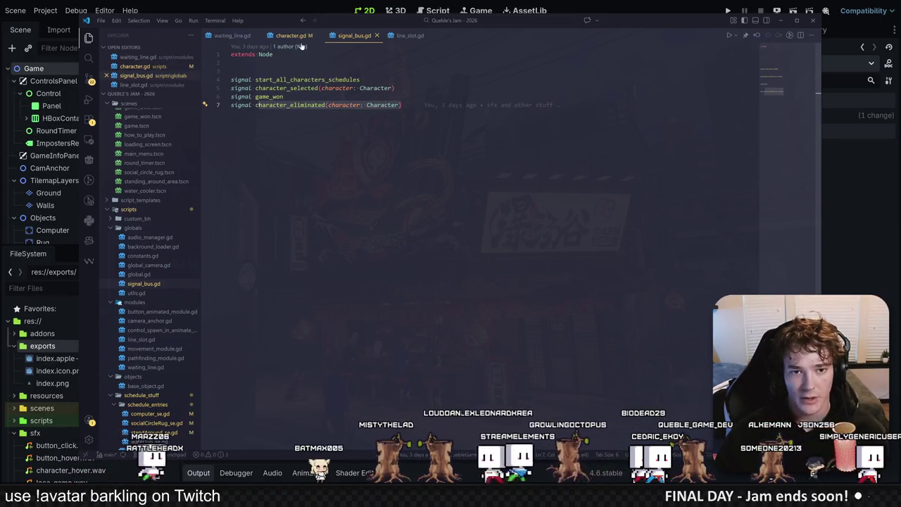
Step: Select slot_free in waiting_line.gd and search the whole project for it
{"action": "left_click", "coordinate": [220, 35]}
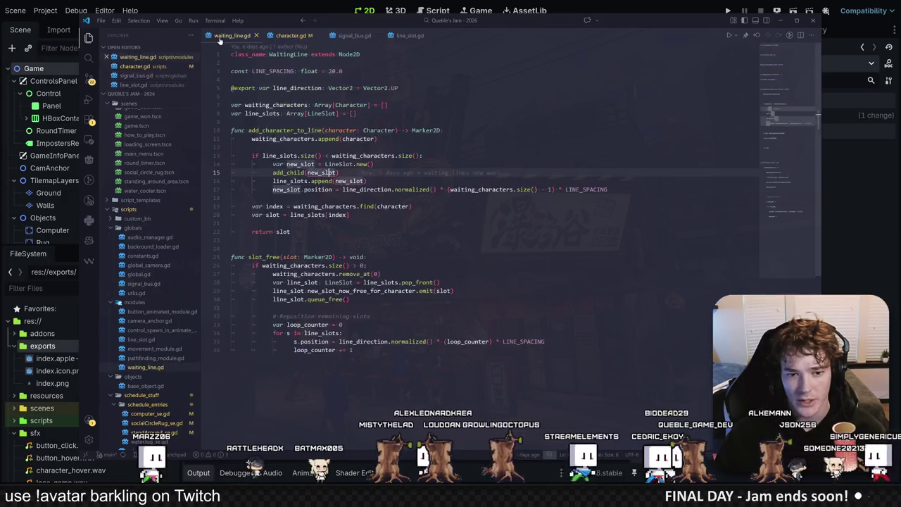
{"action": "left_click", "coordinate": [265, 257]}
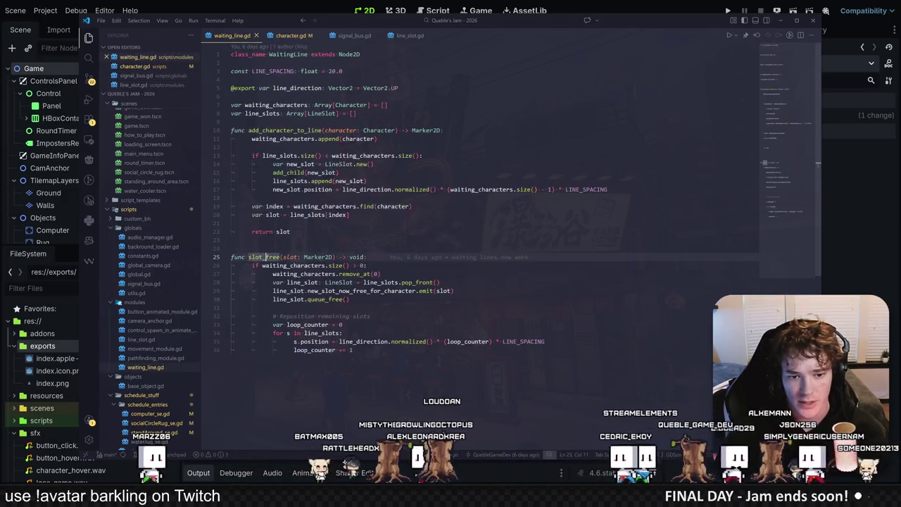
{"action": "double_click", "coordinate": [264, 256]}
{"action": "double_click", "coordinate": [278, 282]}
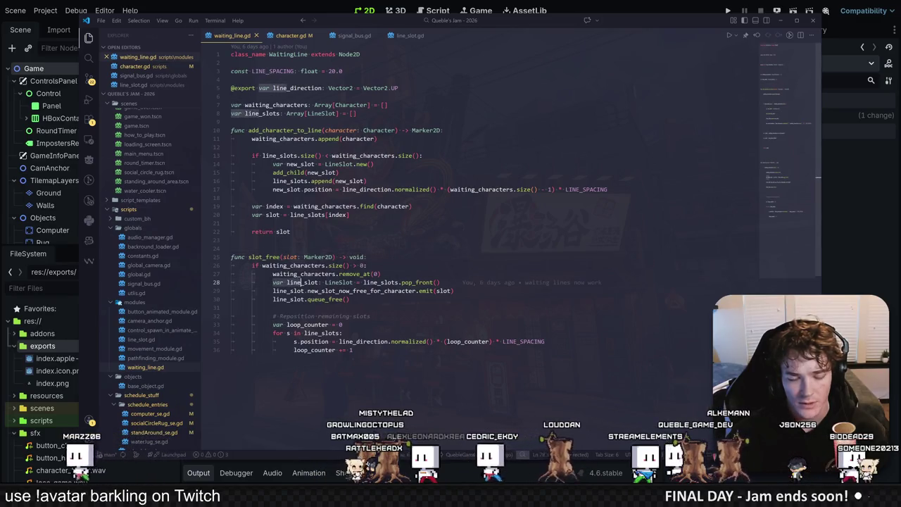
{"action": "mouse_move", "coordinate": [493, 282]}
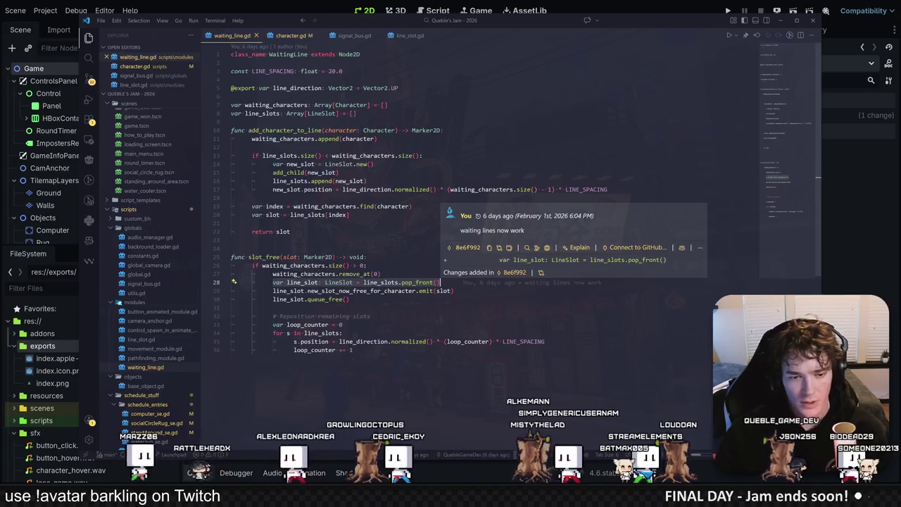
{"action": "double_click", "coordinate": [264, 257]}
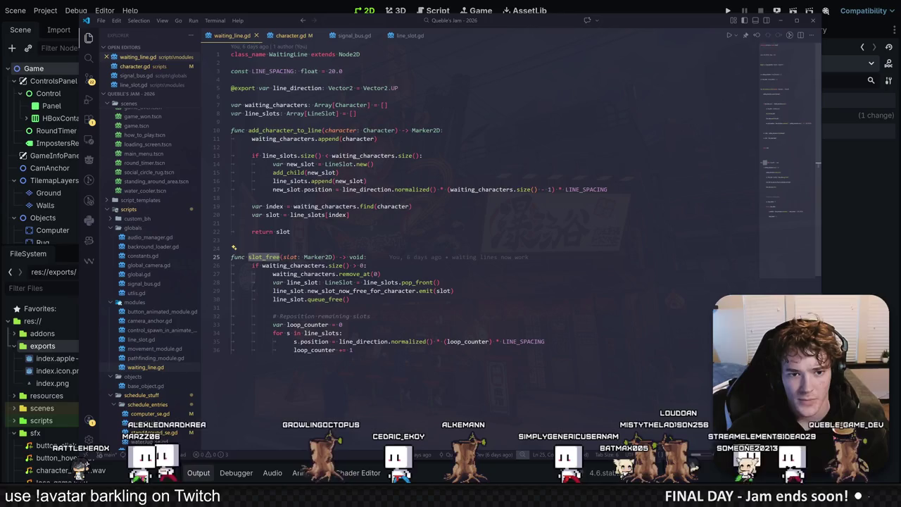
{"action": "key", "text": "ctrl+shift+f"}
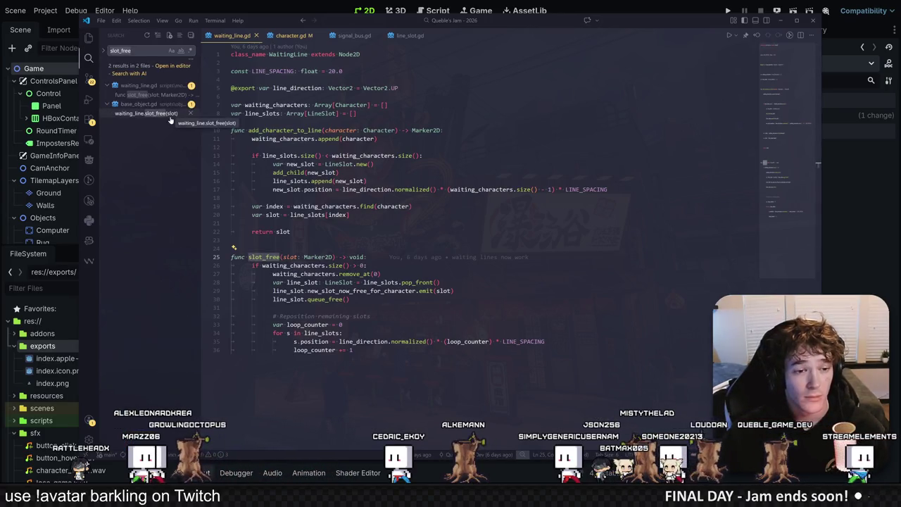
Step: Open the base_object.gd search result and select its slot_free call on line 34
{"action": "left_click", "coordinate": [169, 114]}
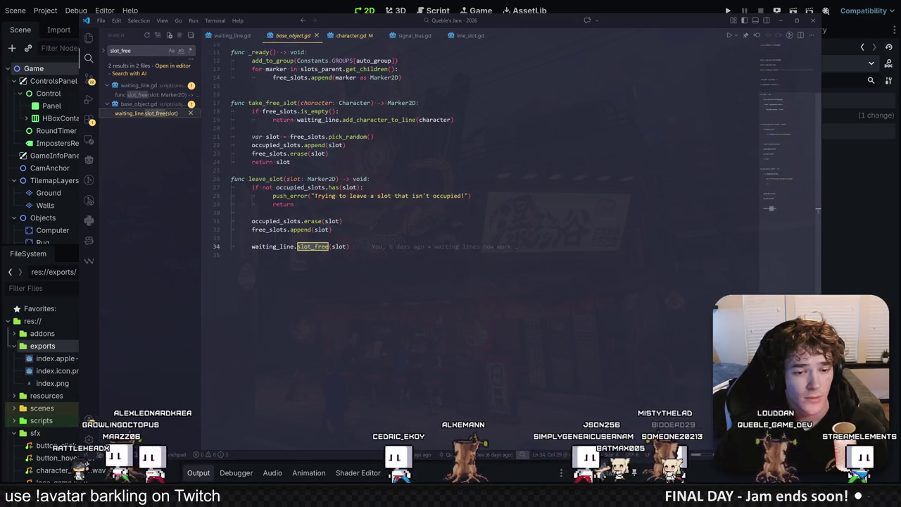
{"action": "left_click", "coordinate": [295, 247]}
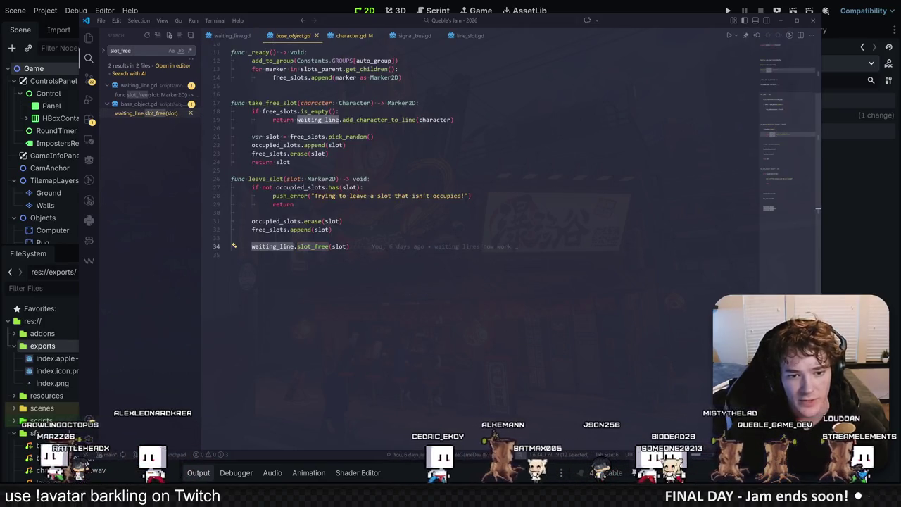
{"action": "double_click", "coordinate": [312, 246]}
{"action": "left_click", "coordinate": [281, 238]}
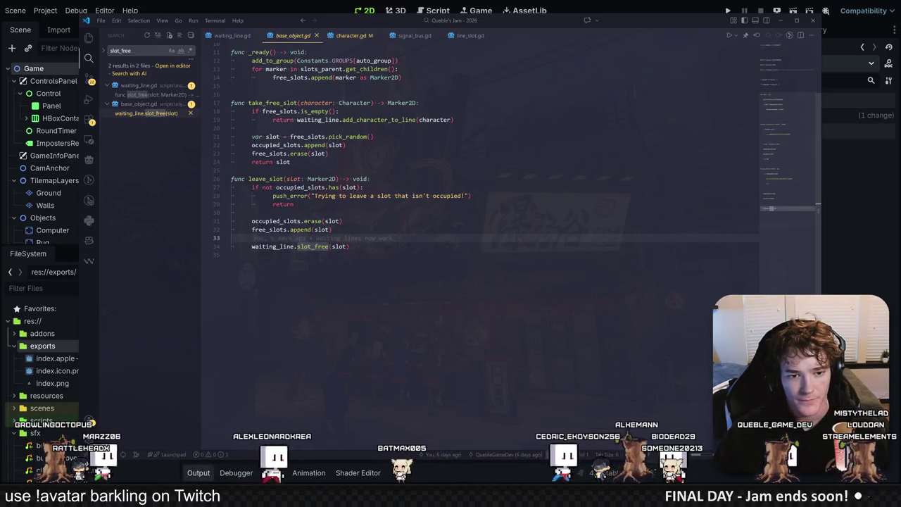
Step: Jump to slot_free's definition in waiting_line.gd and inspect its slot parameter and return line
{"action": "left_click", "coordinate": [312, 246], "text": "ctrl"}
{"action": "key", "text": "Down"}
{"action": "key", "text": "Down"}
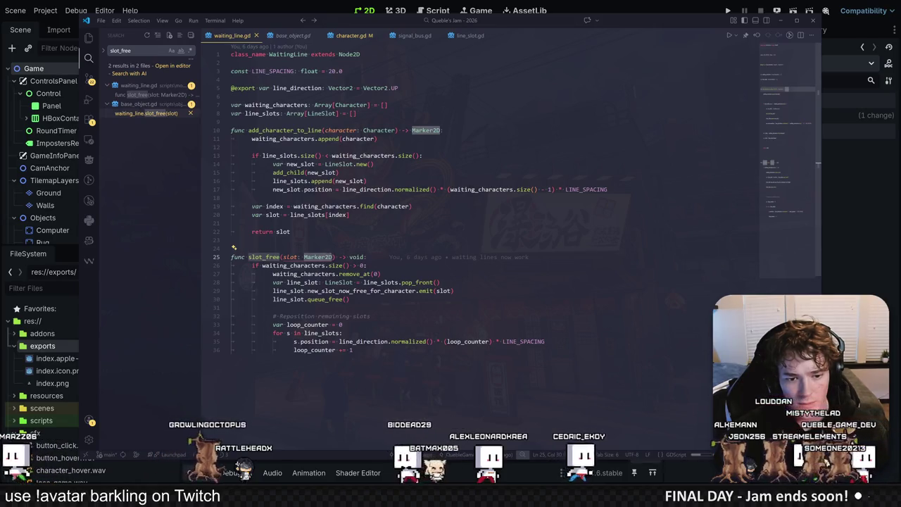
{"action": "key", "text": "Left"}
{"action": "key", "text": "Left"}
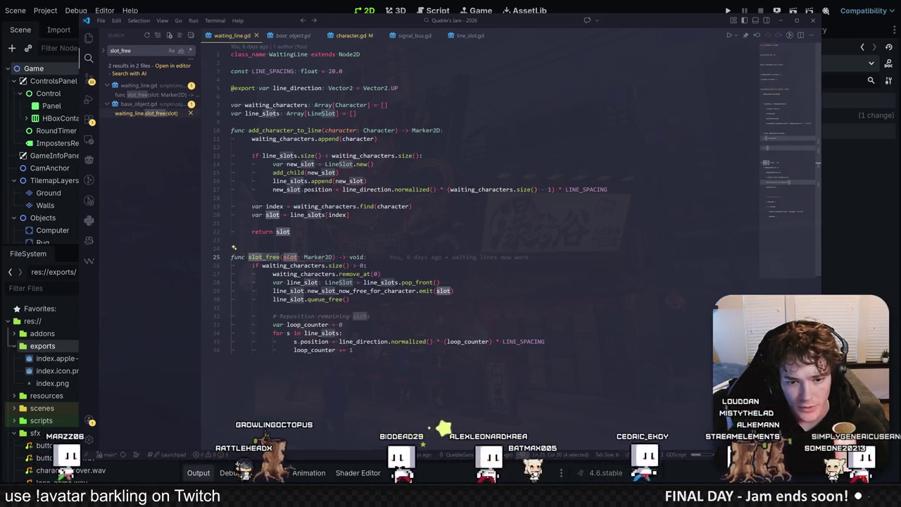
{"action": "mouse_move", "coordinate": [352, 291]}
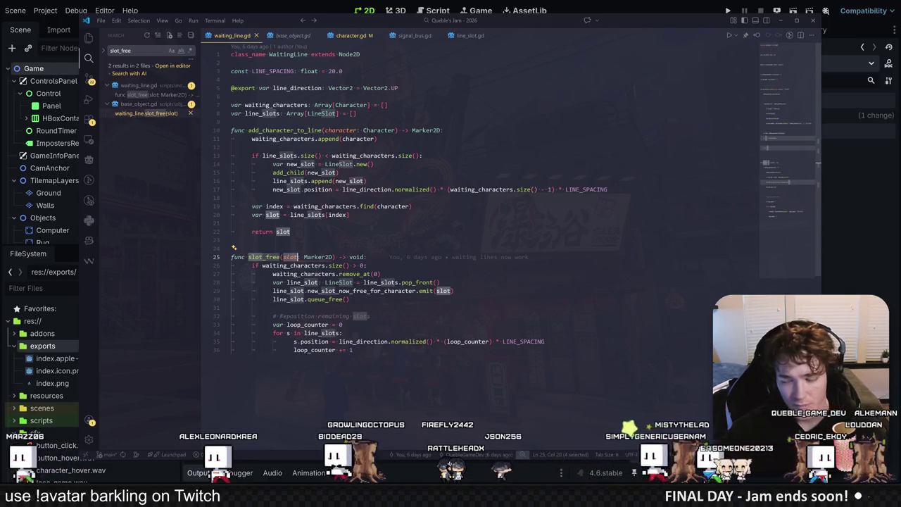
{"action": "left_click", "coordinate": [290, 231]}
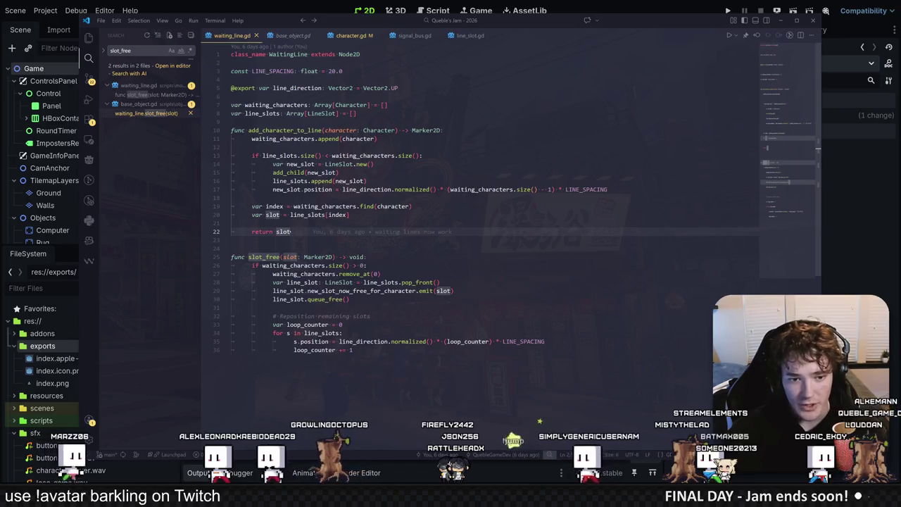
{"action": "left_click", "coordinate": [252, 240]}
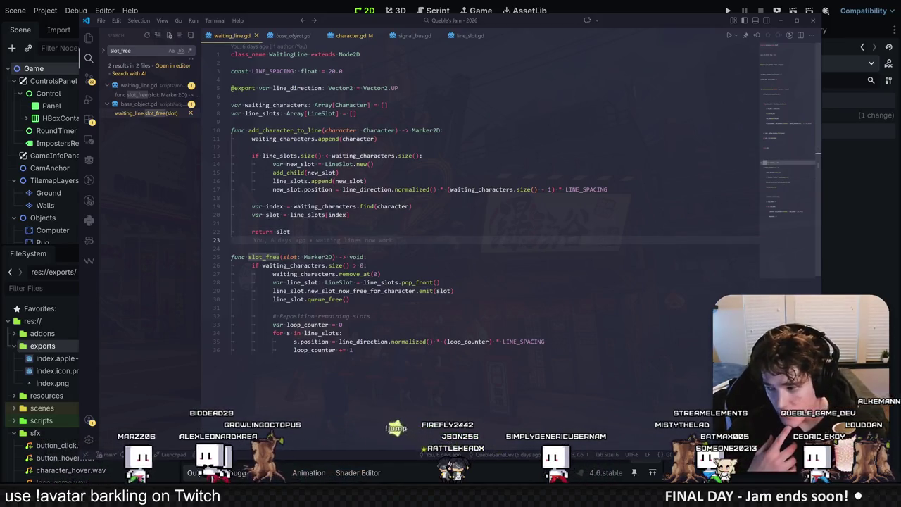
{"action": "left_click", "coordinate": [232, 223]}
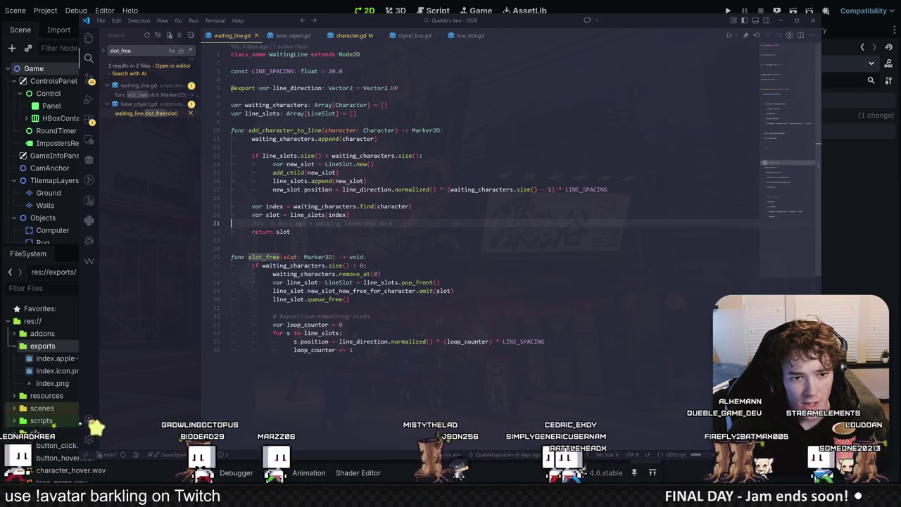
Step: Navigate back to base_object.gd and inspect the leave_slot function and marker loop on line 13
{"action": "key", "text": "alt+Left"}
{"action": "key", "text": "alt+Left"}
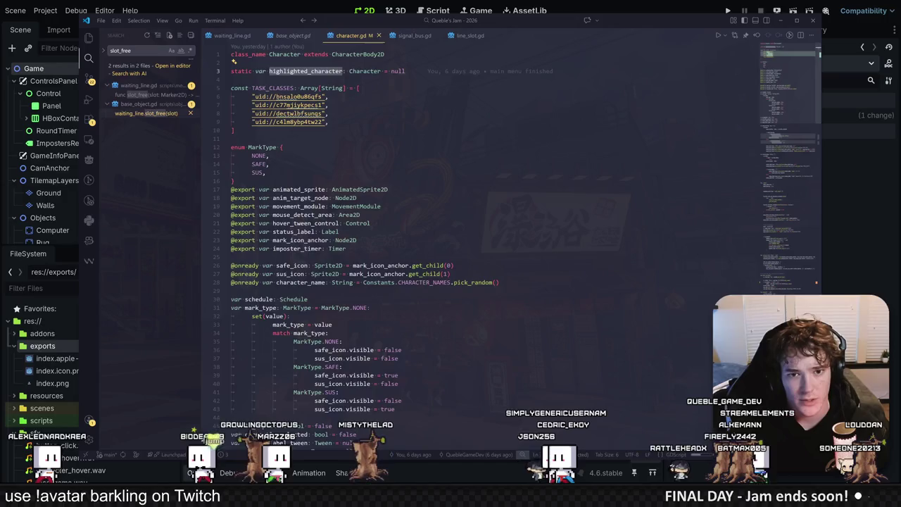
{"action": "key", "text": "alt+Left"}
{"action": "key", "text": "alt+Left"}
{"action": "key", "text": "alt+Left"}
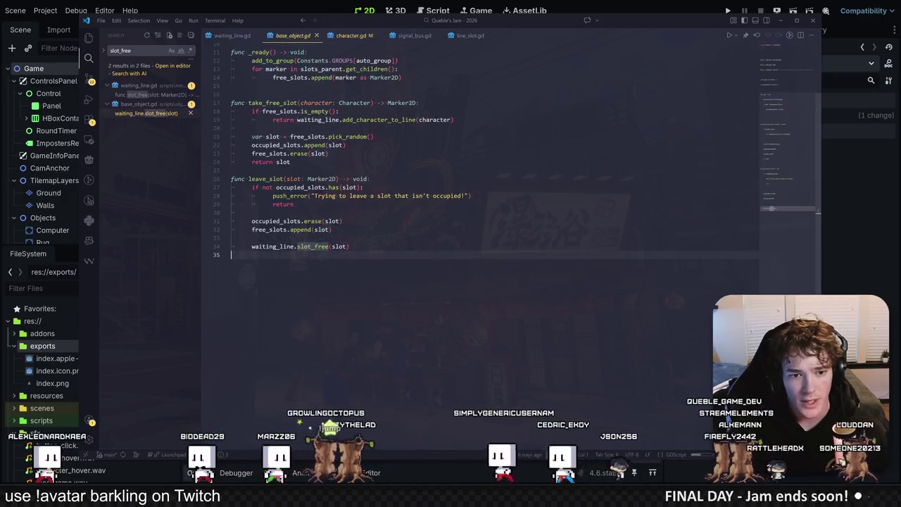
{"action": "scroll", "coordinate": [451, 211], "scroll_direction": "up", "scroll_amount": 3}
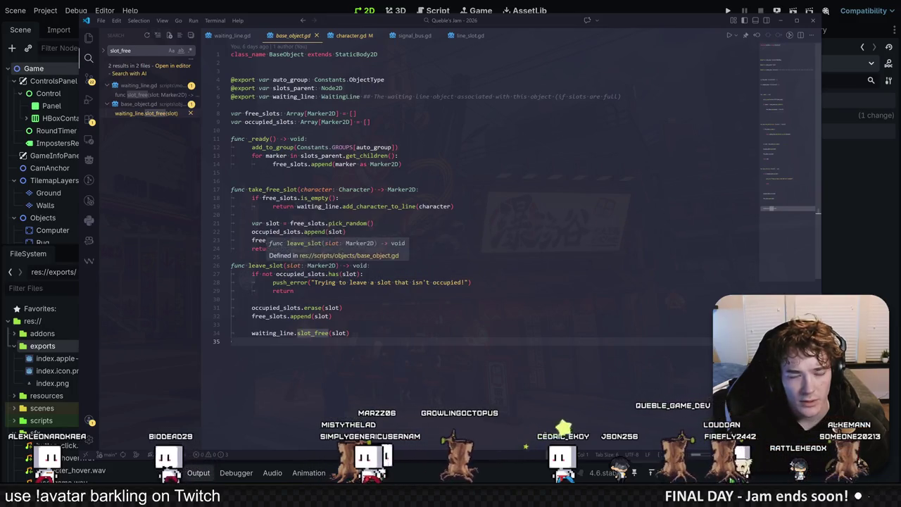
{"action": "left_click", "coordinate": [265, 265]}
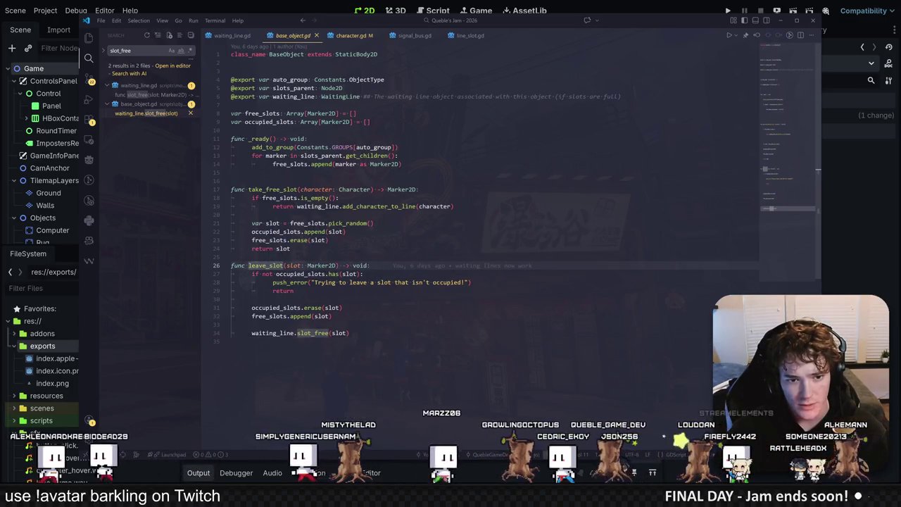
{"action": "double_click", "coordinate": [265, 265]}
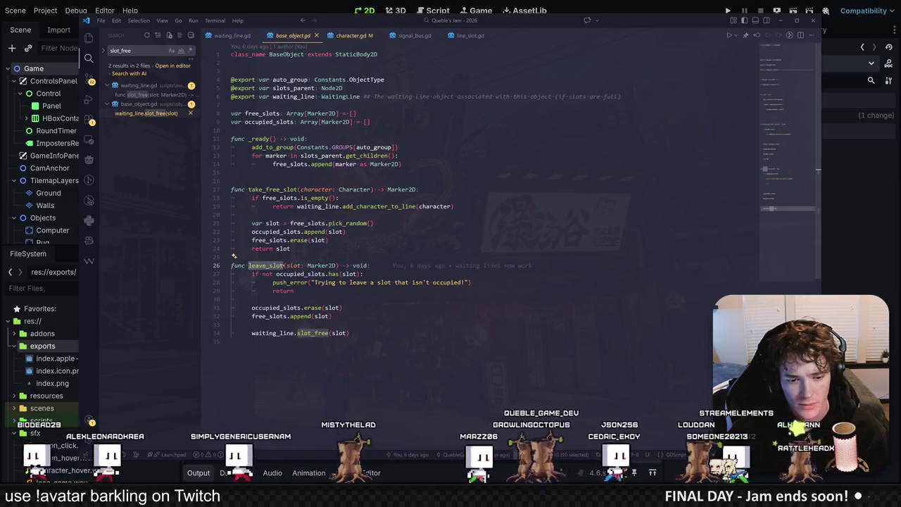
{"action": "mouse_move", "coordinate": [271, 333]}
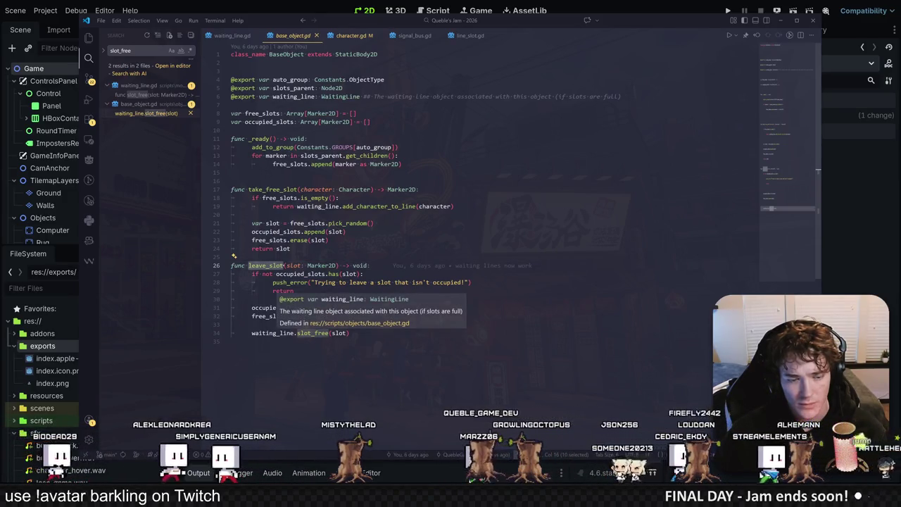
{"action": "left_click", "coordinate": [266, 155]}
{"action": "mouse_move", "coordinate": [267, 155]}
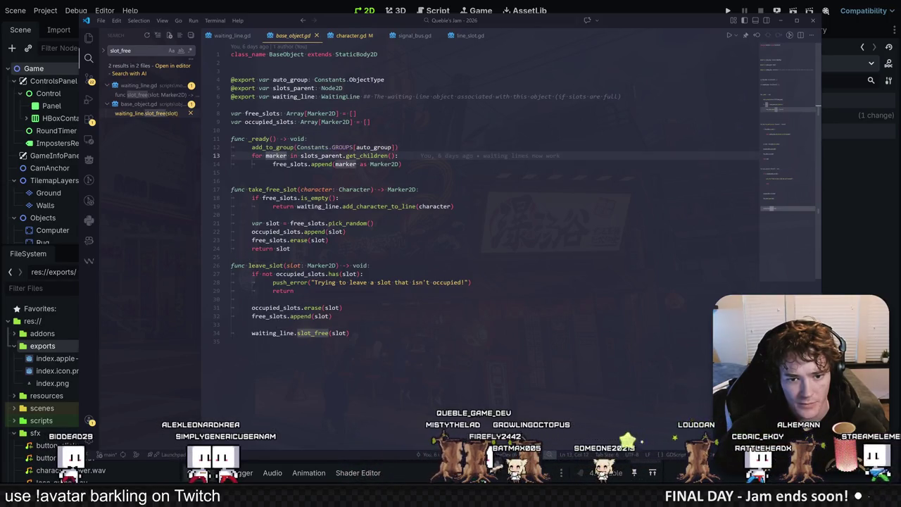
Step: Inspect take_free_slot and its add_character_to_line call, adding then removing a line after is_empty
{"action": "left_click", "coordinate": [373, 206]}
{"action": "left_click", "coordinate": [297, 206]}
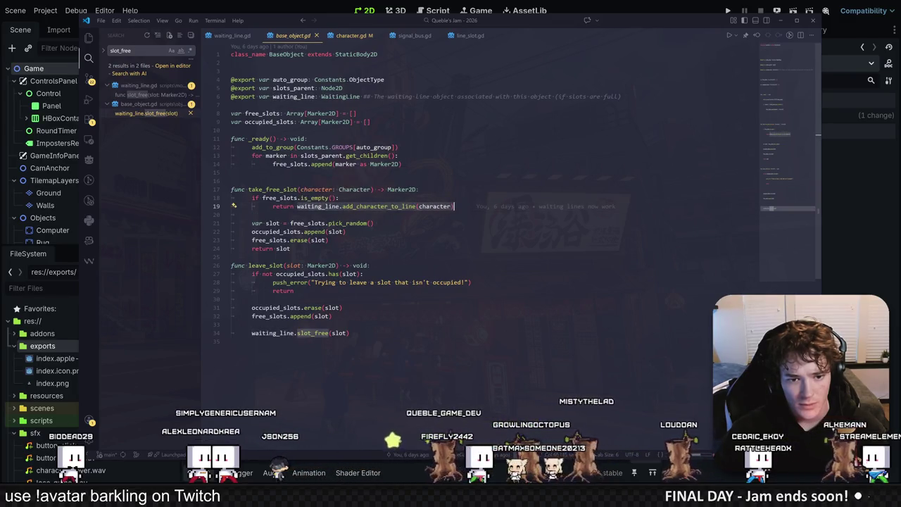
{"action": "left_click", "coordinate": [299, 189]}
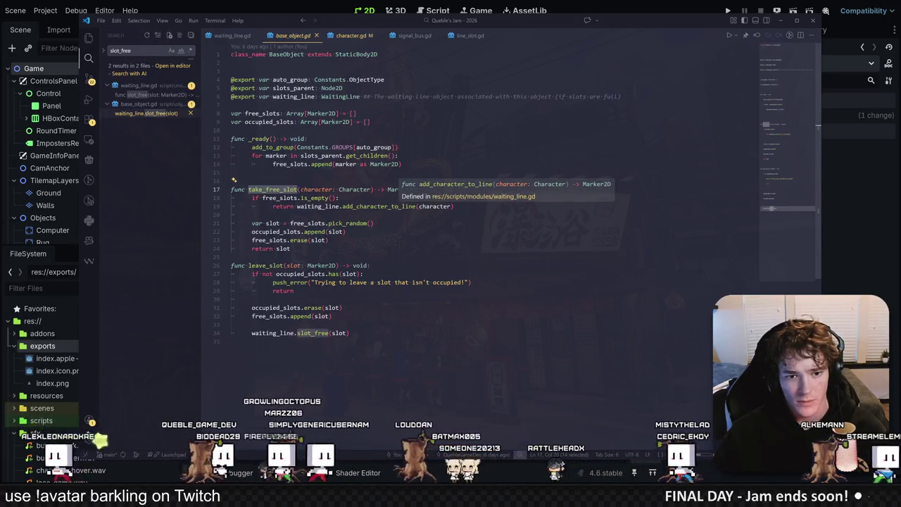
{"action": "left_click", "coordinate": [339, 198]}
{"action": "key", "text": "Return"}
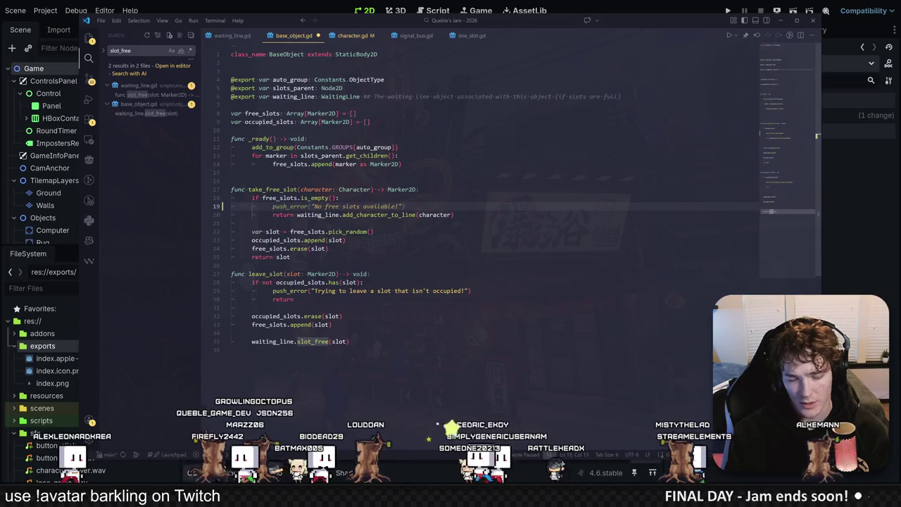
{"action": "key", "text": "BackSpace"}
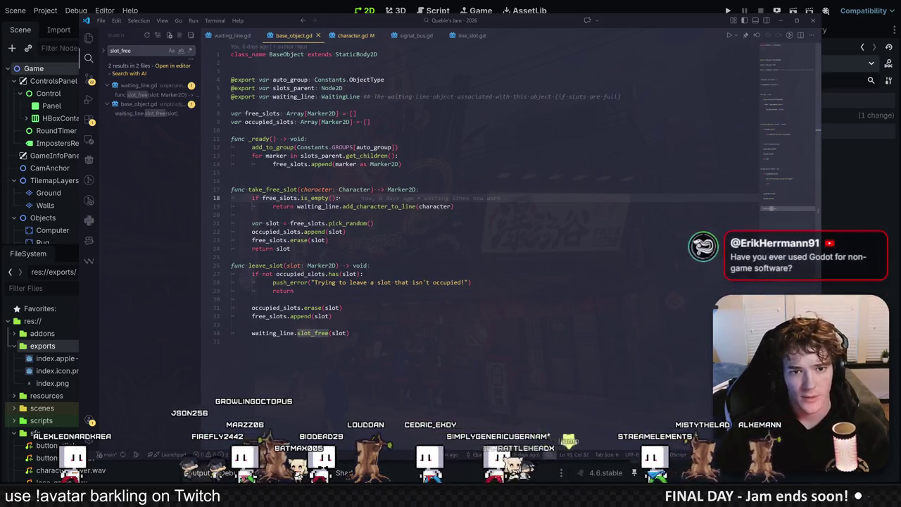
{"action": "left_click", "coordinate": [233, 36]}
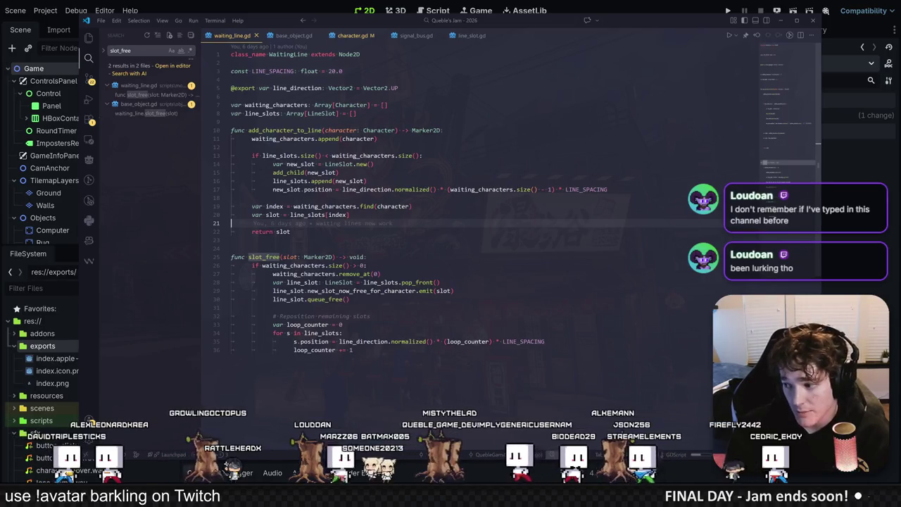
Step: Place the caret on blank line 31 in slot_free, just before the reposition loop
{"action": "left_click", "coordinate": [232, 307]}
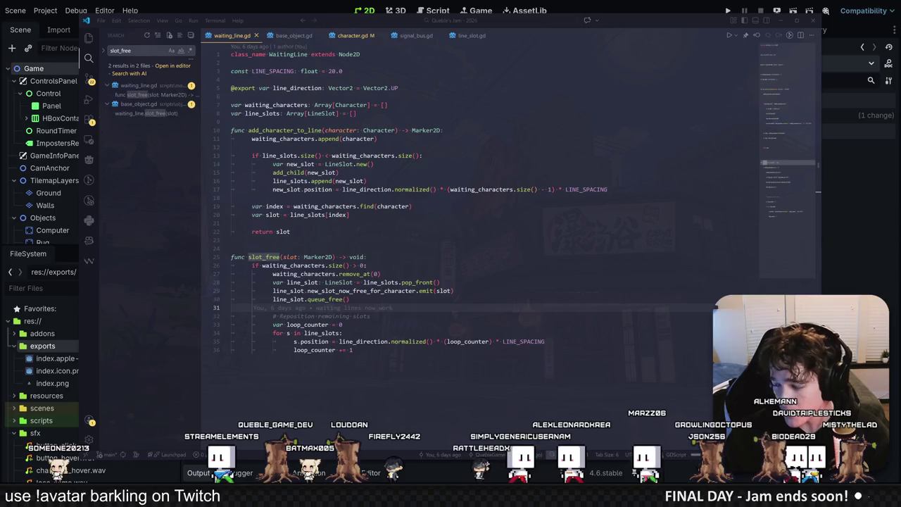
{"action": "left_click", "coordinate": [413, 206]}
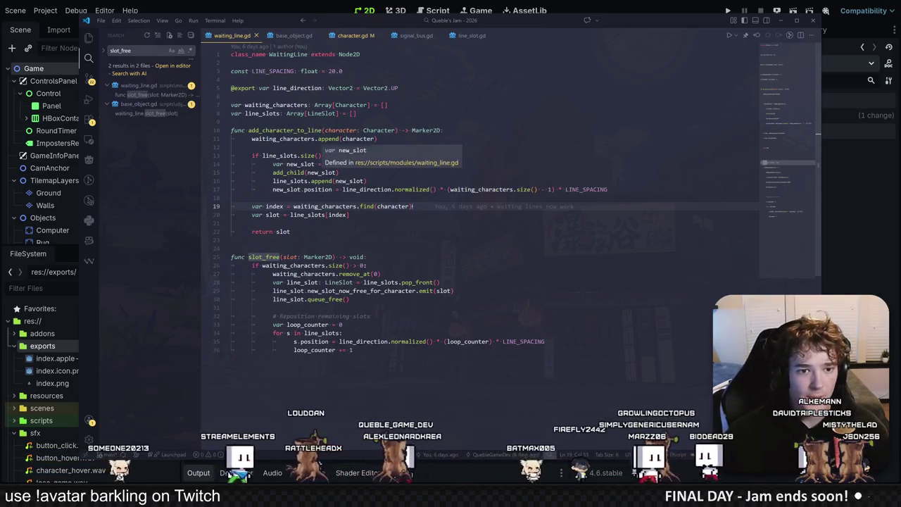
{"action": "left_click", "coordinate": [308, 105]}
{"action": "mouse_move", "coordinate": [308, 105]}
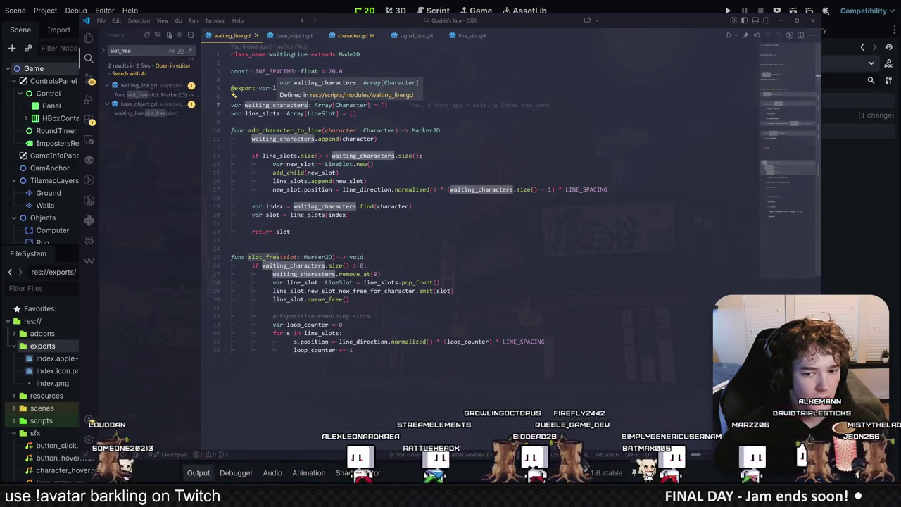
{"action": "left_click", "coordinate": [287, 334]}
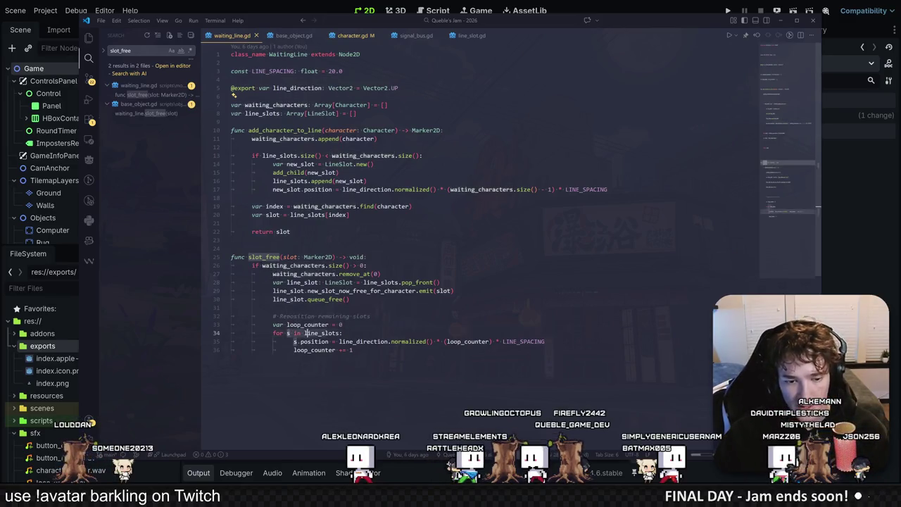
{"action": "left_click", "coordinate": [291, 230]}
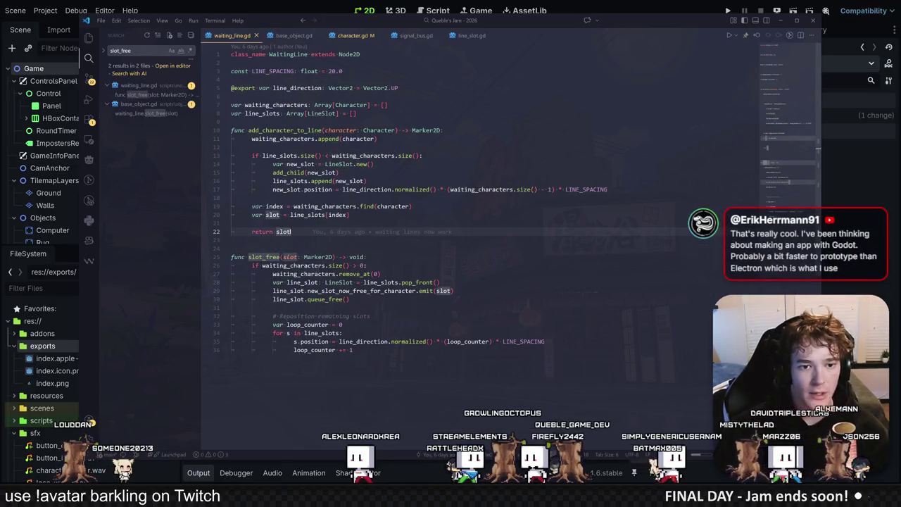
{"action": "left_click", "coordinate": [359, 113]}
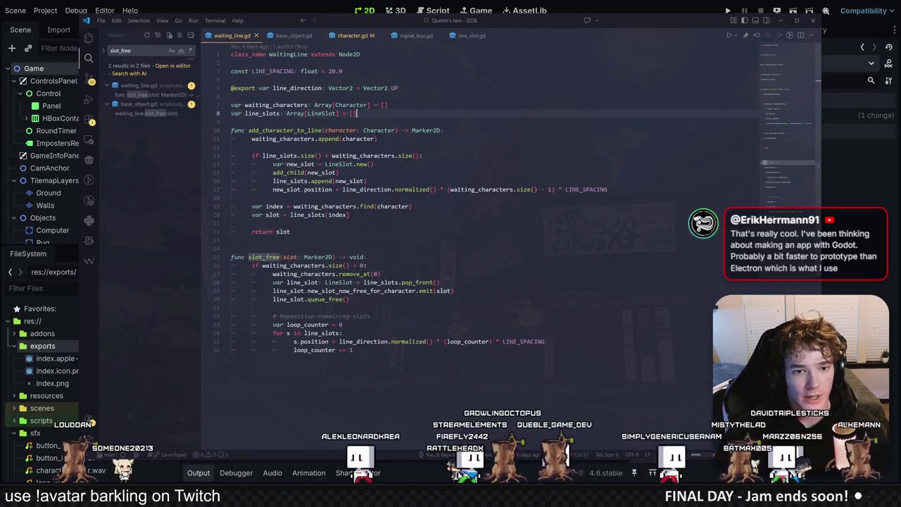
Step: Add func _ready() connecting SignalBus.character_eliminated to _on_character_eliminated
{"action": "key", "text": "Return"}
{"action": "key", "text": "Return"}
{"action": "type", "text": "func _re"}
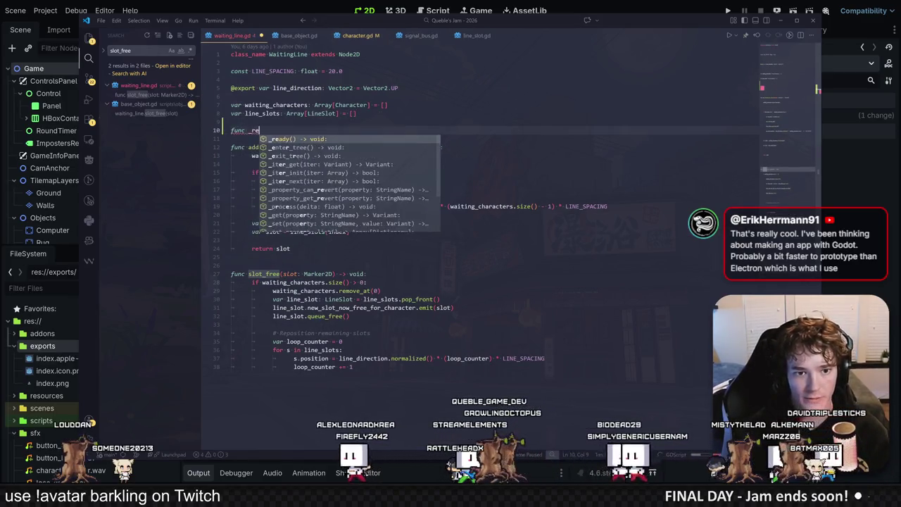
{"action": "key", "text": "Return"}
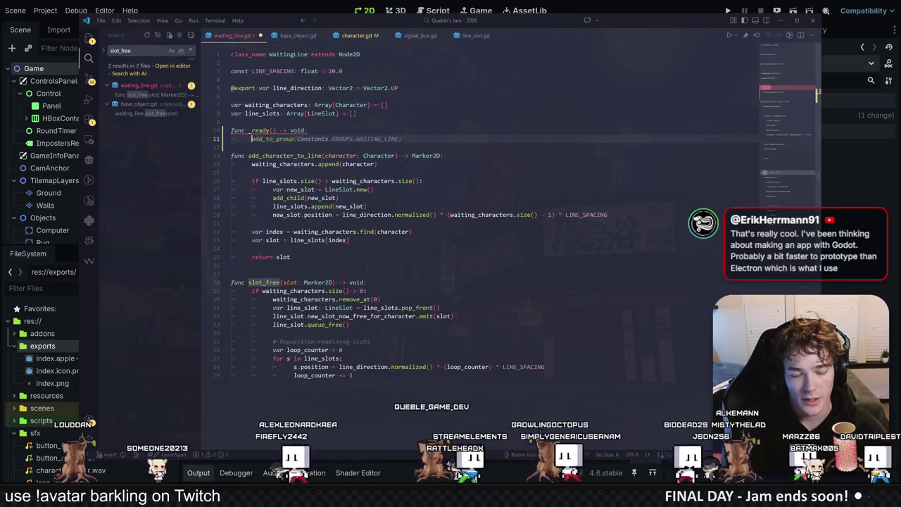
{"action": "type", "text": "Sig"}
{"action": "key", "text": "Down"}
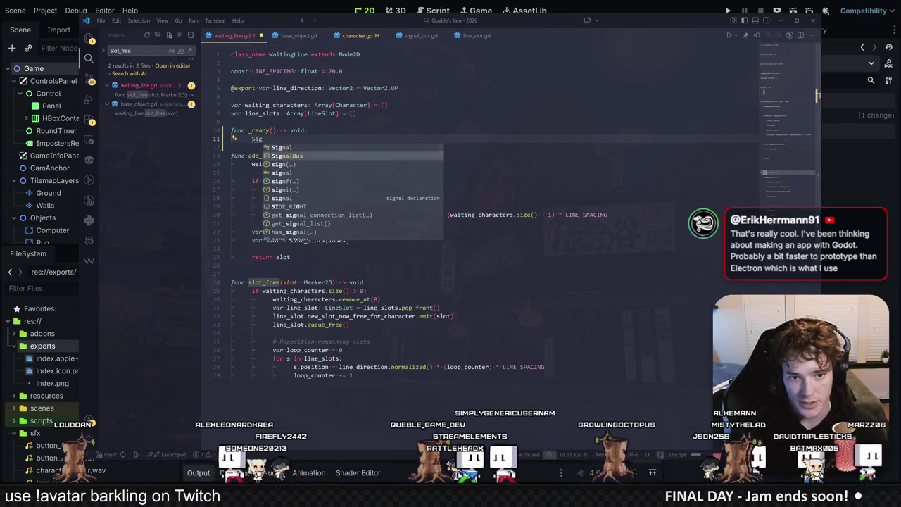
{"action": "key", "text": "Return"}
{"action": "type", "text": ".slo"}
{"action": "key", "text": "BackSpace"}
{"action": "key", "text": "BackSpace"}
{"action": "key", "text": "BackSpace"}
{"action": "type", "text": "char"}
{"action": "key", "text": "Return"}
{"action": "type", "text": ".connect(slot_free"}
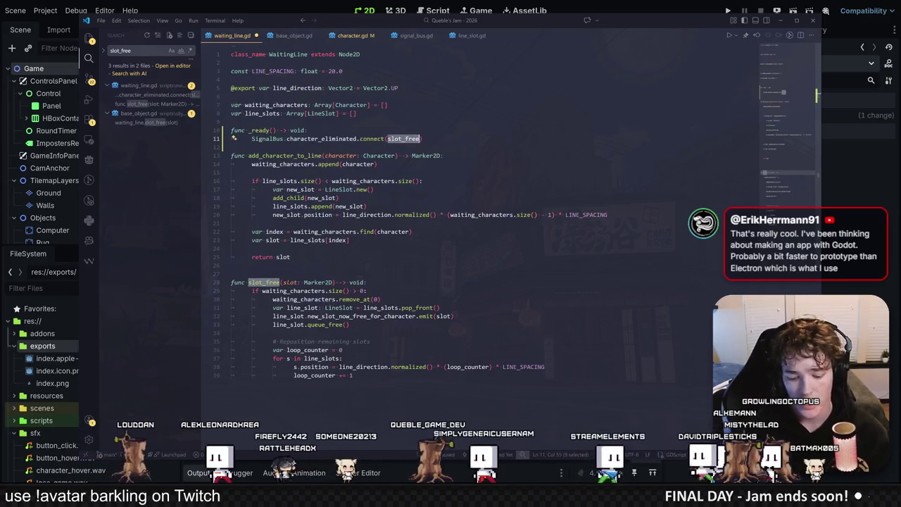
{"action": "key", "text": "BackSpace"}
{"action": "key", "text": "BackSpace"}
{"action": "key", "text": "BackSpace"}
{"action": "type", "text": "_on_character_el"}
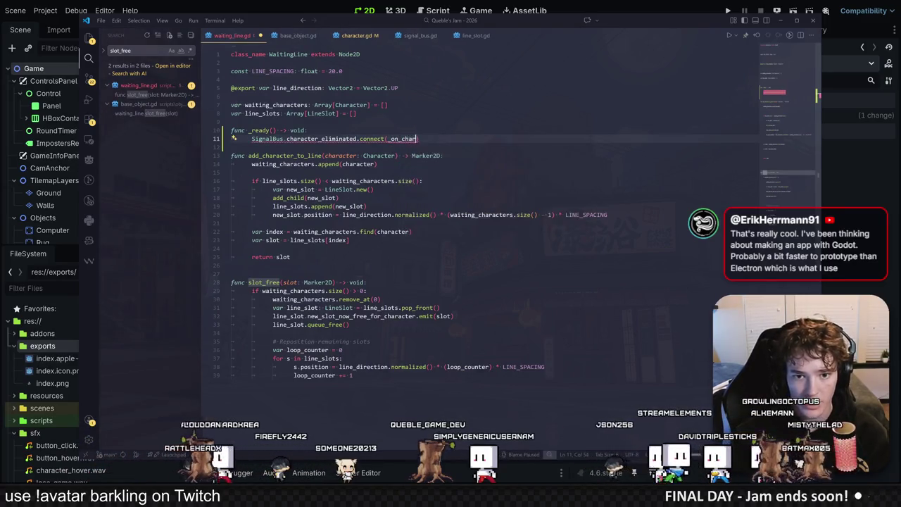
{"action": "type", "text": "iminated"}
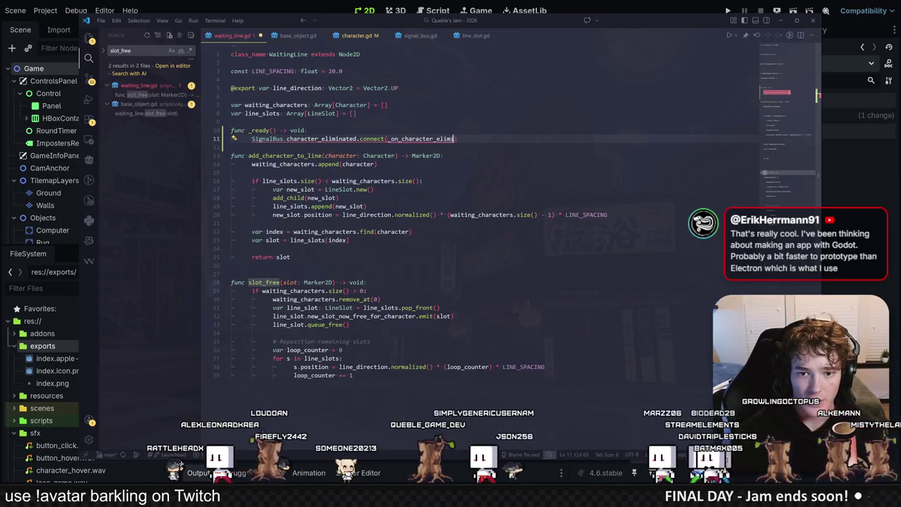
{"action": "type", "text": ")"}
{"action": "key", "text": "Return"}
{"action": "key", "text": "Return"}
{"action": "key", "text": "Return"}
Step: Write the _on_character_eliminated handler with an index = find lookup and an index != -1 return
{"action": "type", "text": "func _on"}
{"action": "key", "text": "Return"}
{"action": "key", "text": "Tab"}
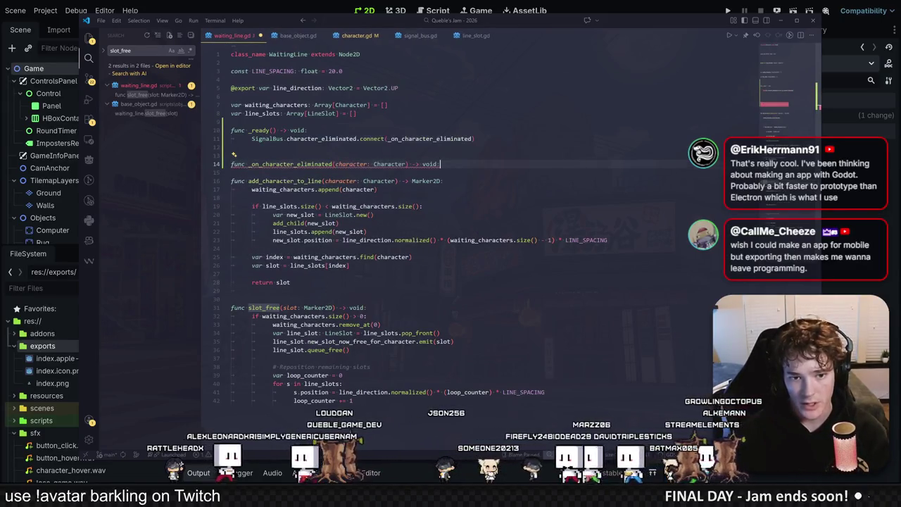
{"action": "key", "text": "Return"}
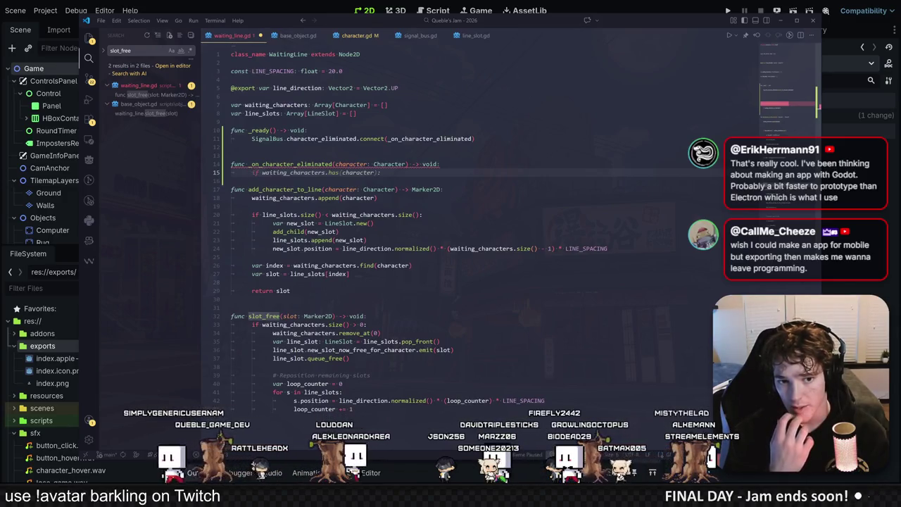
{"action": "type", "text": "var cha"}
{"action": "key", "text": "BackSpace"}
{"action": "type", "text": "index ="}
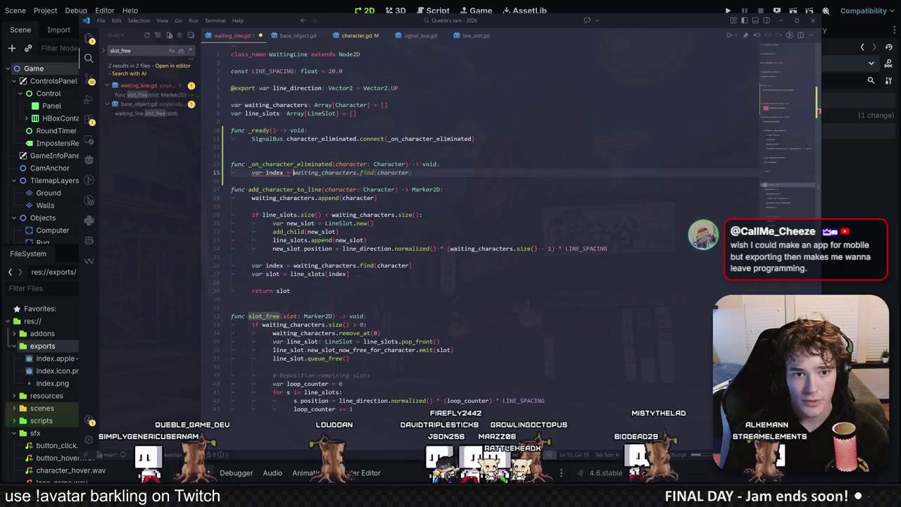
{"action": "key", "text": "Tab"}
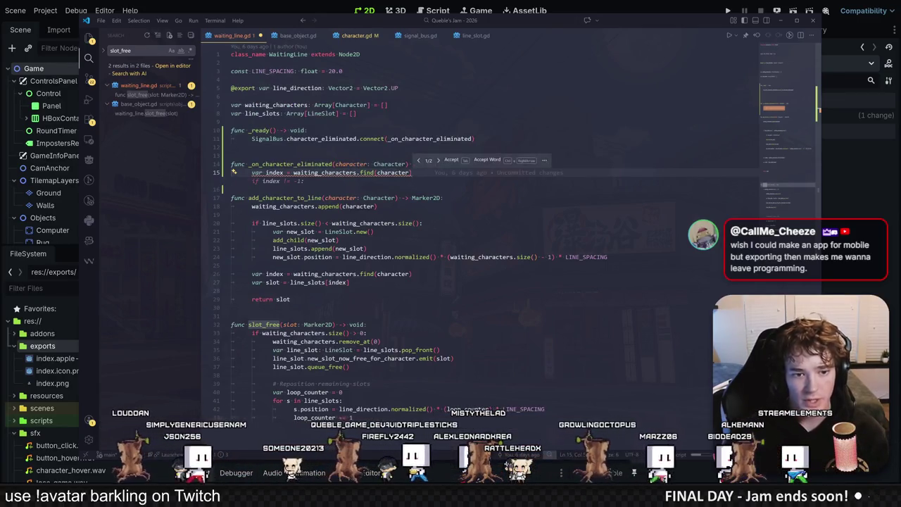
{"action": "key", "text": "Tab"}
{"action": "key", "text": "Return"}
{"action": "type", "text": "return"}
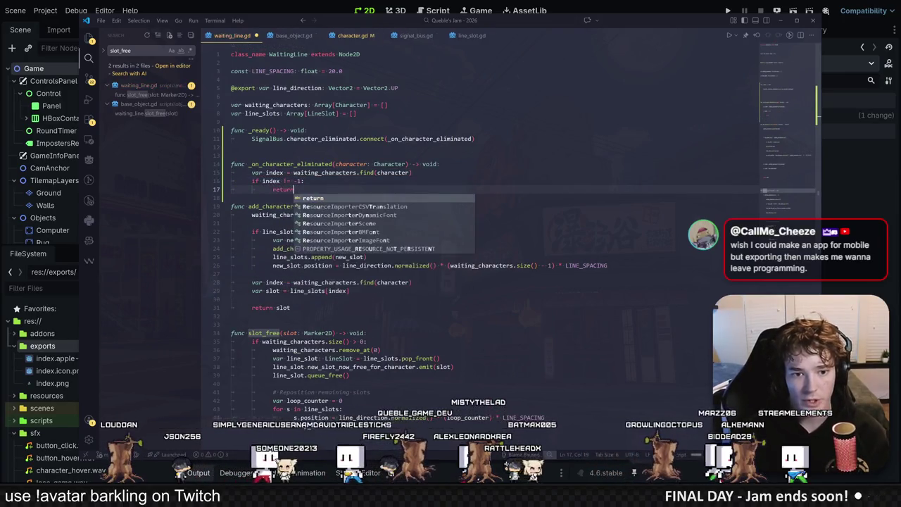
{"action": "key", "text": "Return"}
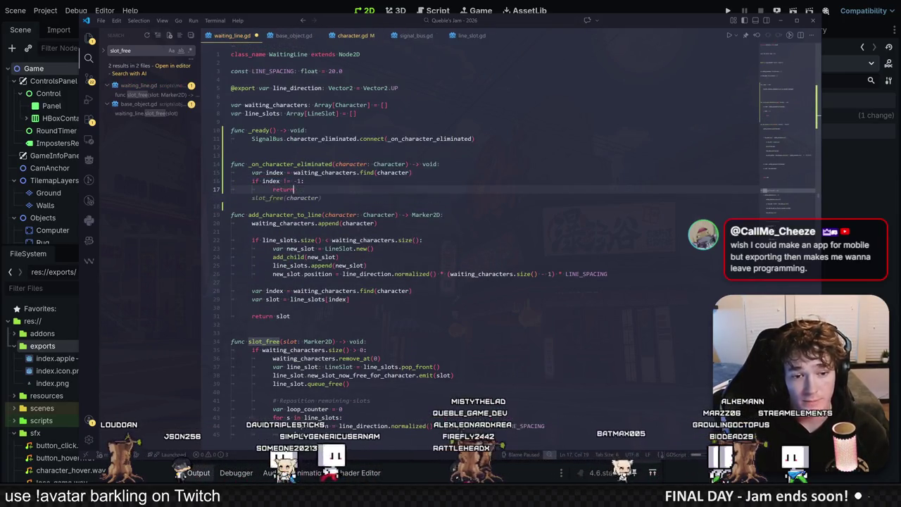
{"action": "key", "text": "Return"}
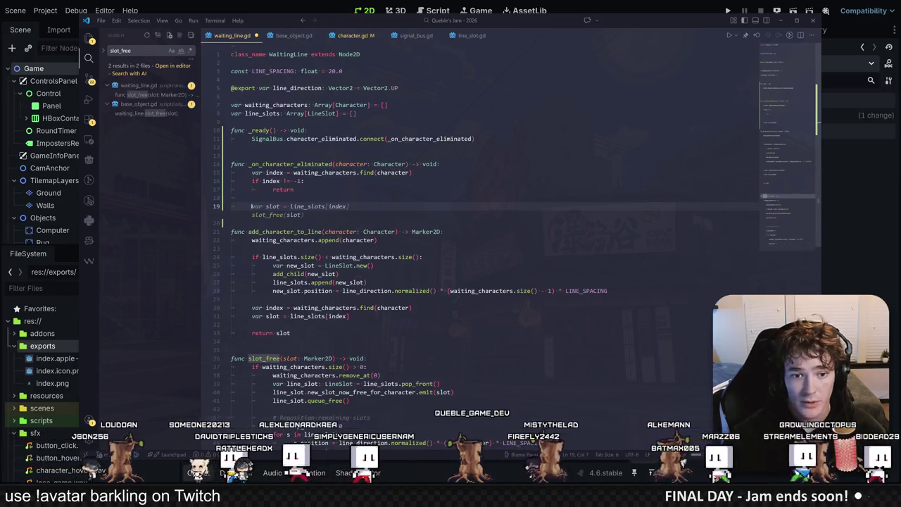
Step: Hide the search sidebar, show the Explorer file tree, and widen the VS Code window
{"action": "scroll", "coordinate": [485, 232], "scroll_direction": "down", "scroll_amount": 1}
{"action": "scroll", "coordinate": [486, 232], "scroll_direction": "down", "scroll_amount": 3}
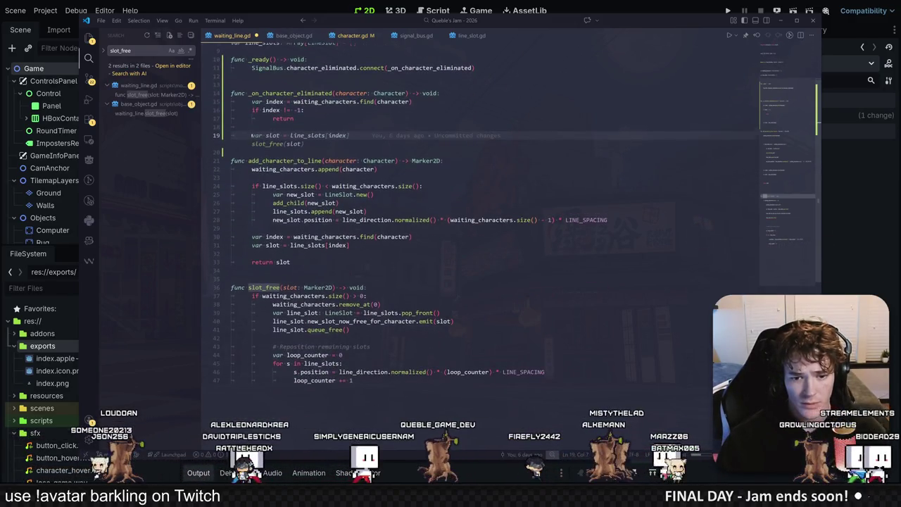
{"action": "scroll", "coordinate": [485, 232], "scroll_direction": "down", "scroll_amount": 1}
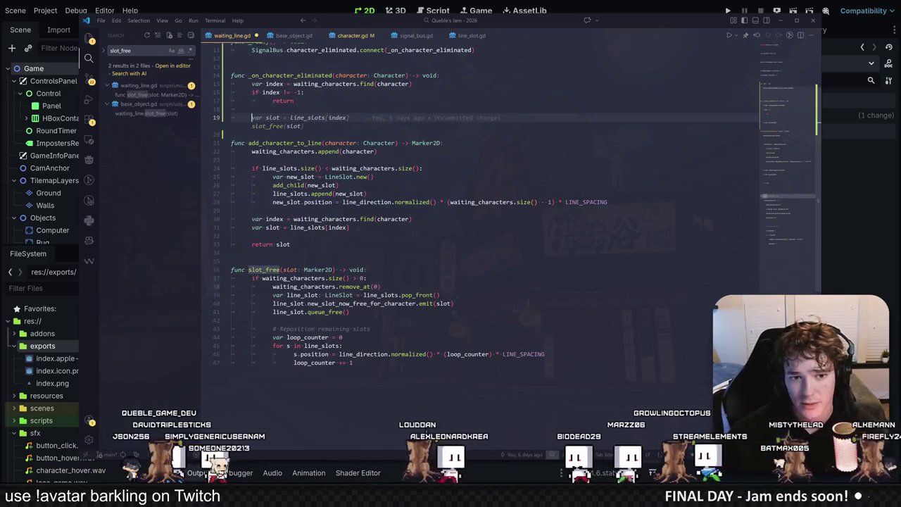
{"action": "scroll", "coordinate": [493, 211], "scroll_direction": "up", "scroll_amount": 1}
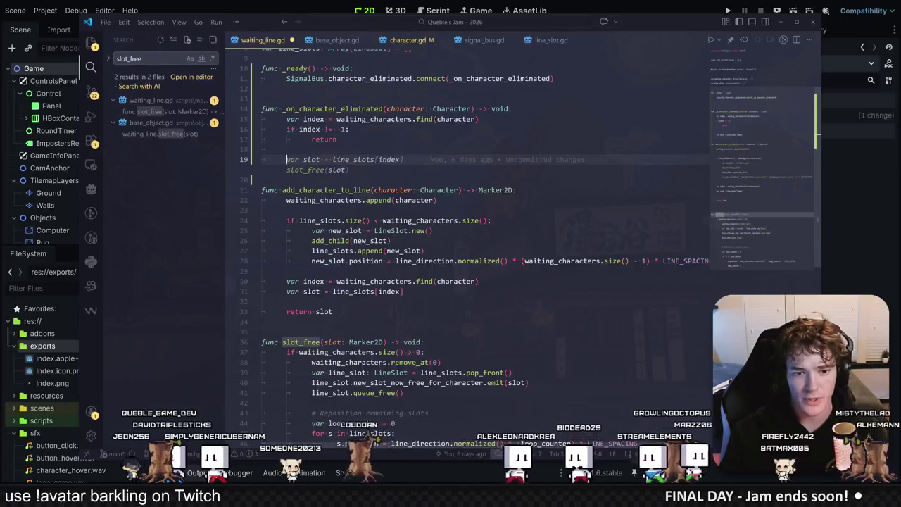
{"action": "left_click_drag", "start_coordinate": [225, 206], "coordinate": [140, 211]}
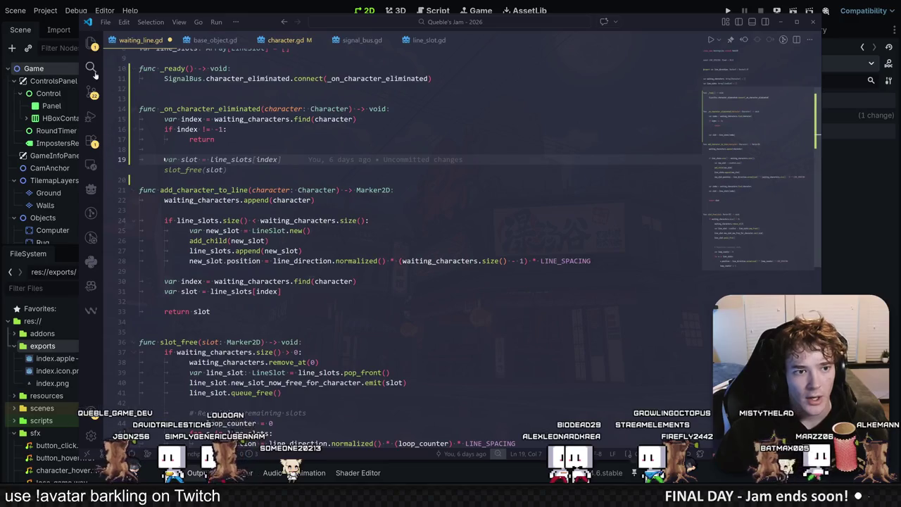
{"action": "left_click", "coordinate": [90, 43]}
{"action": "left_click_drag", "start_coordinate": [817, 160], "coordinate": [875, 160]}
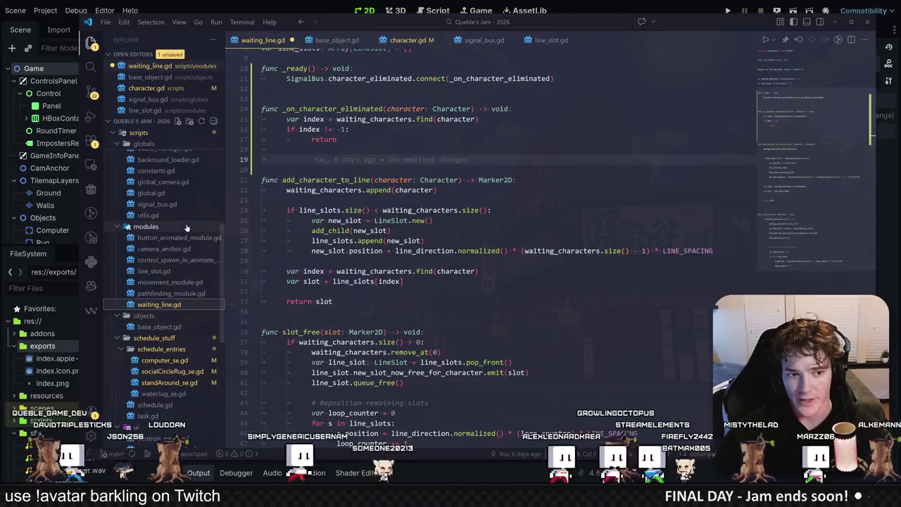
{"action": "mouse_move", "coordinate": [225, 254]}
{"action": "left_mouse_down"}
{"action": "mouse_move", "coordinate": [197, 252]}
{"action": "mouse_move", "coordinate": [218, 249]}
{"action": "left_mouse_up"}
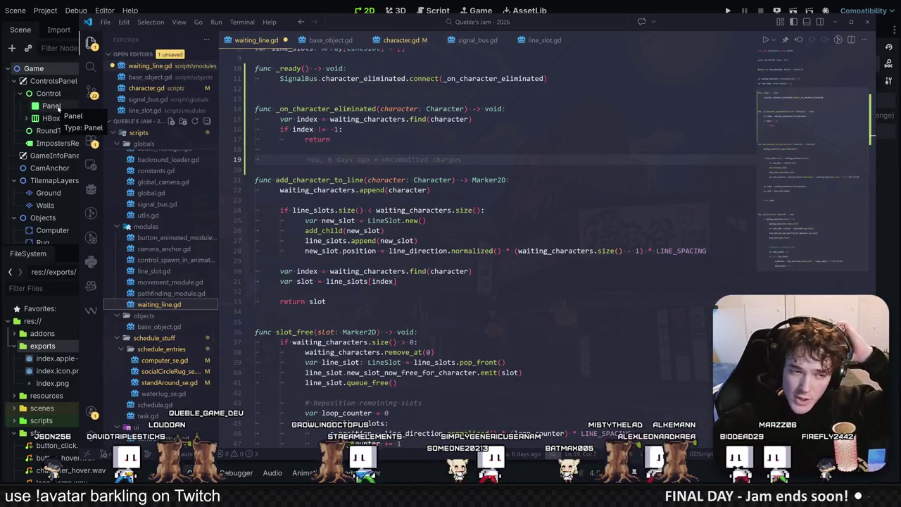
Step: Add an `index: int = 0` parameter to slot_free in waiting_line.gd
{"action": "left_click", "coordinate": [101, 47]}
{"action": "left_click", "coordinate": [91, 44]}
{"action": "left_click", "coordinate": [364, 301]}
{"action": "type", "text": ", index"}
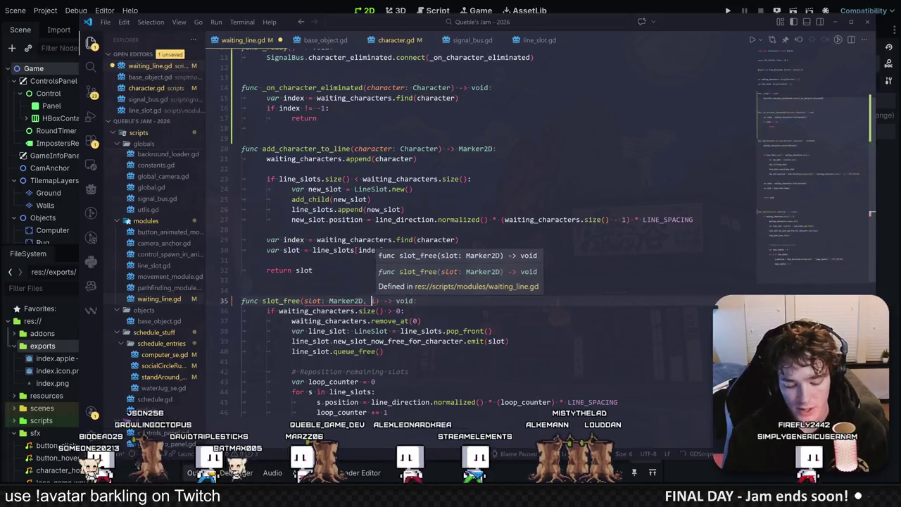
{"action": "type", "text": ": int = "}
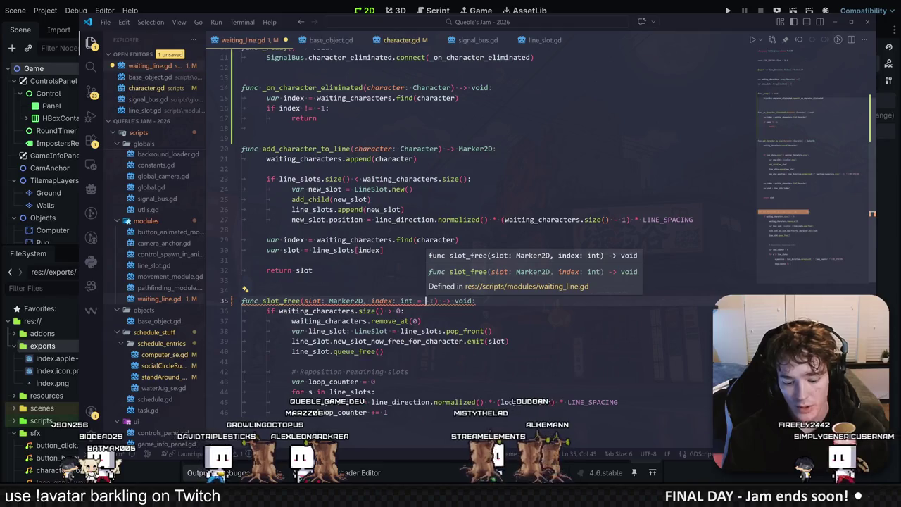
{"action": "type", "text": "0"}
Step: Change the waiting_characters removal in slot_free from remove_at(0) to remove_at(index)
{"action": "left_click", "coordinate": [371, 239]}
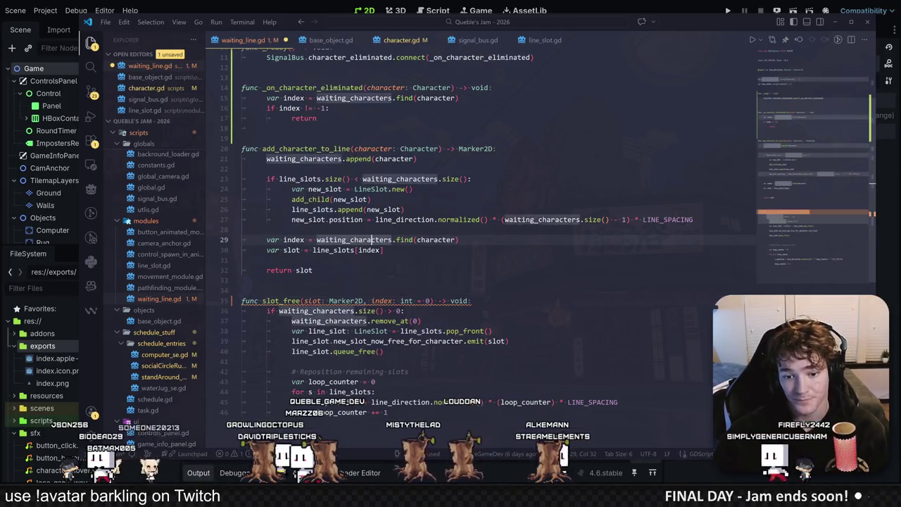
{"action": "scroll", "coordinate": [450, 239], "scroll_direction": "up", "scroll_amount": 1}
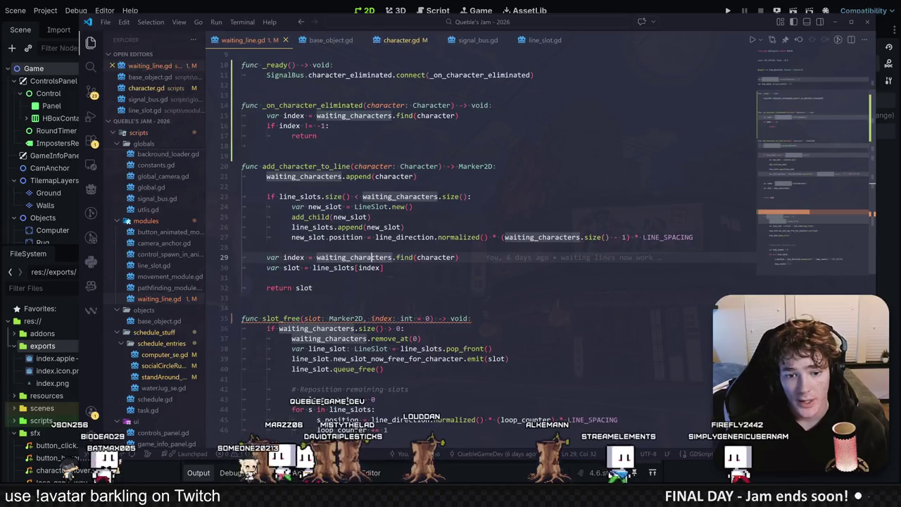
{"action": "scroll", "coordinate": [451, 239], "scroll_direction": "down", "scroll_amount": 2}
{"action": "left_click", "coordinate": [356, 274]}
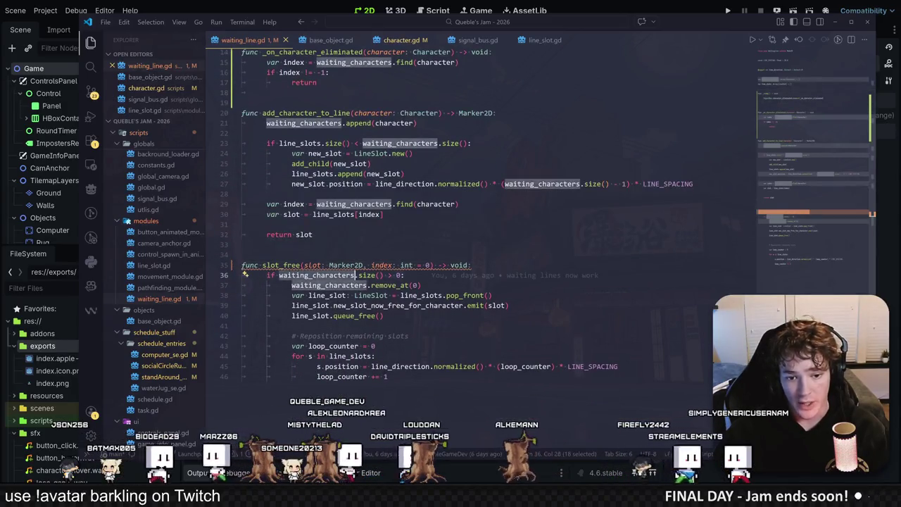
{"action": "left_click", "coordinate": [293, 315]}
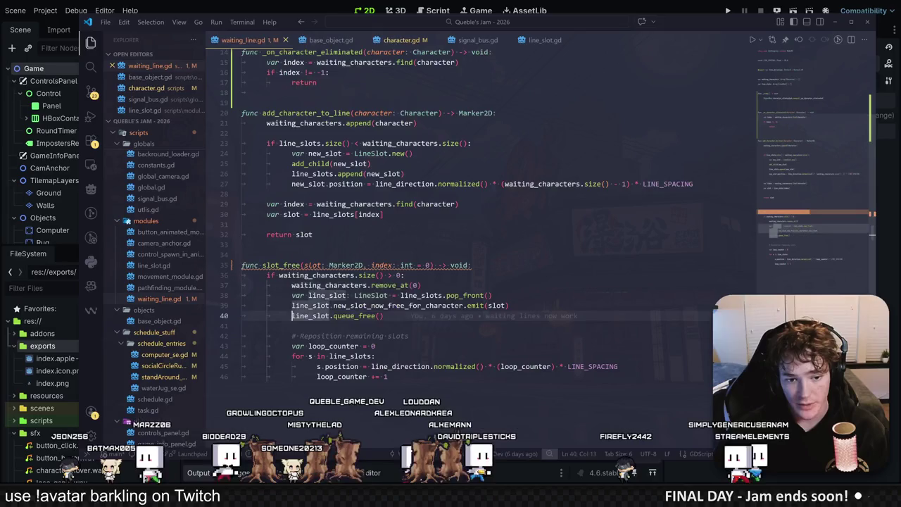
{"action": "left_click", "coordinate": [368, 285]}
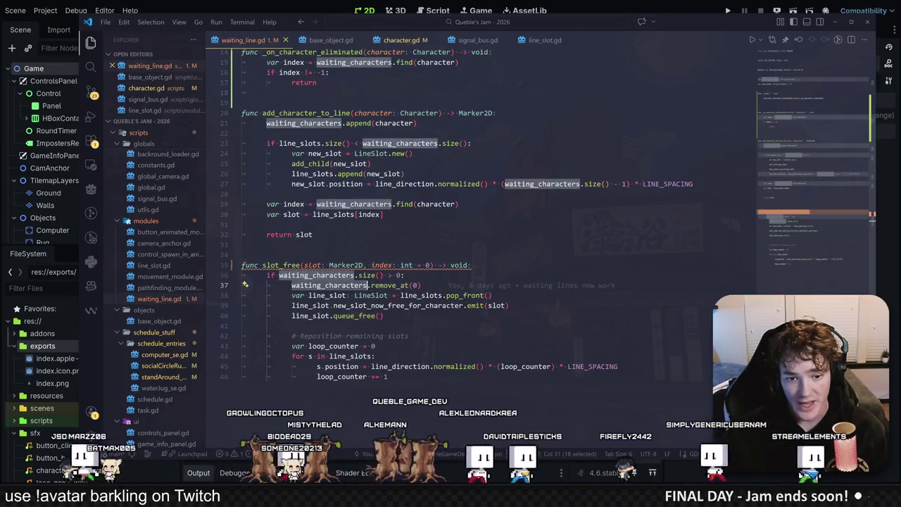
{"action": "double_click", "coordinate": [381, 265]}
{"action": "key", "text": "ctrl+c"}
{"action": "double_click", "coordinate": [416, 285]}
{"action": "key", "text": "ctrl+v"}
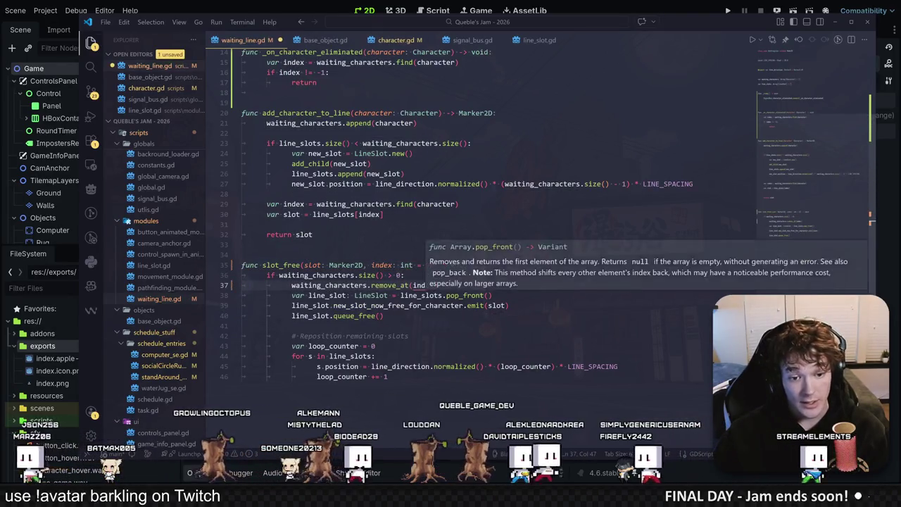
Step: Replace pop_front() with pop_at(index) on the line_slot line
{"action": "left_click", "coordinate": [327, 295]}
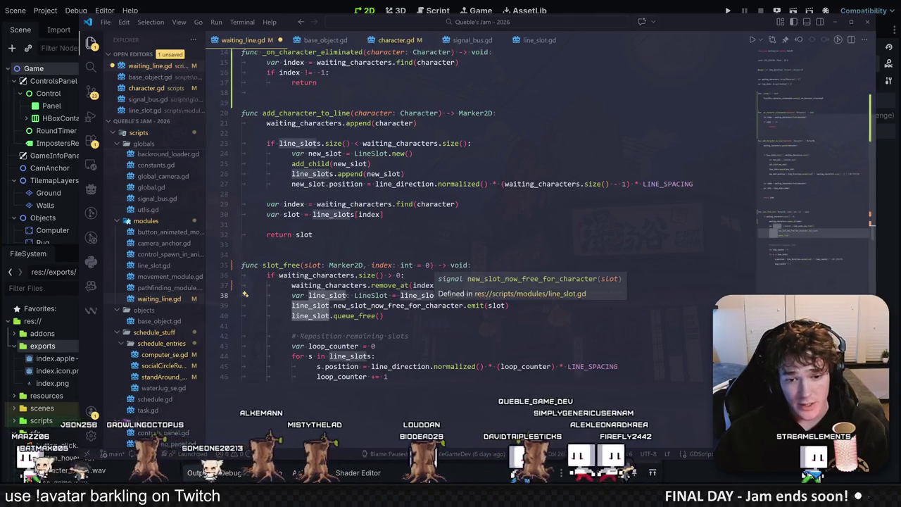
{"action": "left_click", "coordinate": [358, 345]}
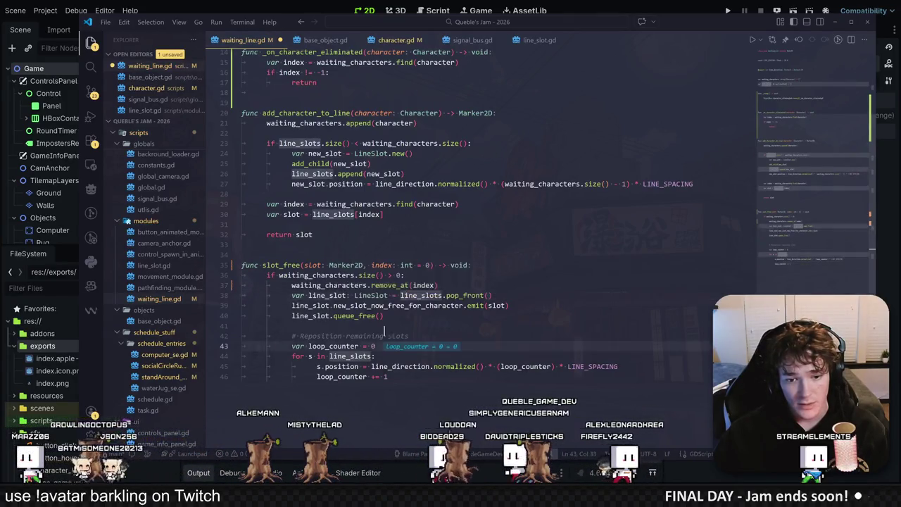
{"action": "double_click", "coordinate": [373, 346]}
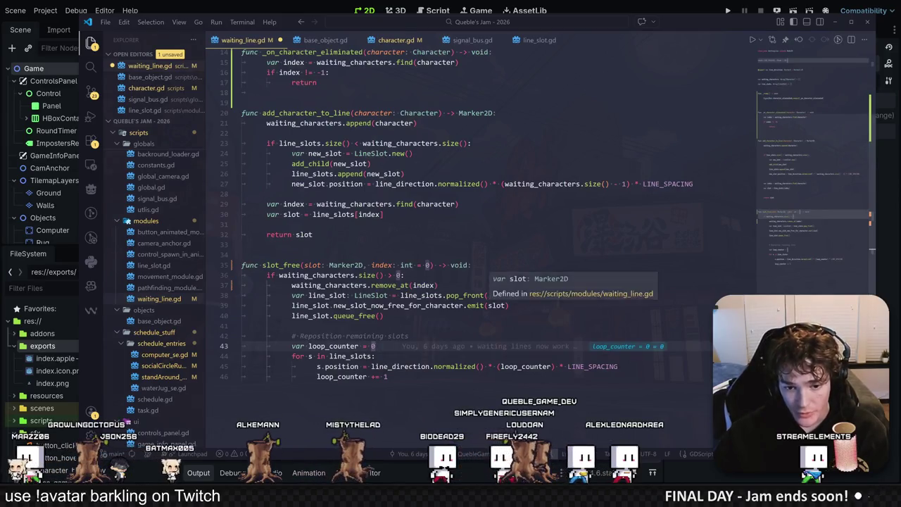
{"action": "double_click", "coordinate": [464, 295]}
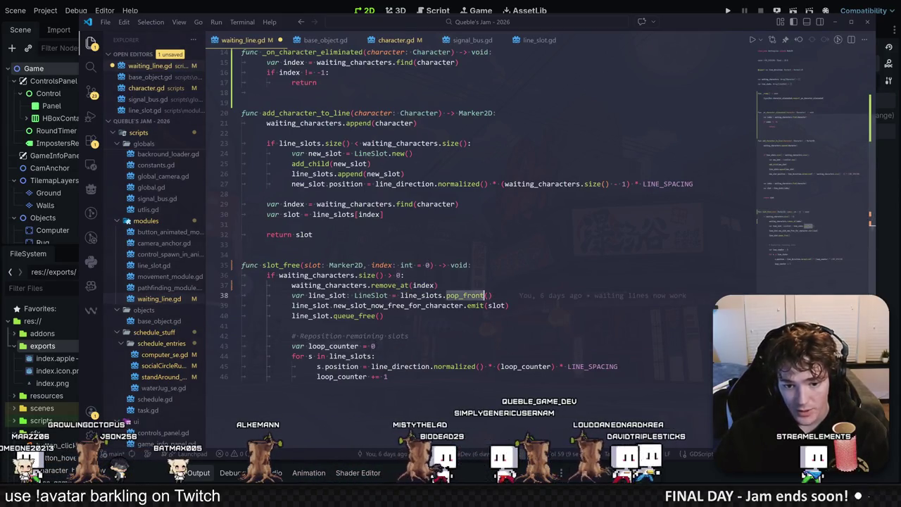
{"action": "type", "text": "pop_at("}
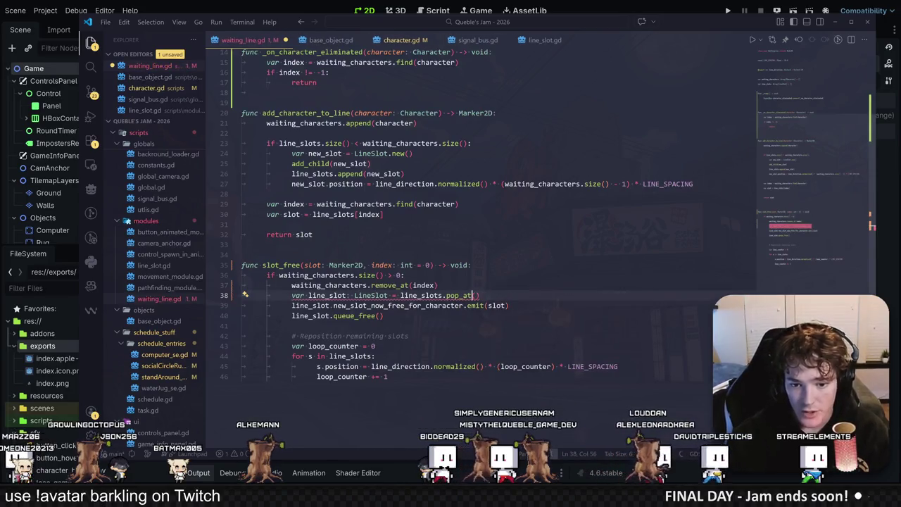
{"action": "type", "text": "index"}
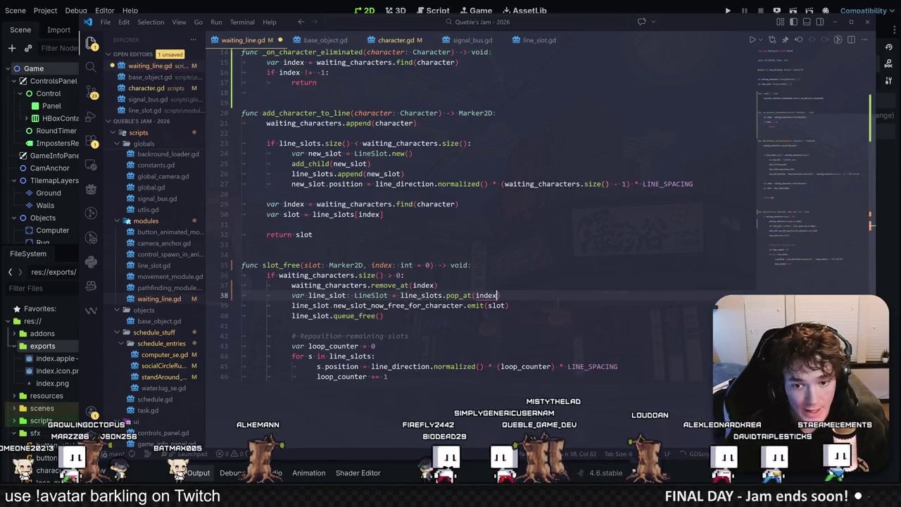
Step: Search the whole project for new_slot_now_free_for_character and widen the results panel
{"action": "double_click", "coordinate": [397, 305]}
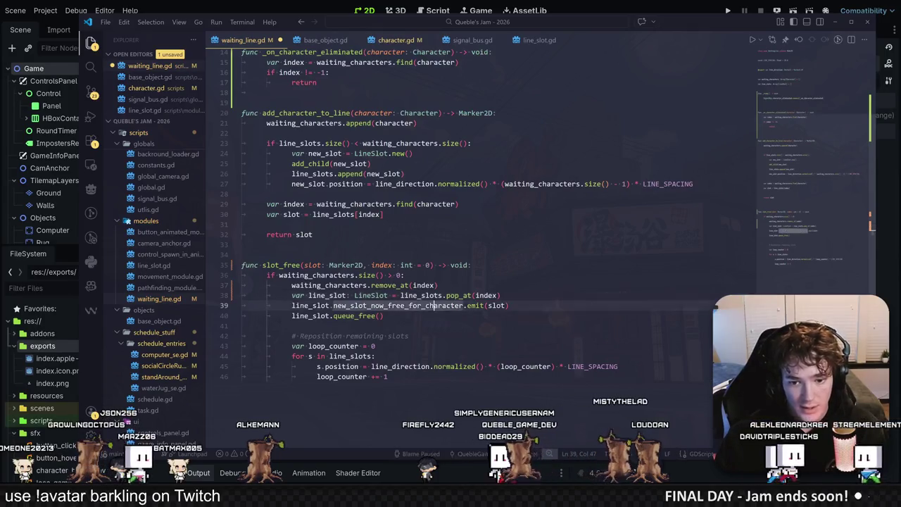
{"action": "left_click", "coordinate": [508, 305]}
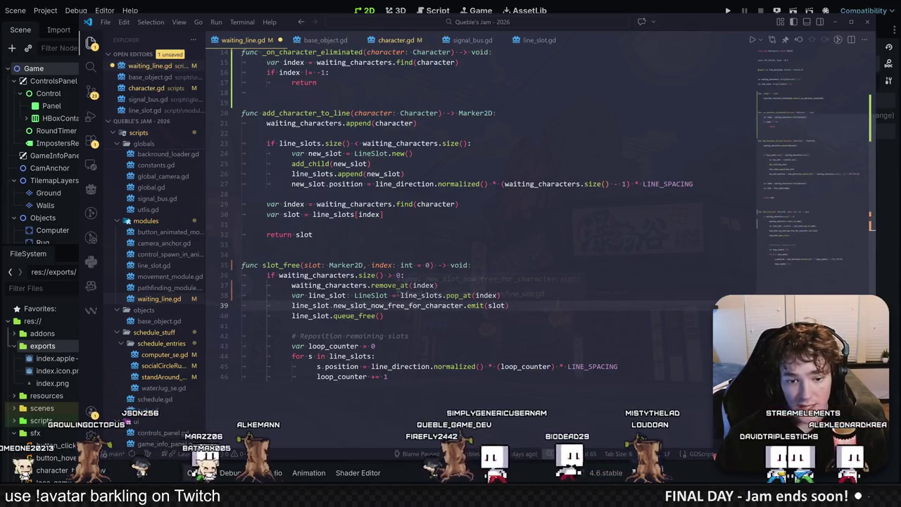
{"action": "double_click", "coordinate": [398, 306]}
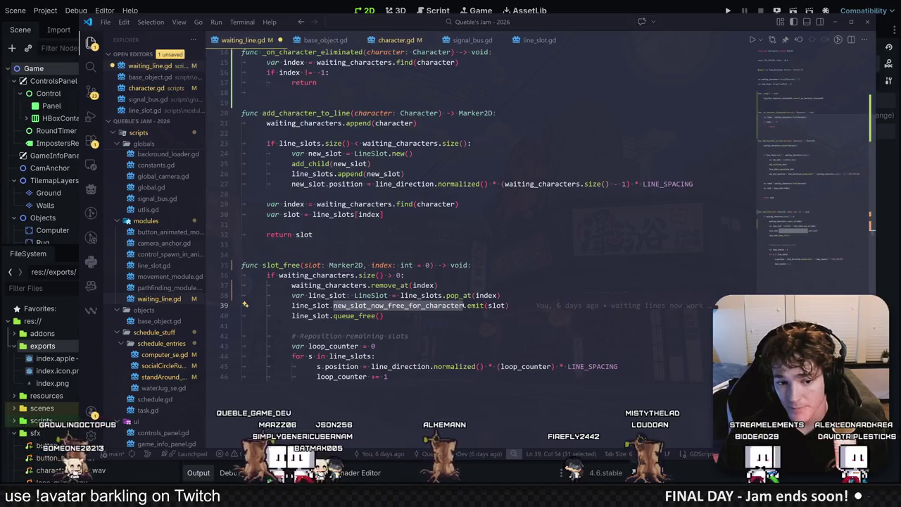
{"action": "scroll", "coordinate": [465, 211], "scroll_direction": "up", "scroll_amount": 2}
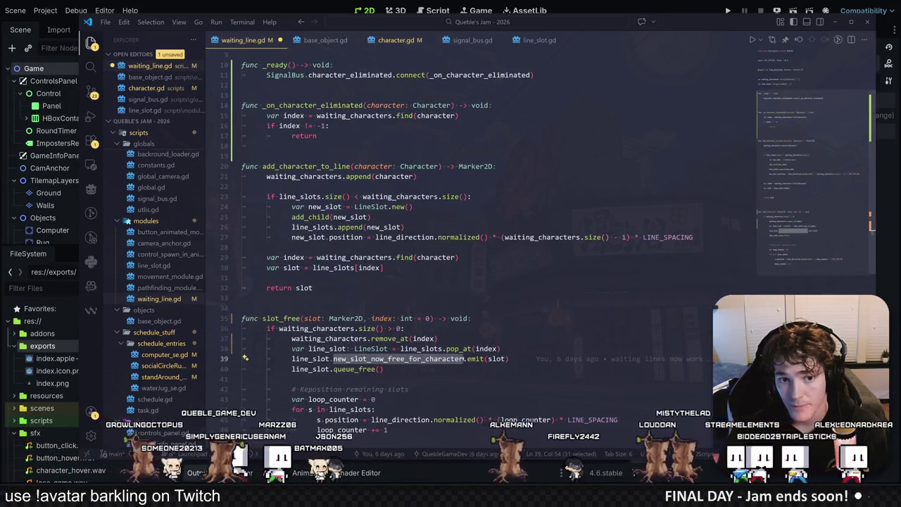
{"action": "scroll", "coordinate": [464, 233], "scroll_direction": "up", "scroll_amount": 3}
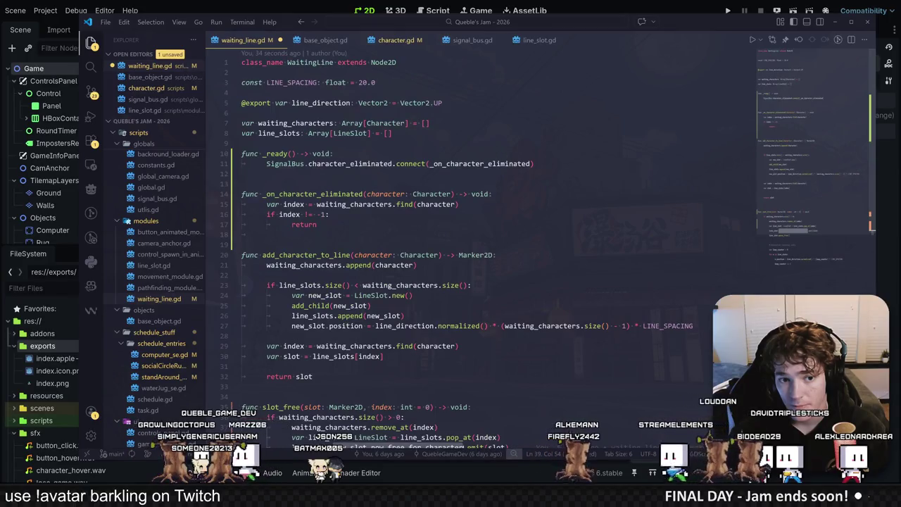
{"action": "scroll", "coordinate": [464, 247], "scroll_direction": "down", "scroll_amount": 5}
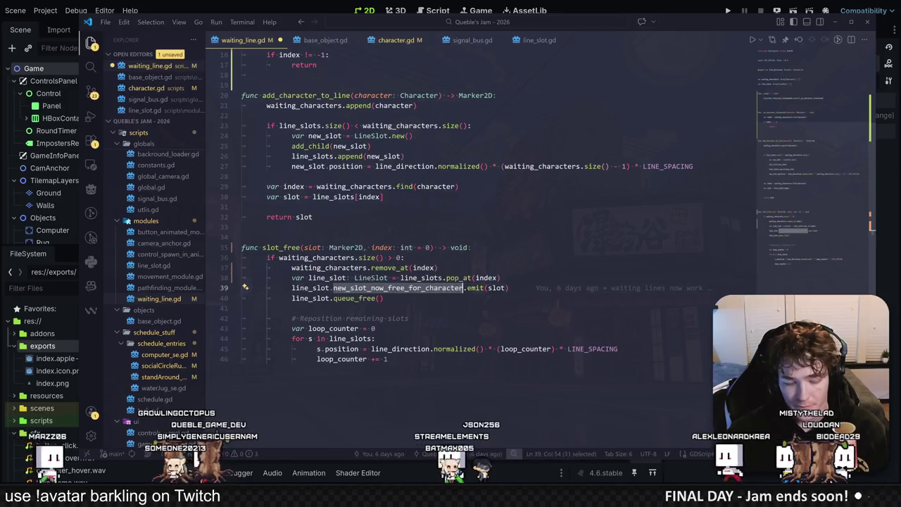
{"action": "key", "text": "ctrl+shift+f"}
{"action": "left_click_drag", "start_coordinate": [204, 170], "coordinate": [268, 171]}
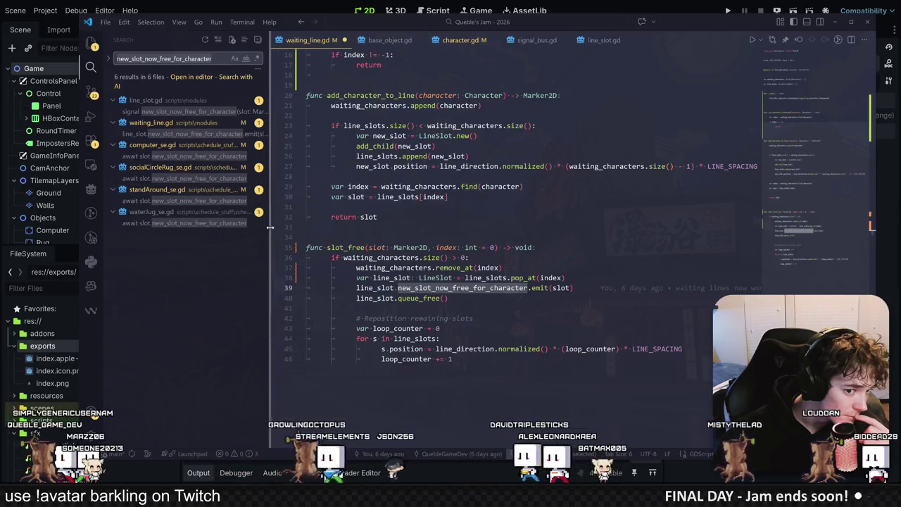
Step: Open the waterJug_se.gd result and read how start_task checks for a LineSlot
{"action": "left_click_drag", "start_coordinate": [270, 227], "coordinate": [267, 226]}
{"action": "left_click", "coordinate": [197, 223]}
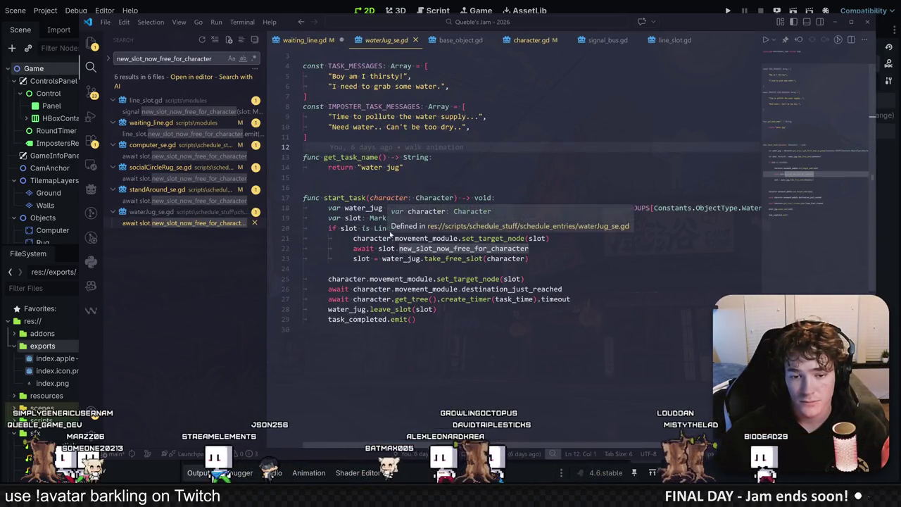
{"action": "double_click", "coordinate": [390, 228]}
{"action": "mouse_move", "coordinate": [412, 228]}
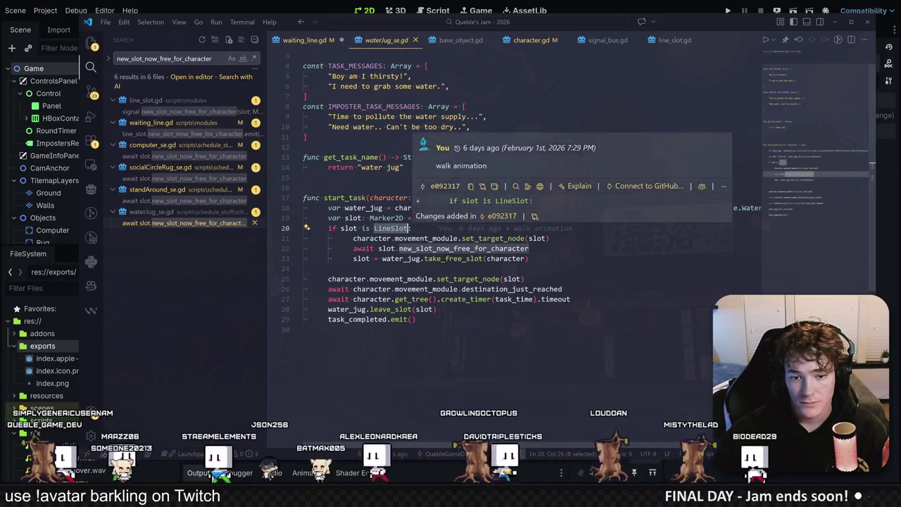
{"action": "left_click", "coordinate": [504, 238]}
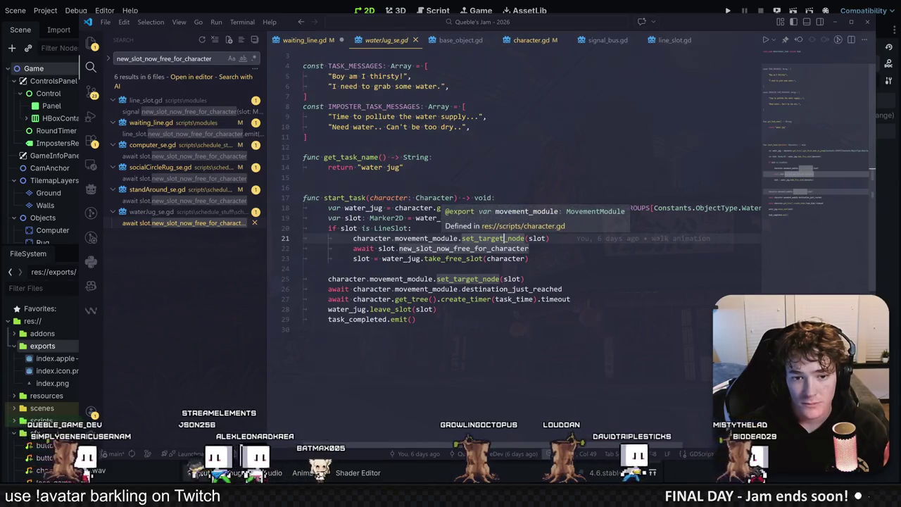
{"action": "left_click", "coordinate": [303, 268]}
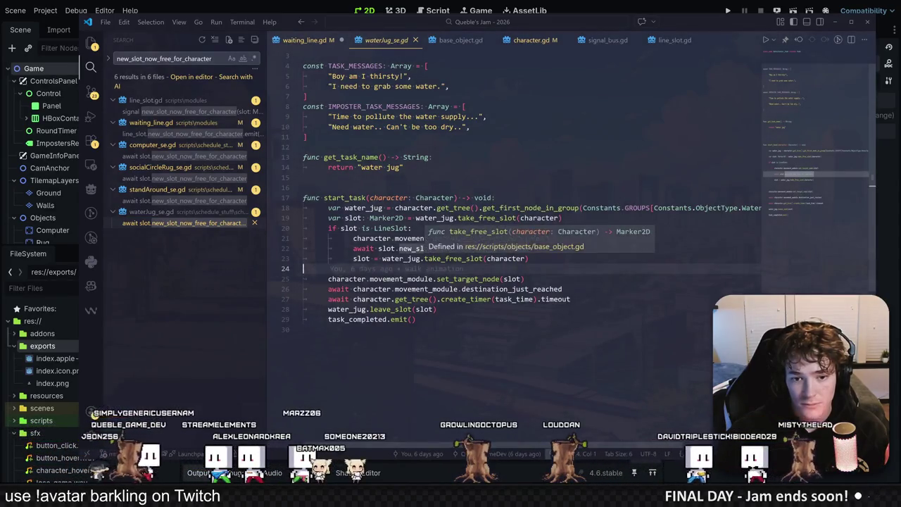
{"action": "mouse_move", "coordinate": [366, 269]}
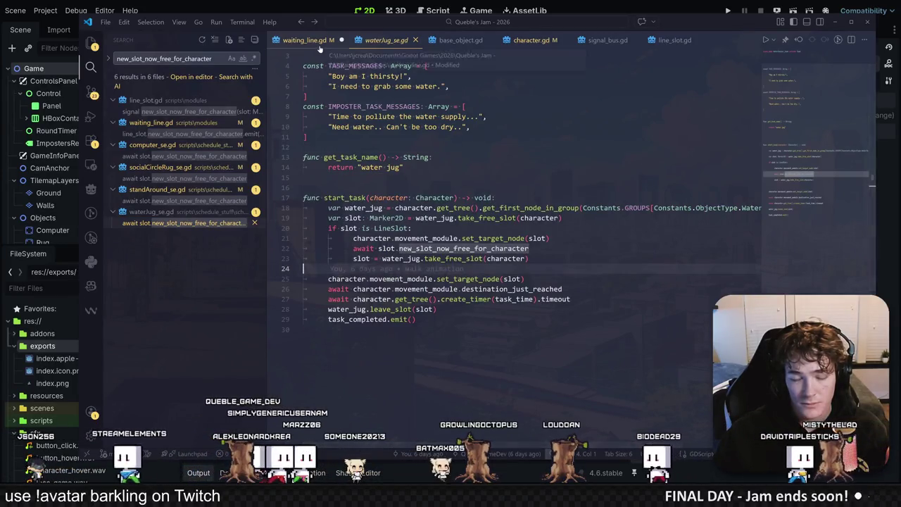
Step: Return to waiting_line.gd, narrow the search sidebar, and switch to the Godot editor
{"action": "left_click", "coordinate": [319, 44]}
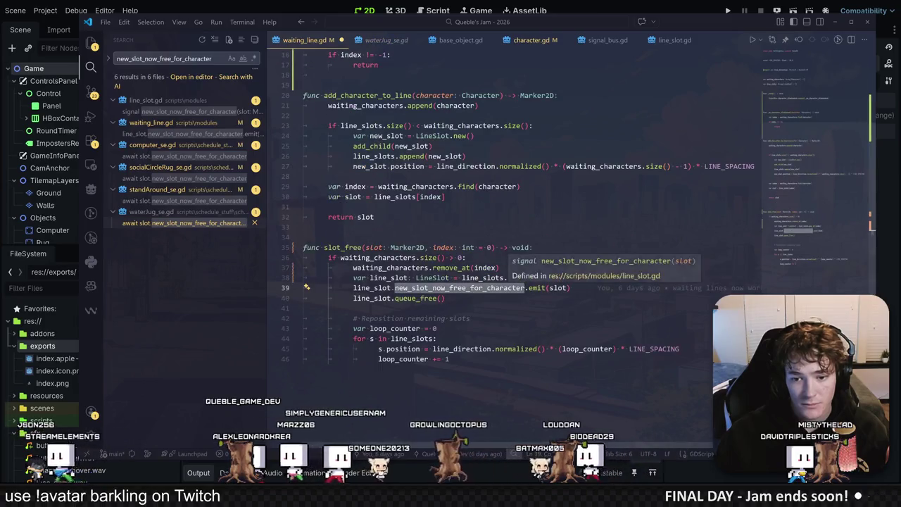
{"action": "mouse_move", "coordinate": [478, 298]}
{"action": "left_click", "coordinate": [556, 319]}
{"action": "scroll", "coordinate": [483, 248], "scroll_direction": "up", "scroll_amount": 5}
{"action": "left_click", "coordinate": [304, 367]}
{"action": "scroll", "coordinate": [431, 331], "scroll_direction": "down", "scroll_amount": 3}
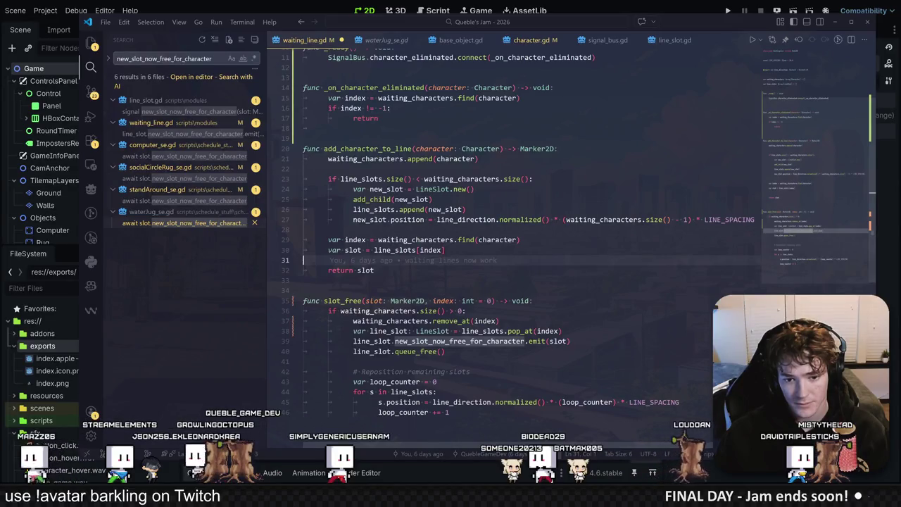
{"action": "left_click", "coordinate": [304, 279]}
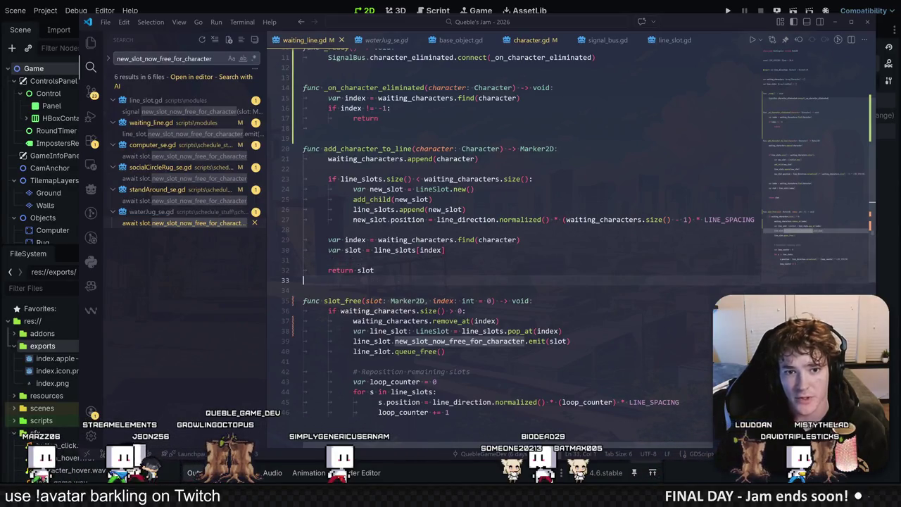
{"action": "left_click_drag", "start_coordinate": [266, 240], "coordinate": [225, 243]}
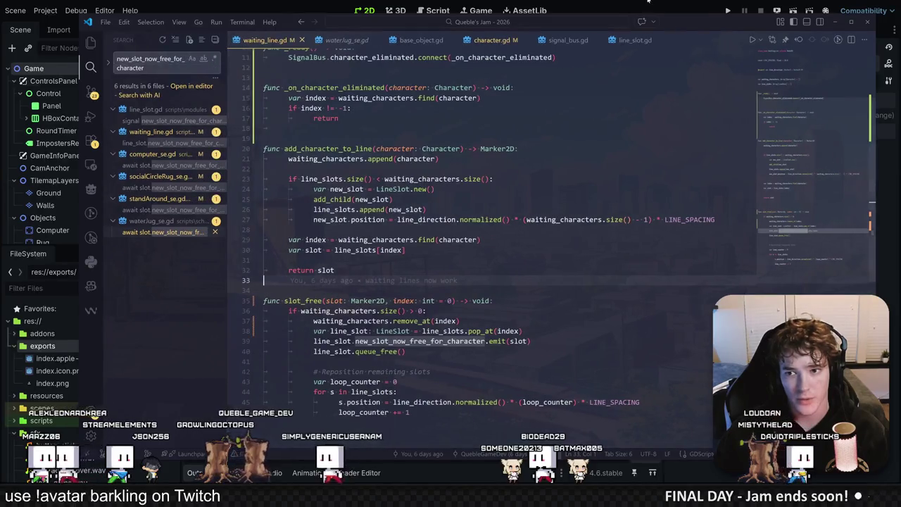
{"action": "left_click", "coordinate": [648, 3]}
{"action": "key", "text": "alt+Tab"}
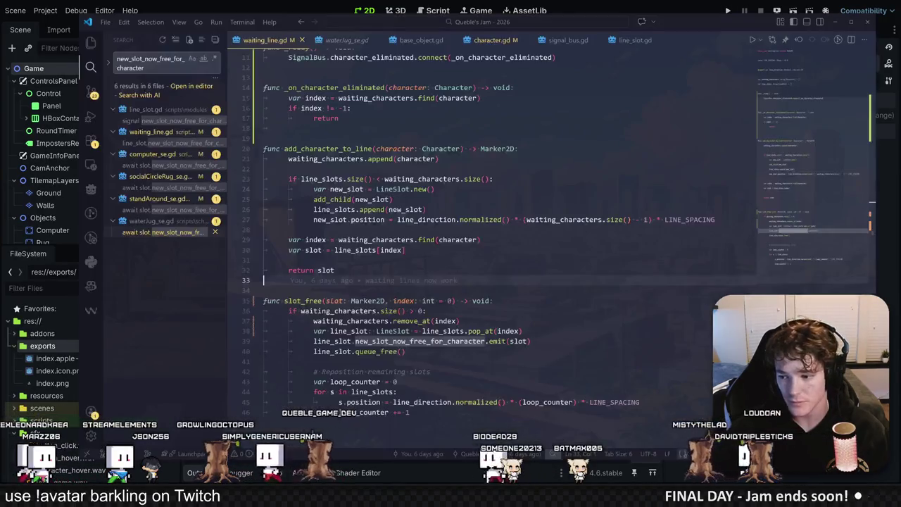
{"action": "key", "text": "alt+Tab"}
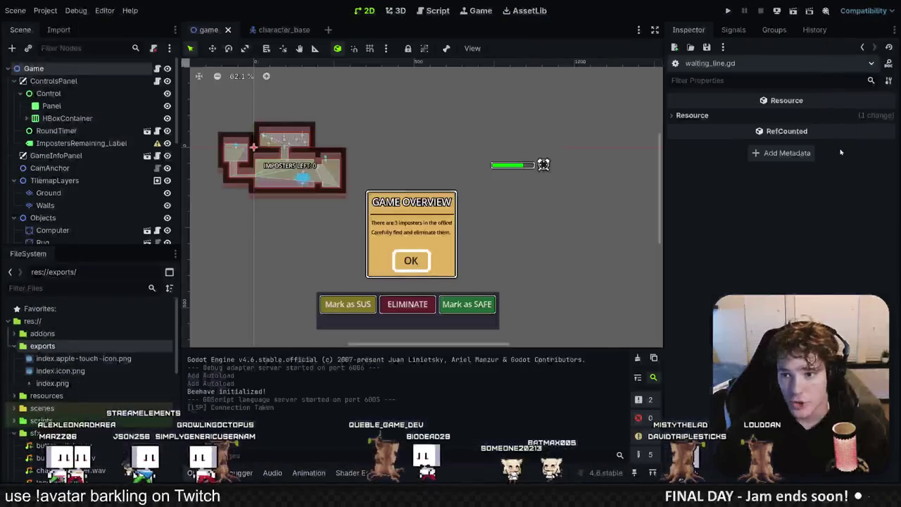
Step: Restart the game with F5 and clear level 1 by eliminating an imposter
{"action": "key", "text": "F5"}
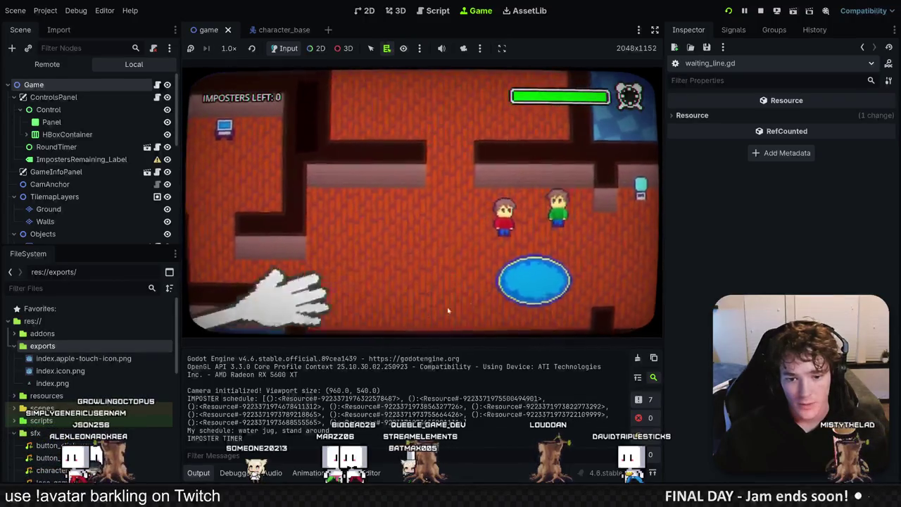
{"action": "left_click", "coordinate": [444, 255]}
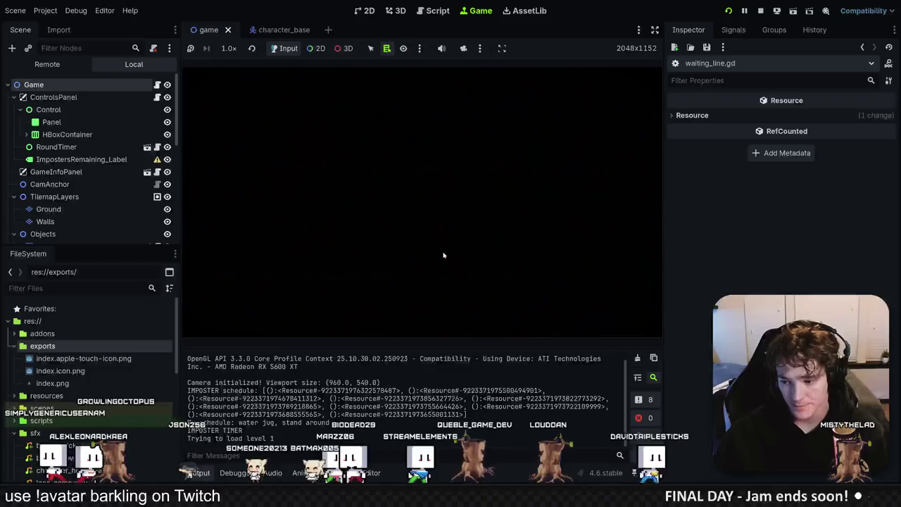
{"action": "left_click", "coordinate": [422, 241]}
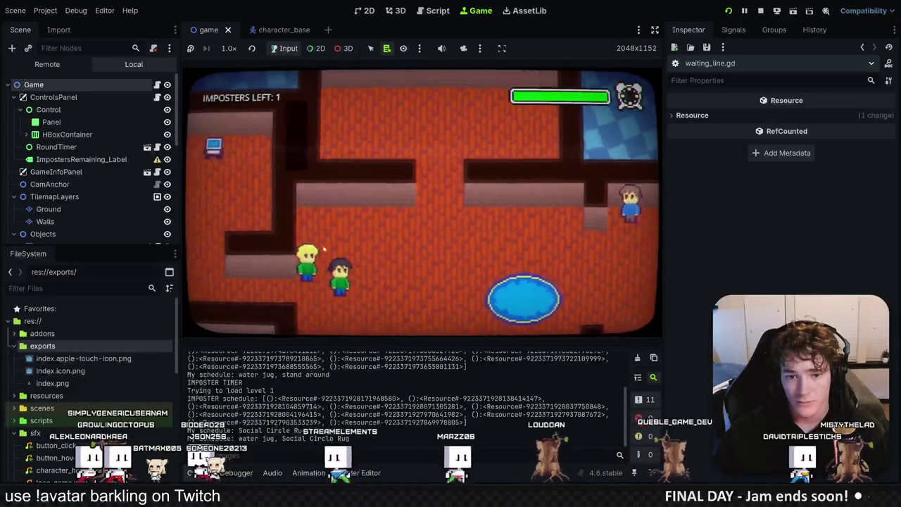
{"action": "left_click", "coordinate": [413, 294]}
{"action": "left_click", "coordinate": [419, 309]}
{"action": "left_click", "coordinate": [423, 237]}
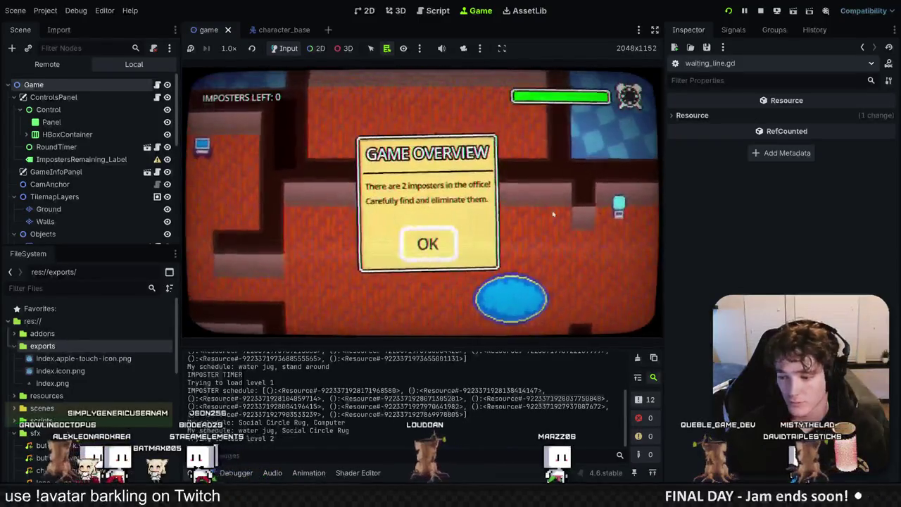
Step: Clear level 2 by eliminating its two imposters and continue on
{"action": "left_click", "coordinate": [435, 240]}
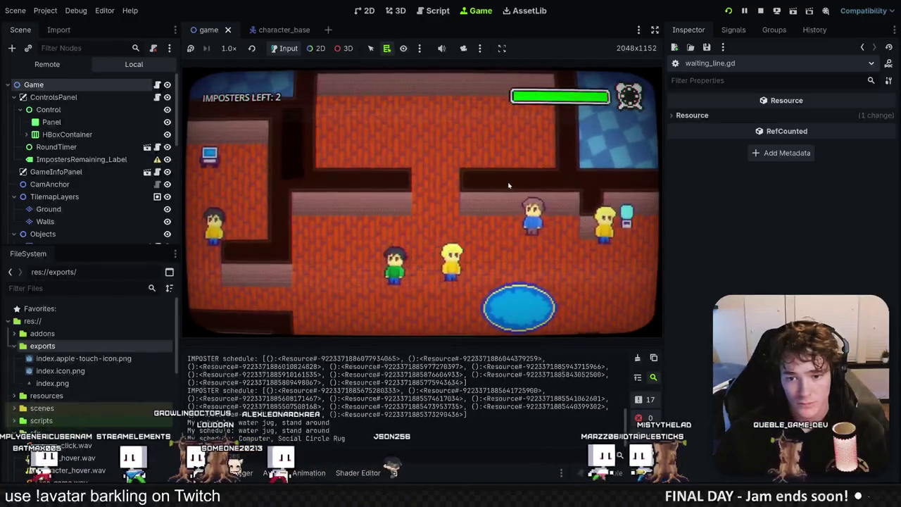
{"action": "left_click", "coordinate": [461, 173]}
{"action": "left_click", "coordinate": [442, 323]}
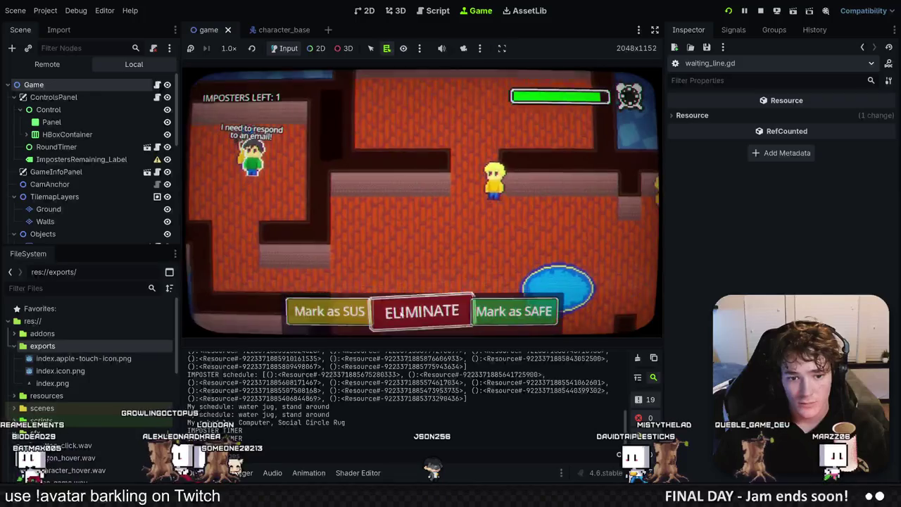
{"action": "left_click", "coordinate": [421, 311]}
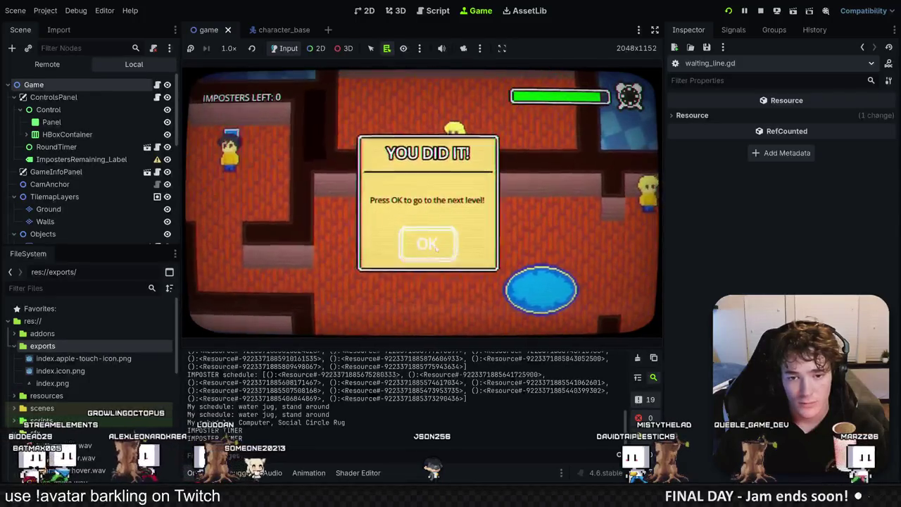
{"action": "left_click", "coordinate": [422, 244]}
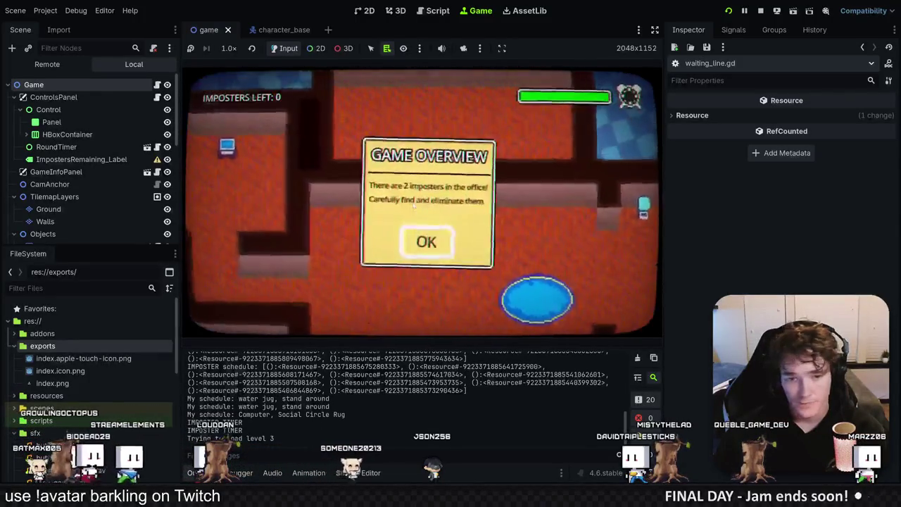
Step: Clear level 3 by eliminating two suspects and continue to level 4
{"action": "left_click", "coordinate": [426, 238]}
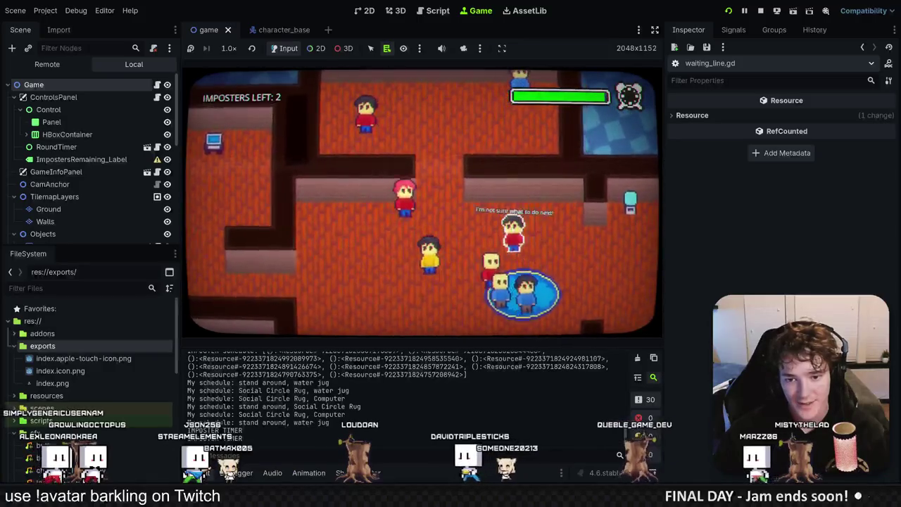
{"action": "left_click", "coordinate": [423, 247]}
{"action": "left_click", "coordinate": [392, 312]}
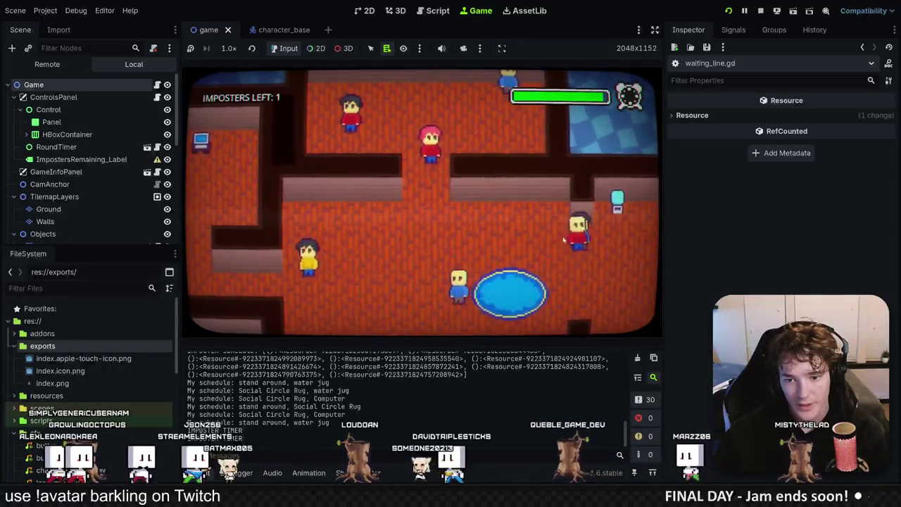
{"action": "left_click", "coordinate": [601, 218]}
{"action": "left_click", "coordinate": [419, 305]}
{"action": "left_click", "coordinate": [425, 242]}
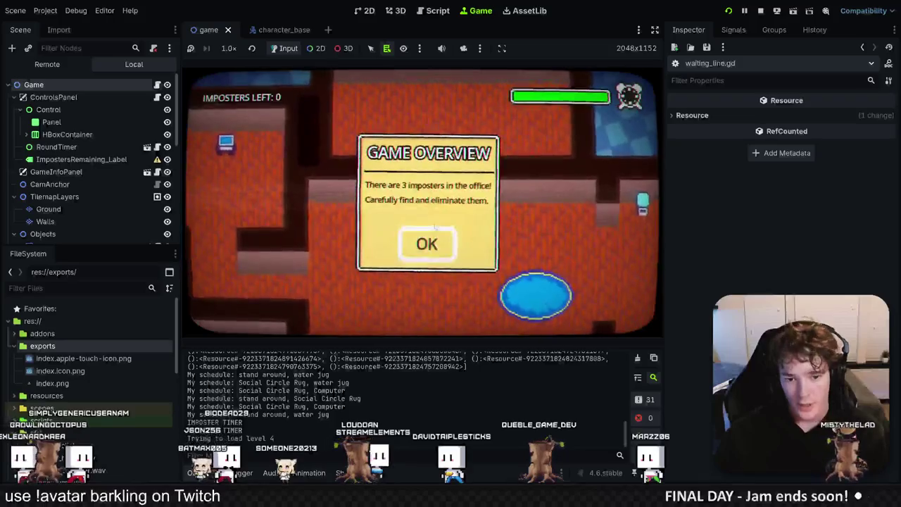
Step: Eliminate two level 4 suspects, including the one sending an email, and dismiss Game Over
{"action": "left_click", "coordinate": [433, 239]}
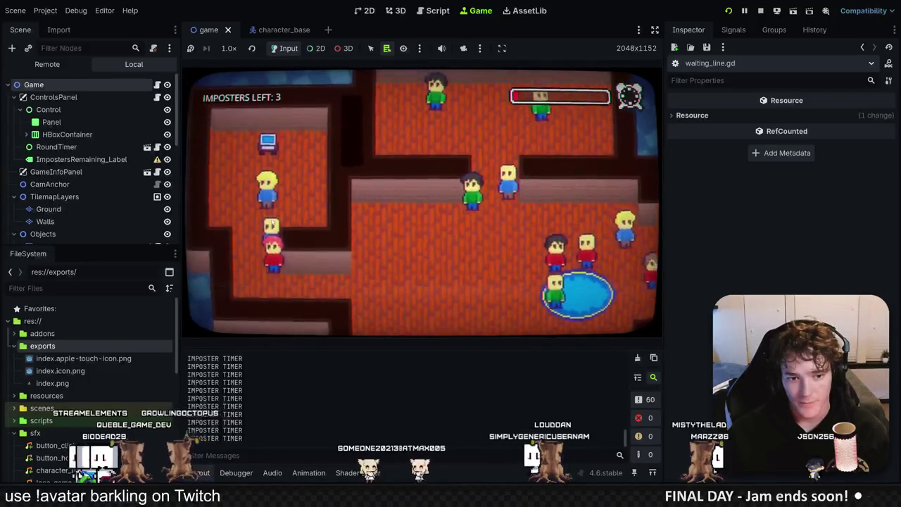
{"action": "left_click", "coordinate": [407, 311]}
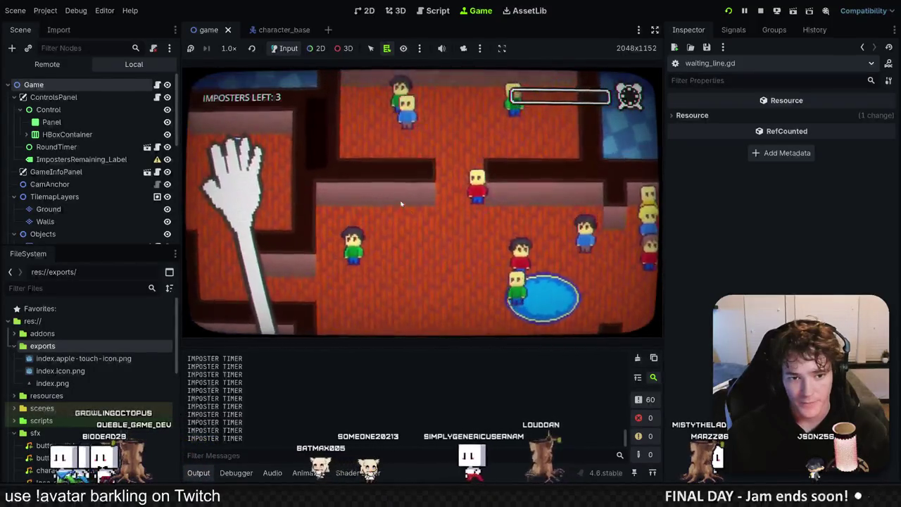
{"action": "left_click", "coordinate": [259, 185]}
{"action": "left_click", "coordinate": [415, 311]}
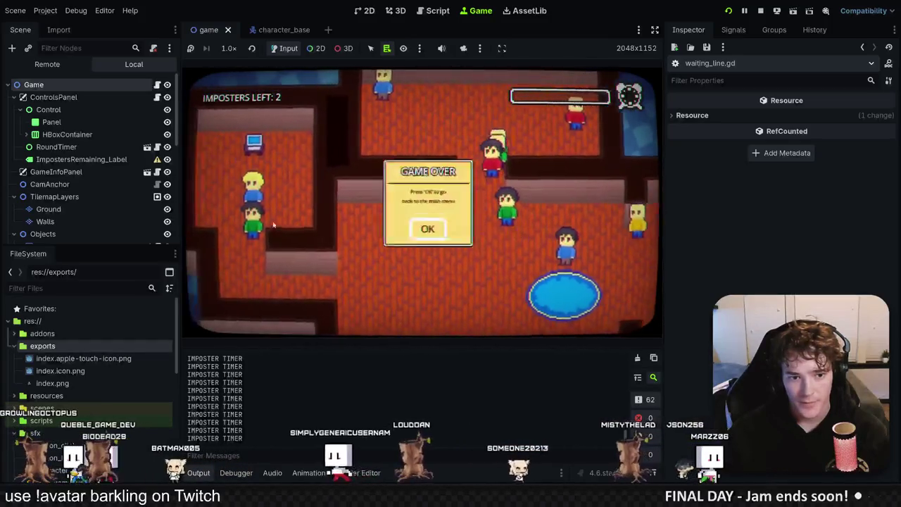
{"action": "left_click", "coordinate": [427, 244]}
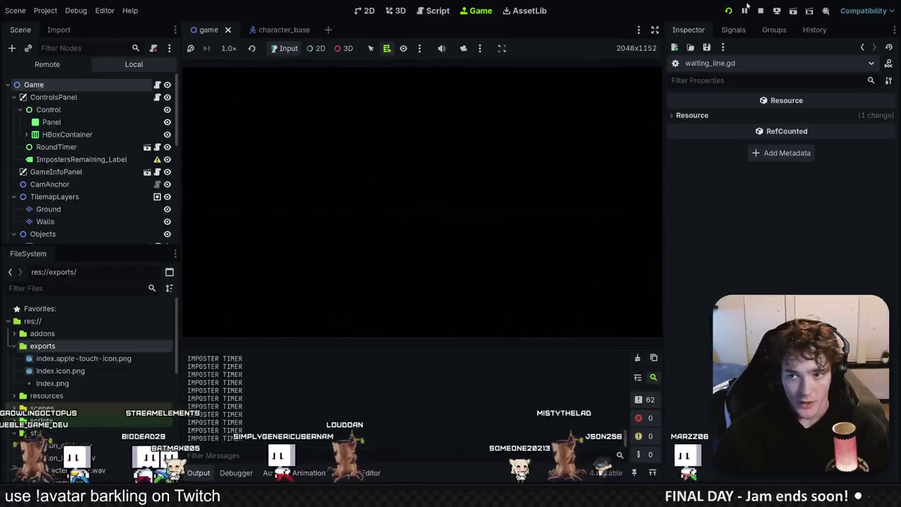
Step: Stop the running game and bring the jam submissions browser page forward
{"action": "left_click", "coordinate": [758, 11]}
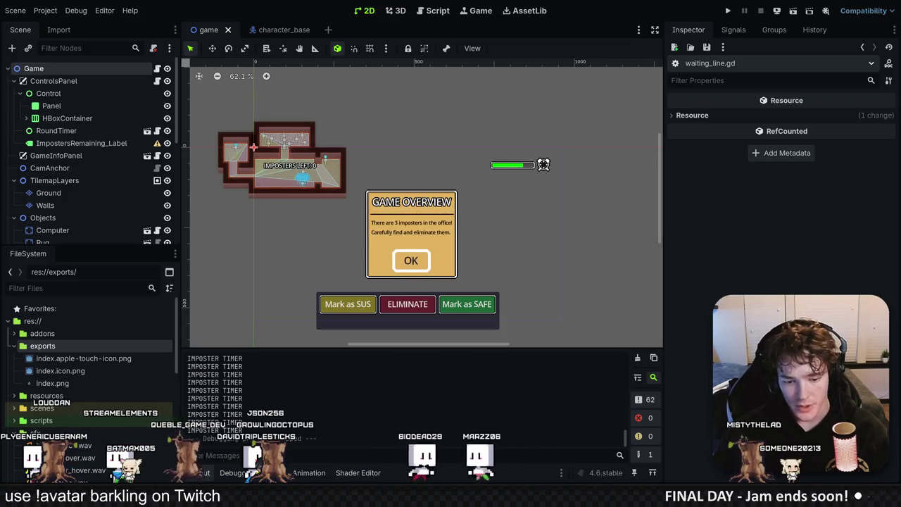
{"action": "key", "text": "alt+Tab"}
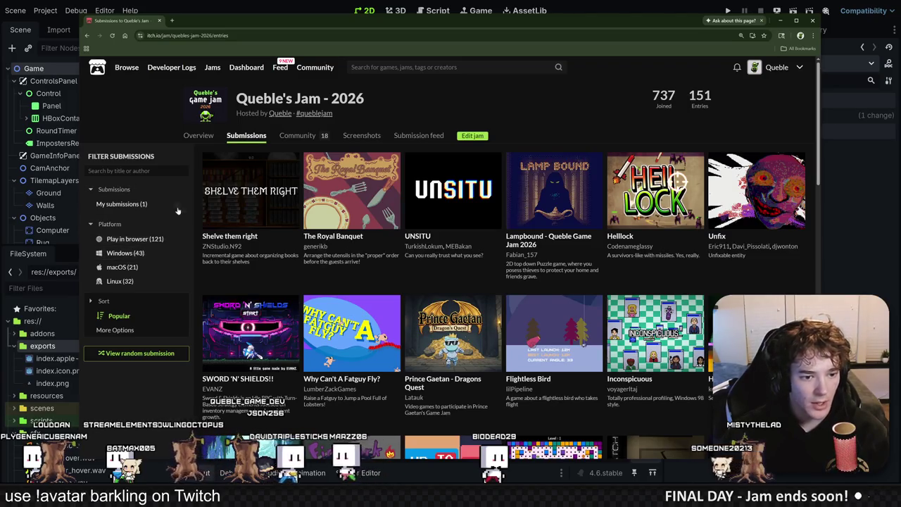
Step: Go through the account menu to the Dashboard and open the Icons Puzzle Game project
{"action": "left_click", "coordinate": [802, 68]}
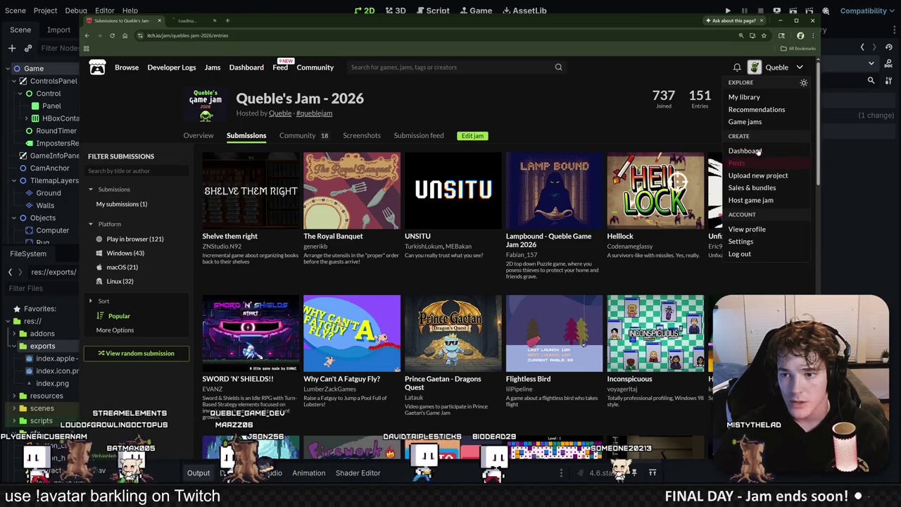
{"action": "left_click", "coordinate": [747, 151]}
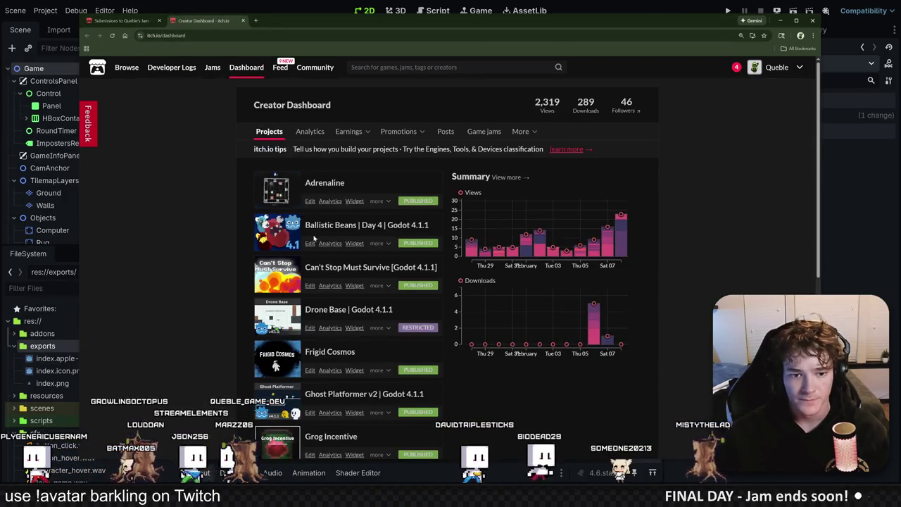
{"action": "scroll", "coordinate": [318, 255], "scroll_direction": "down", "scroll_amount": 2}
{"action": "scroll", "coordinate": [319, 256], "scroll_direction": "down", "scroll_amount": 3}
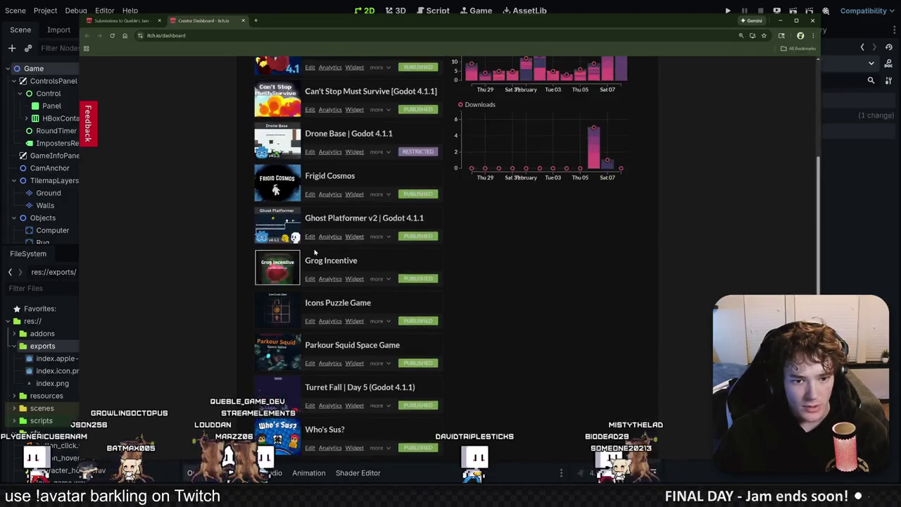
{"action": "left_click", "coordinate": [323, 268]}
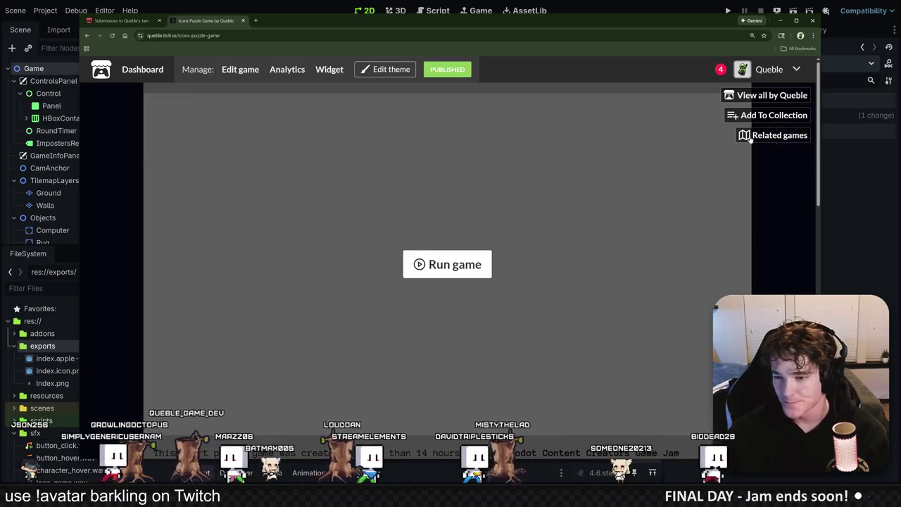
Step: Launch Icons Puzzle Game and solve the early levels through Level 5
{"action": "left_click", "coordinate": [451, 264]}
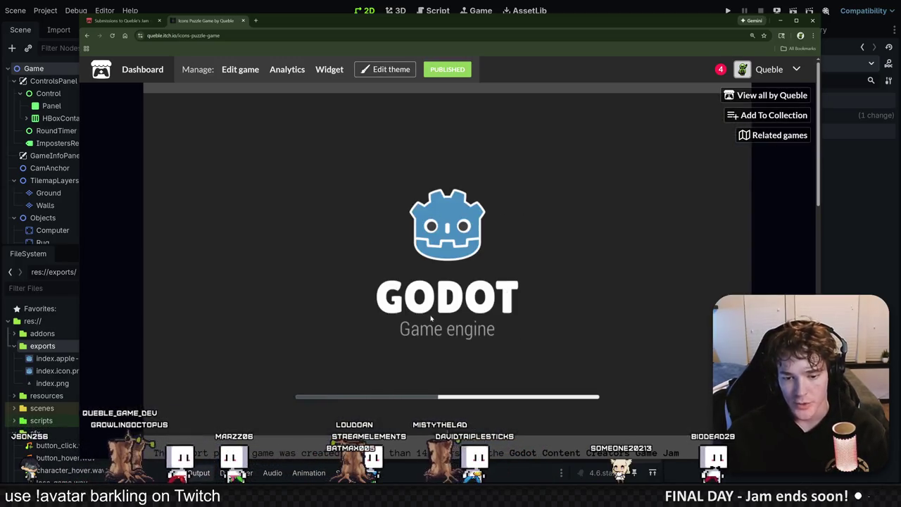
{"action": "scroll", "coordinate": [430, 318], "scroll_direction": "down", "scroll_amount": 5}
{"action": "scroll", "coordinate": [347, 322], "scroll_direction": "up", "scroll_amount": 5}
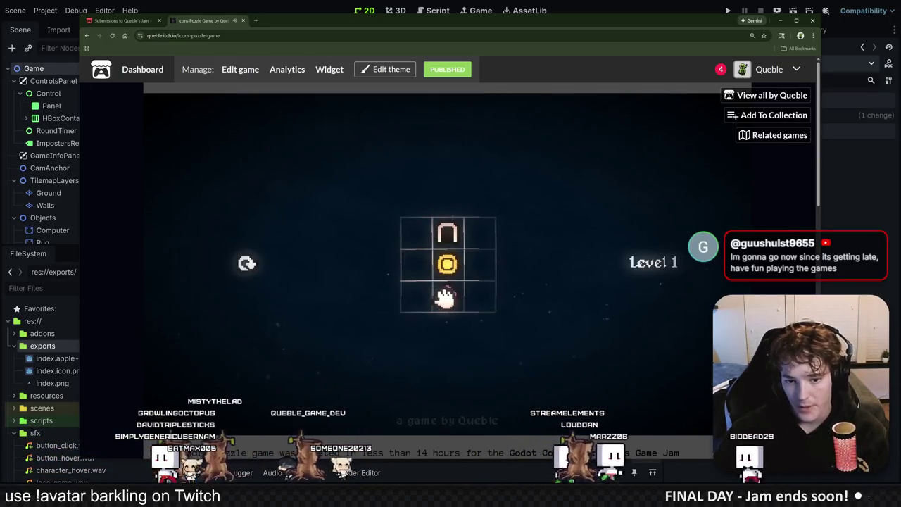
{"action": "left_click", "coordinate": [449, 299]}
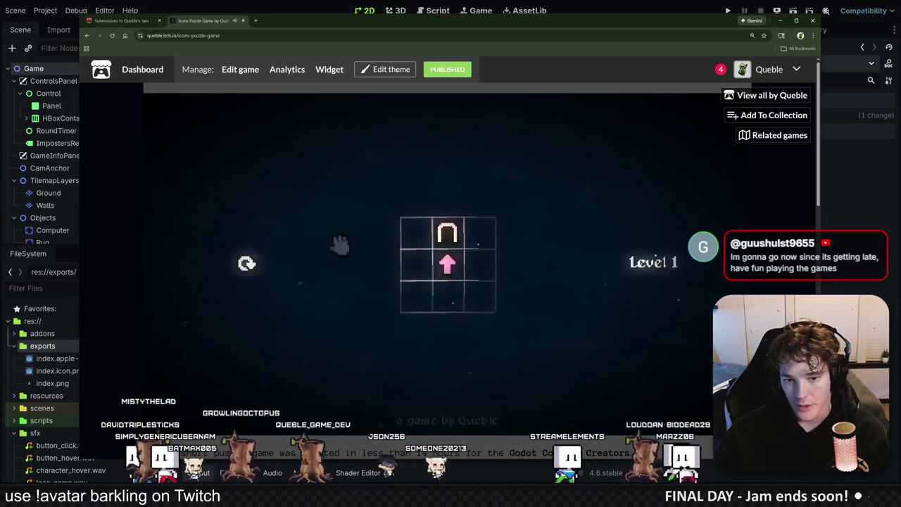
{"action": "left_click", "coordinate": [445, 325]}
{"action": "left_click", "coordinate": [512, 265]}
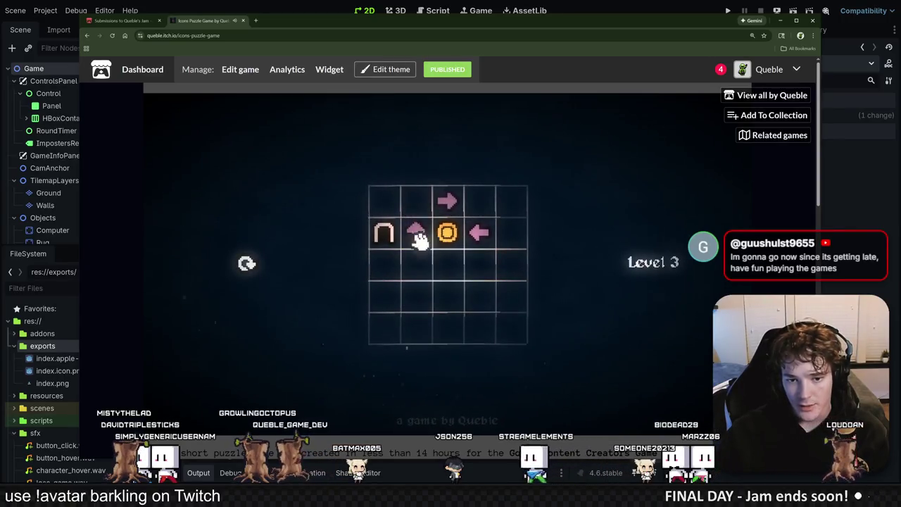
{"action": "left_click", "coordinate": [447, 232]}
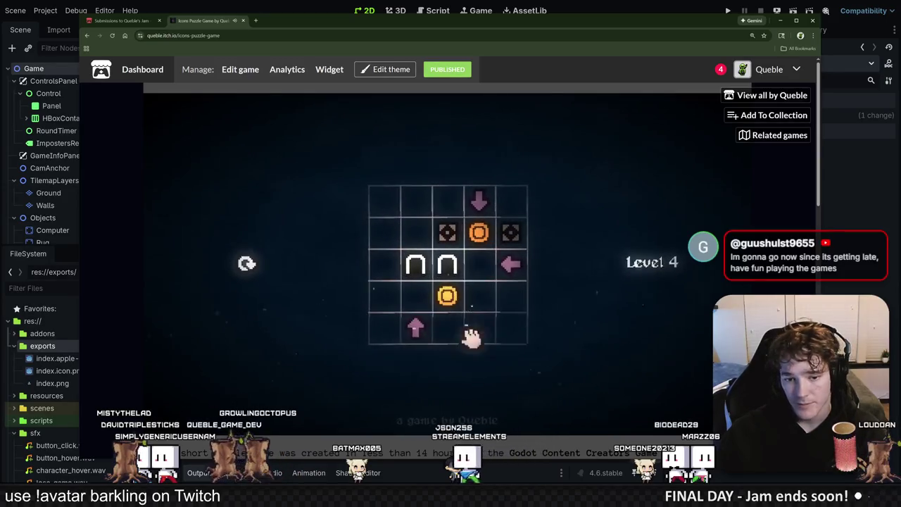
{"action": "left_click", "coordinate": [486, 200]}
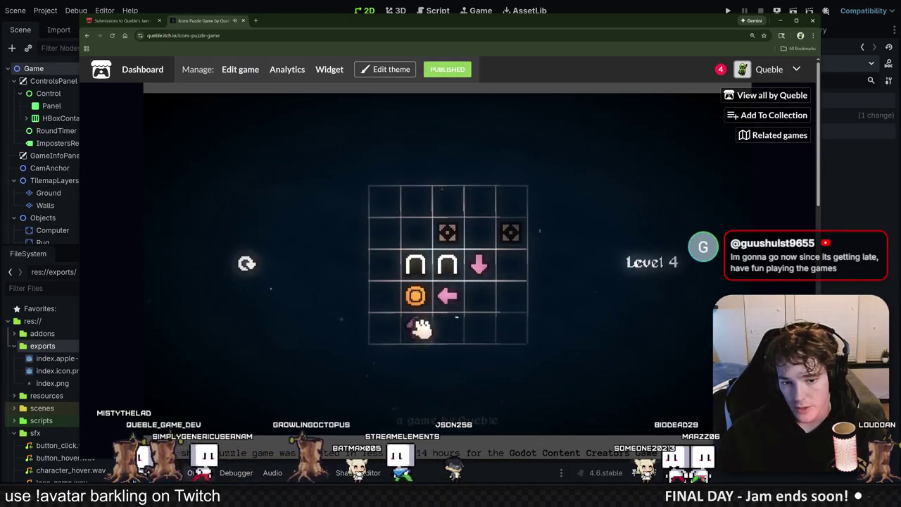
{"action": "left_click", "coordinate": [443, 237]}
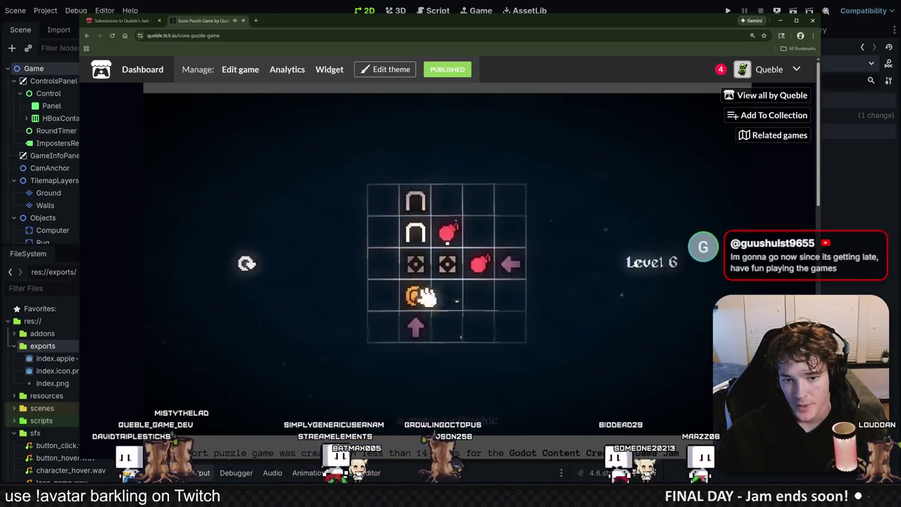
Step: Solve Levels 6 to 8 by detonating bombs and sliding arrows
{"action": "left_click", "coordinate": [449, 232]}
{"action": "left_click", "coordinate": [511, 263]}
{"action": "left_click", "coordinate": [412, 327]}
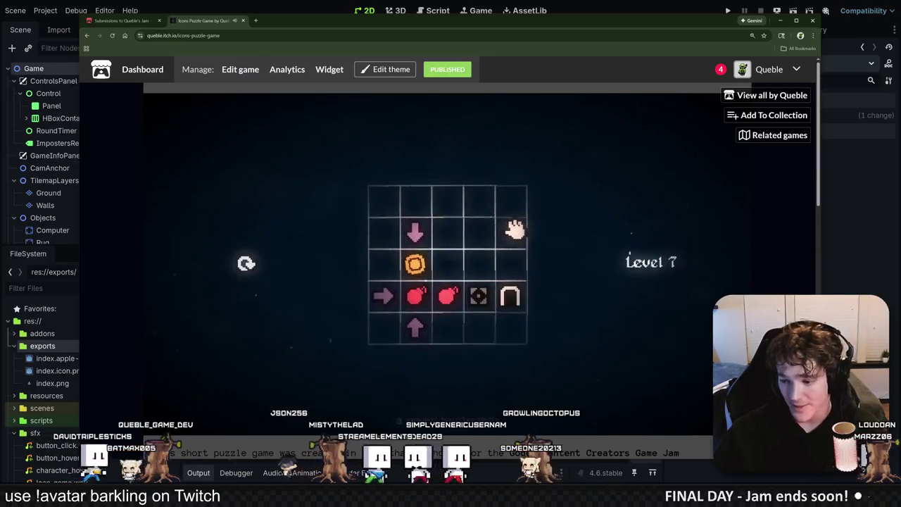
{"action": "left_click", "coordinate": [442, 299]}
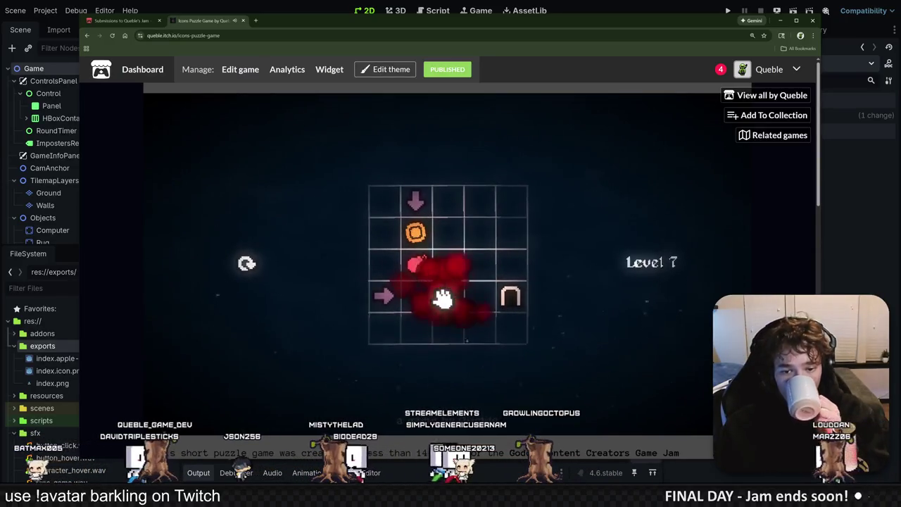
{"action": "left_click", "coordinate": [411, 202]}
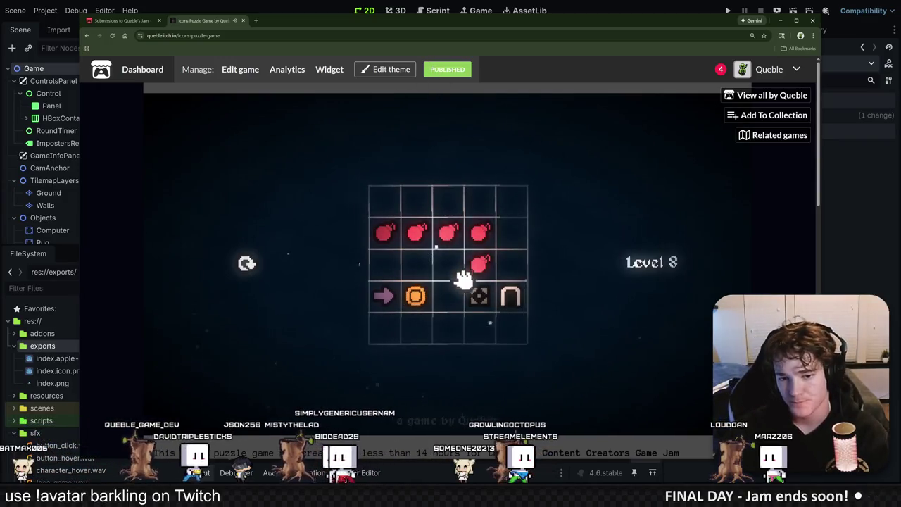
{"action": "left_click", "coordinate": [481, 243]}
{"action": "left_click", "coordinate": [398, 301]}
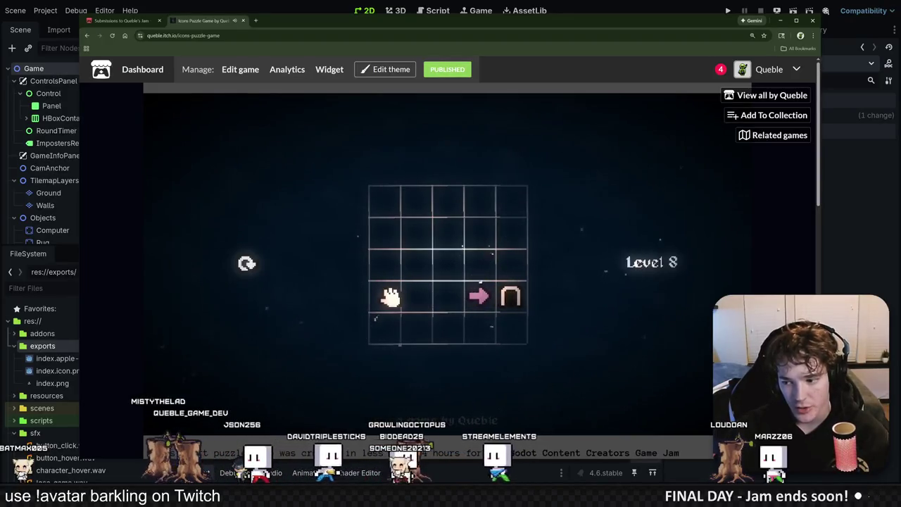
{"action": "left_click", "coordinate": [462, 313]}
{"action": "left_click", "coordinate": [526, 315]}
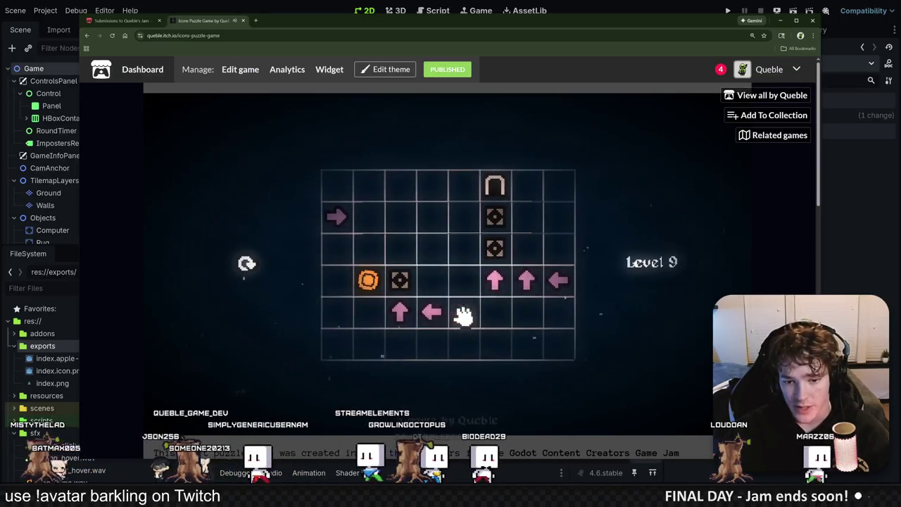
Step: Solve Level 9 onward, pushing the coin into the magnet with arrows and a bomb
{"action": "left_click", "coordinate": [370, 312]}
{"action": "left_click", "coordinate": [336, 220]}
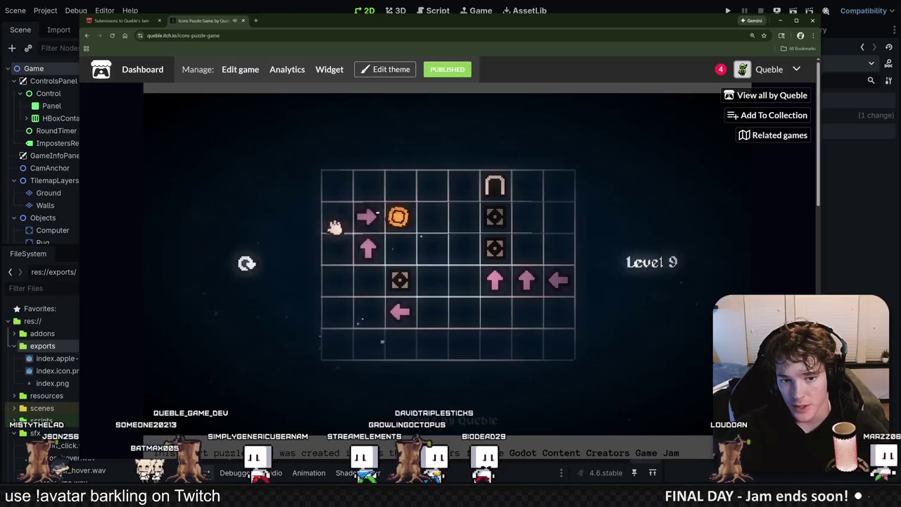
{"action": "left_click", "coordinate": [556, 280]}
{"action": "left_click", "coordinate": [462, 280]}
{"action": "left_click", "coordinate": [432, 279]}
{"action": "left_click", "coordinate": [439, 190]}
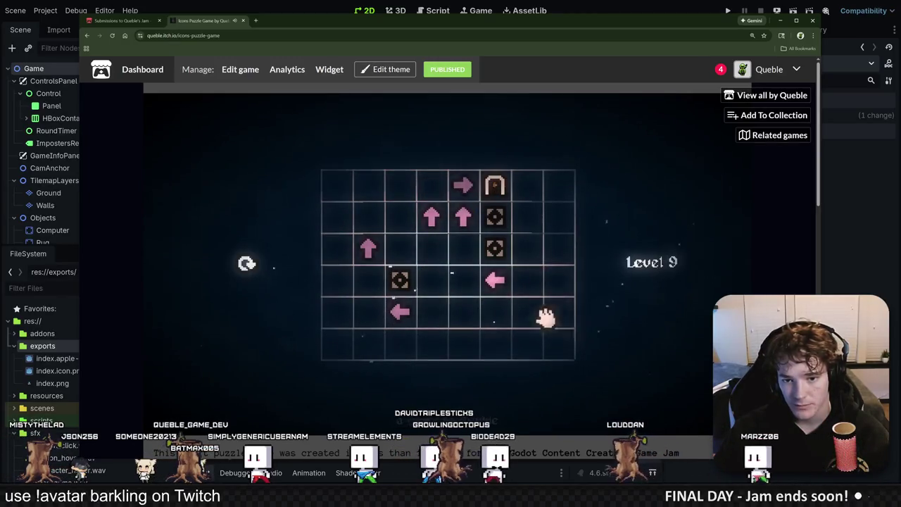
{"action": "left_click", "coordinate": [451, 252]}
{"action": "left_click", "coordinate": [449, 331]}
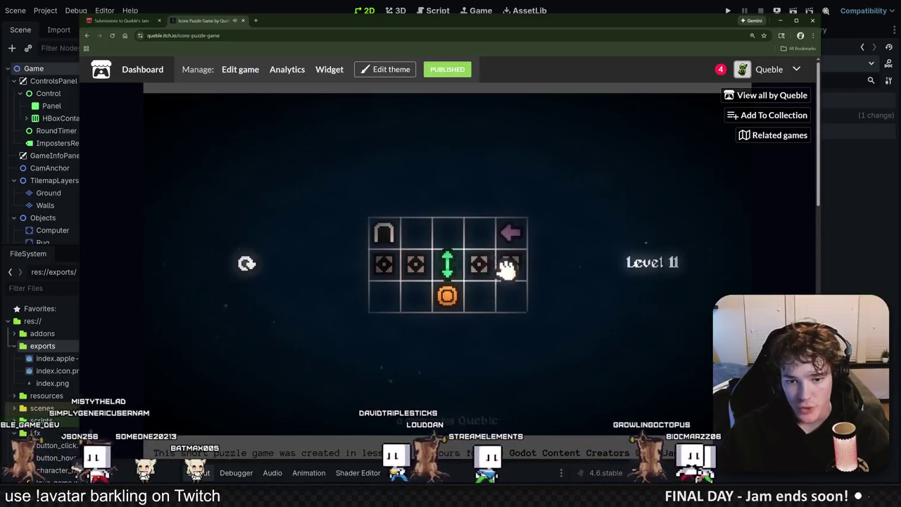
{"action": "left_click", "coordinate": [458, 263]}
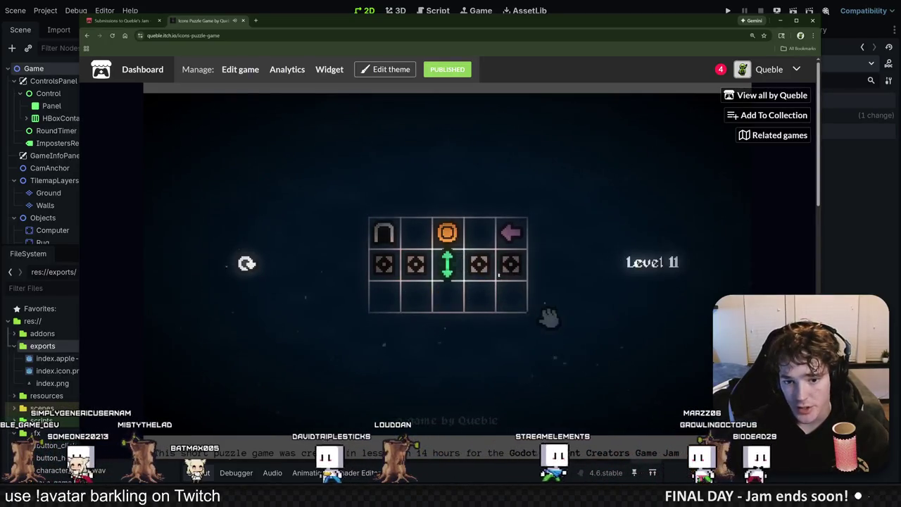
{"action": "left_click", "coordinate": [514, 234]}
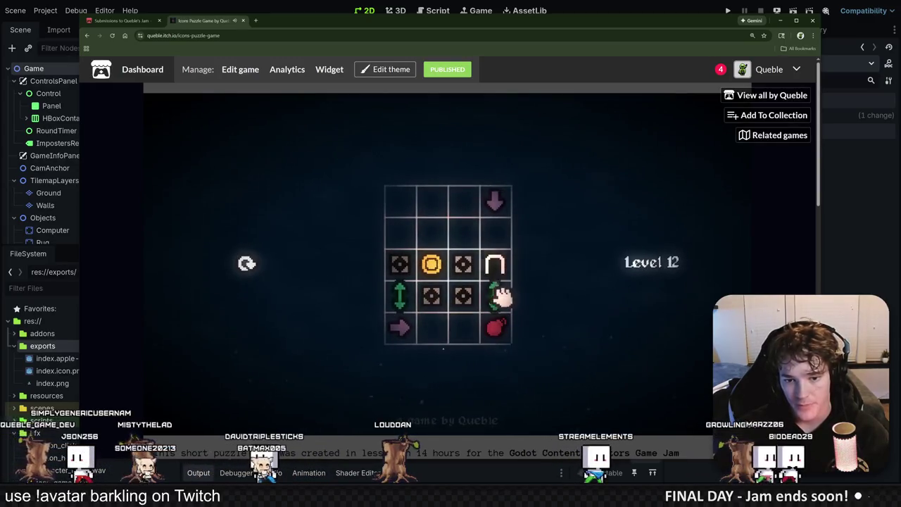
Step: Solve Level 12 by swapping pieces and detonating its bomb, then rearrange the horizontal arrows
{"action": "left_click", "coordinate": [502, 295]}
{"action": "left_click", "coordinate": [401, 296]}
{"action": "left_click", "coordinate": [407, 266]}
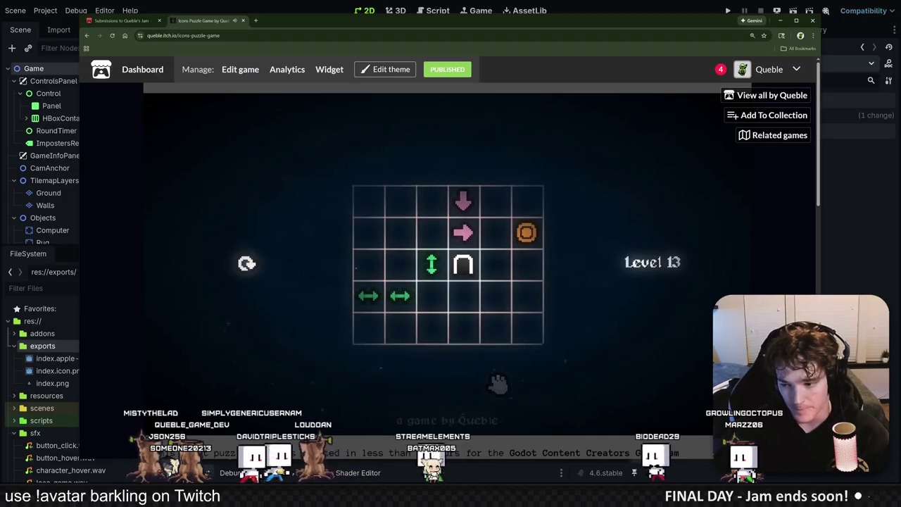
{"action": "left_click_drag", "start_coordinate": [408, 311], "coordinate": [476, 376]}
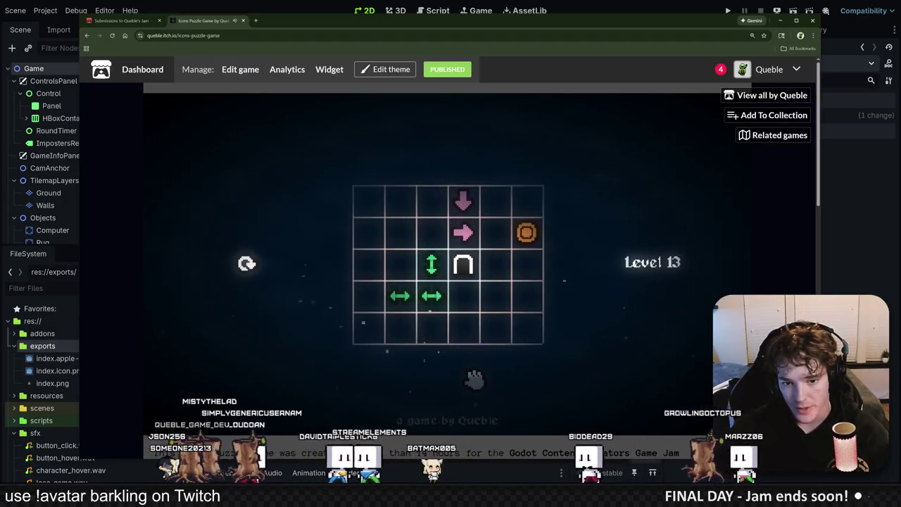
{"action": "mouse_move", "coordinate": [440, 270]}
{"action": "left_mouse_down"}
{"action": "mouse_move", "coordinate": [437, 251]}
{"action": "mouse_move", "coordinate": [412, 257]}
{"action": "mouse_move", "coordinate": [432, 232]}
{"action": "mouse_move", "coordinate": [527, 271]}
{"action": "mouse_move", "coordinate": [499, 262]}
{"action": "left_mouse_up"}
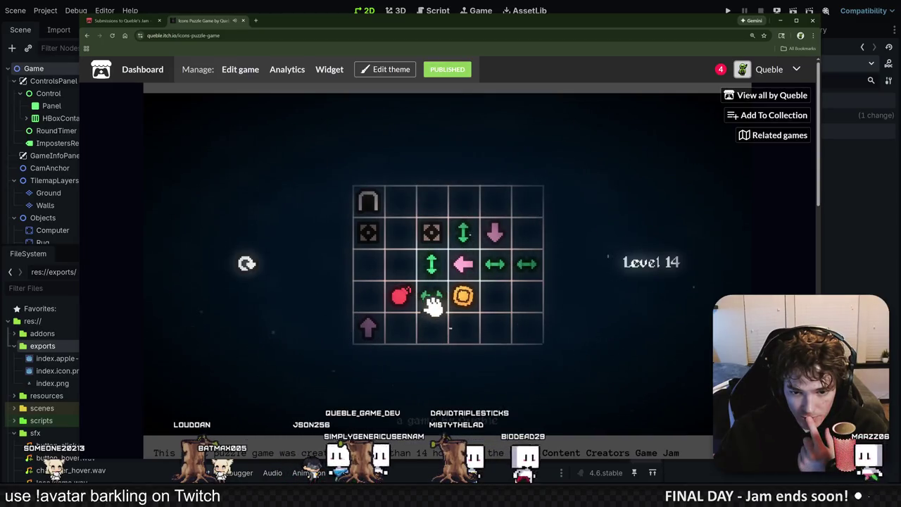
Step: Push the bomb into the top-left magnet to reach Level 15, then view notifications
{"action": "left_click", "coordinate": [492, 267]}
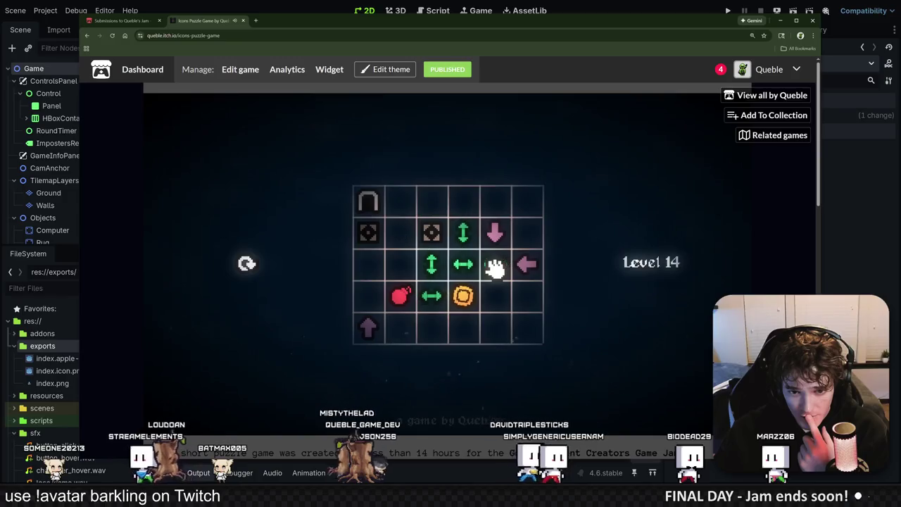
{"action": "left_click", "coordinate": [528, 263]}
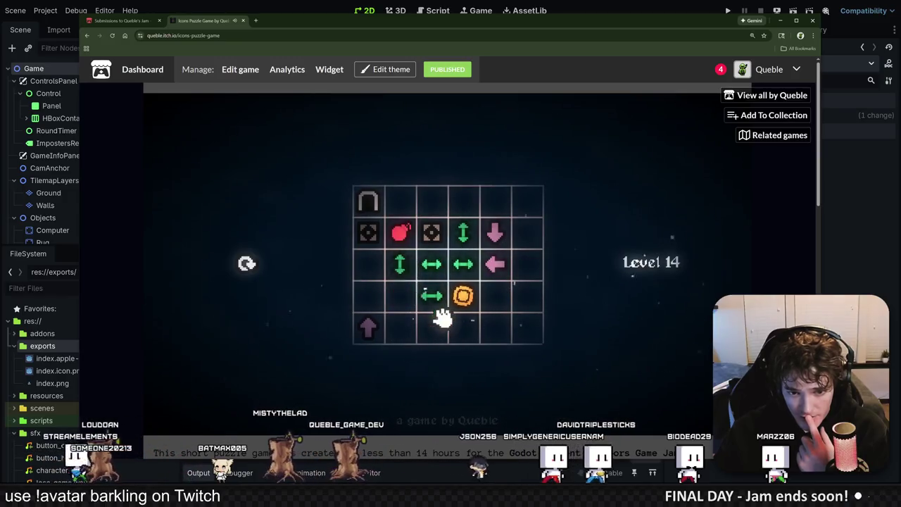
{"action": "left_click", "coordinate": [406, 235]}
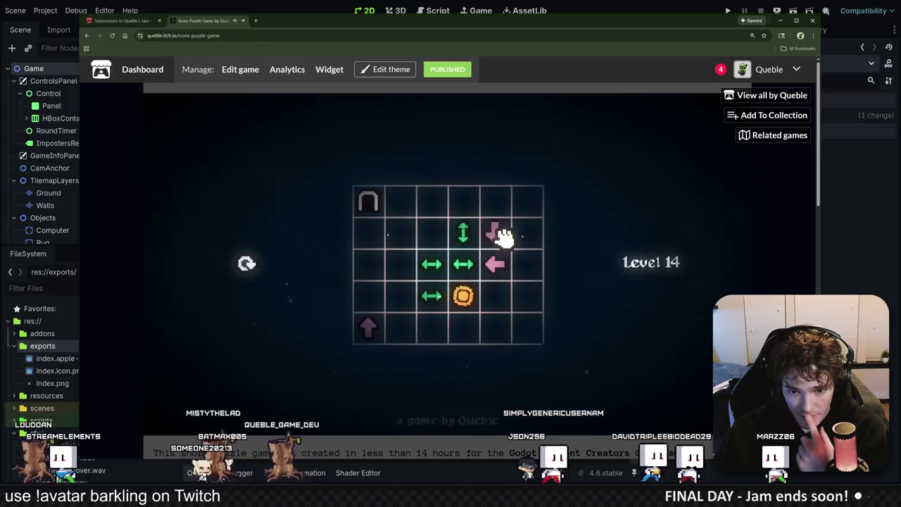
{"action": "left_click", "coordinate": [499, 235]}
{"action": "left_click", "coordinate": [503, 298]}
{"action": "left_click", "coordinate": [370, 323]}
{"action": "left_click", "coordinate": [375, 296]}
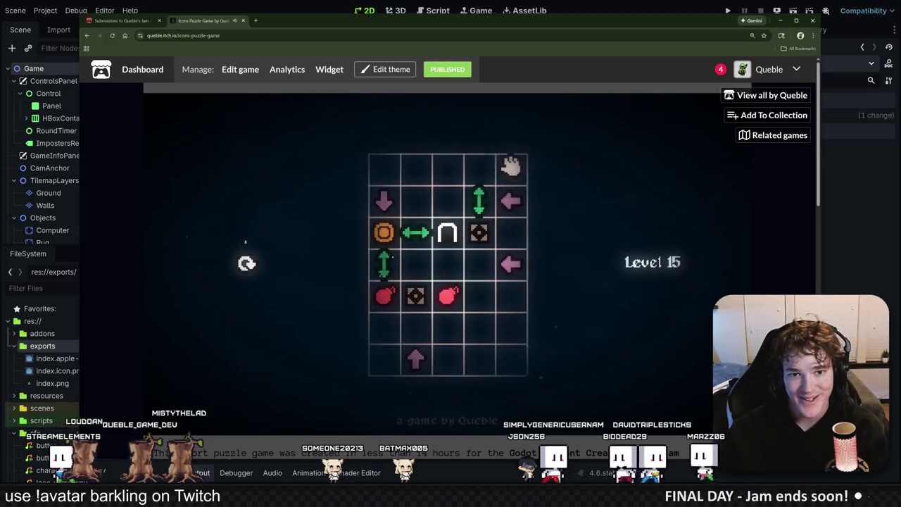
{"action": "left_click", "coordinate": [720, 69]}
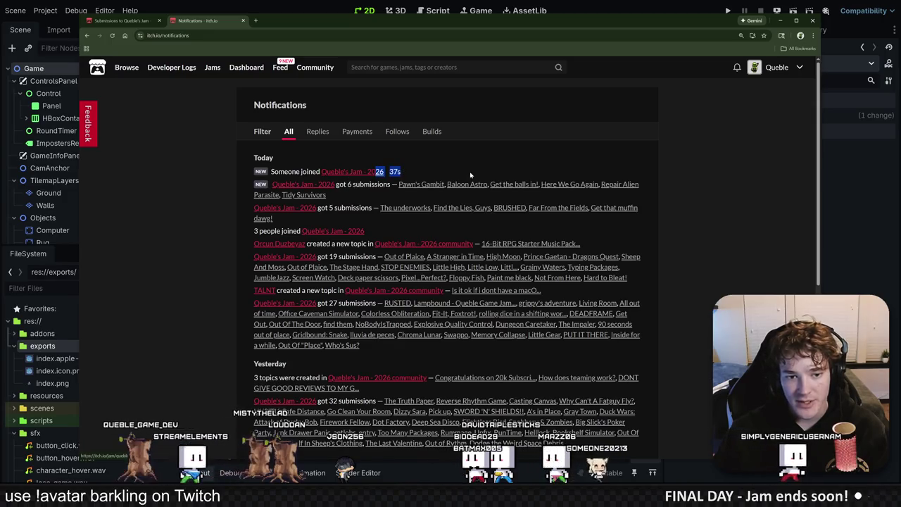
Step: Follow the Queble's Jam - 2026 link from Notifications
{"action": "left_click", "coordinate": [354, 171]}
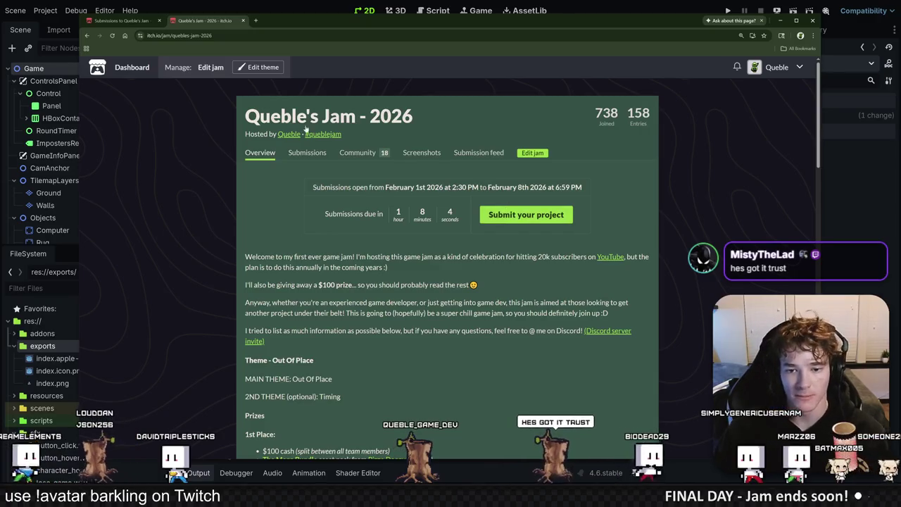
Step: Compare the jam overview and submissions tabs and briefly open the generikb profile
{"action": "left_click", "coordinate": [138, 20]}
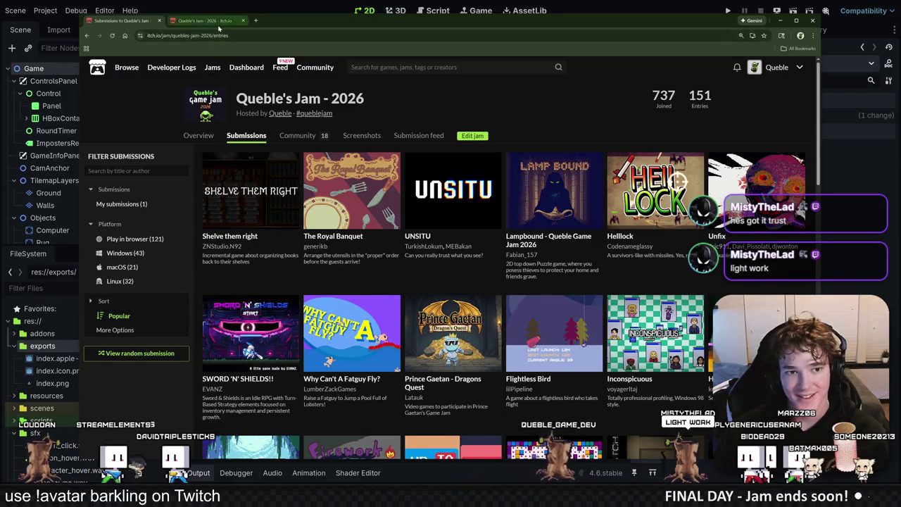
{"action": "left_click", "coordinate": [214, 21]}
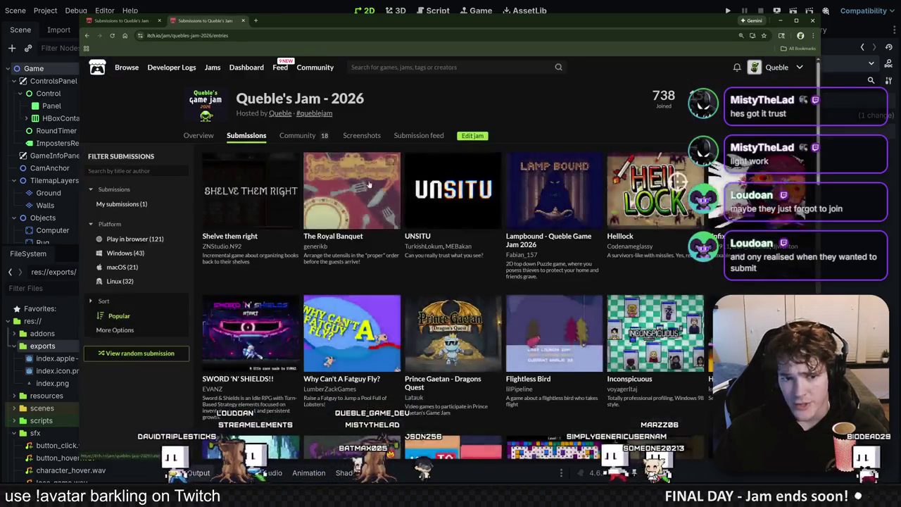
{"action": "scroll", "coordinate": [549, 280], "scroll_direction": "down", "scroll_amount": 5}
{"action": "scroll", "coordinate": [549, 280], "scroll_direction": "up", "scroll_amount": 5}
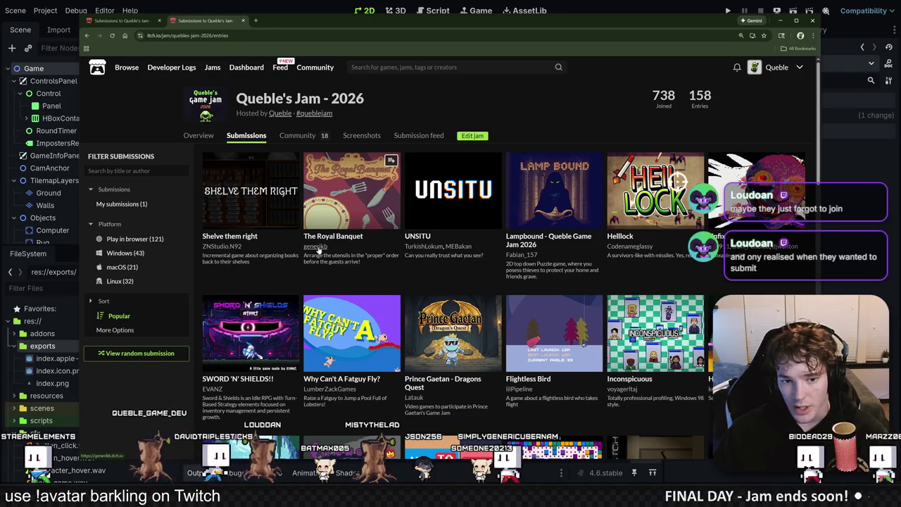
{"action": "left_click", "coordinate": [317, 248]}
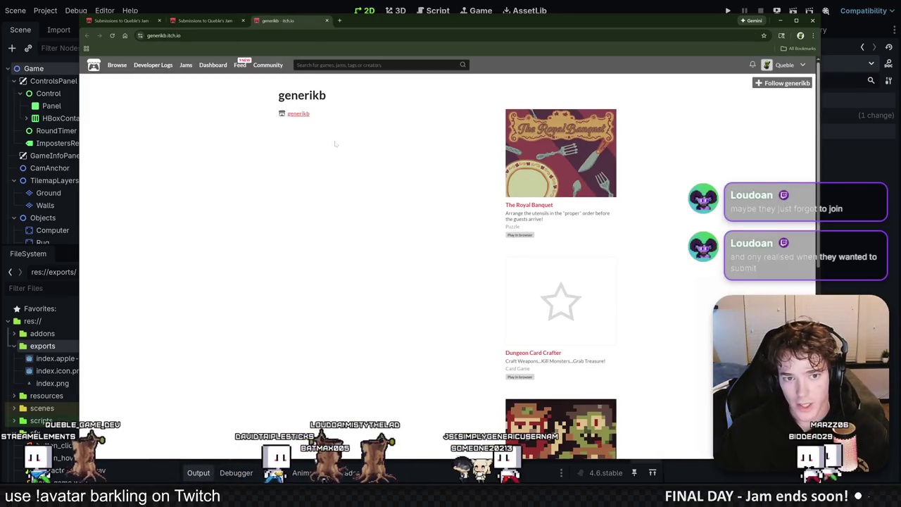
{"action": "key", "text": "ctrl+w"}
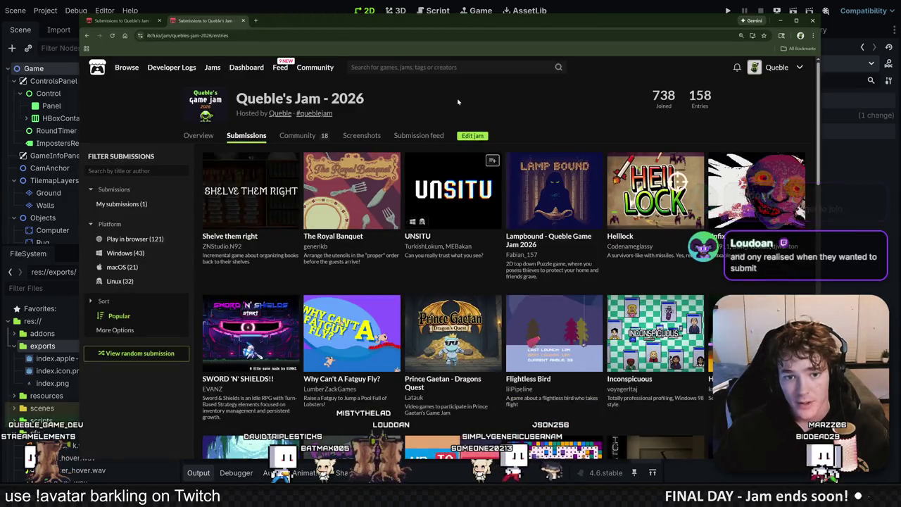
Step: Reload the submissions page and close the duplicate tab
{"action": "mouse_move", "coordinate": [451, 352]}
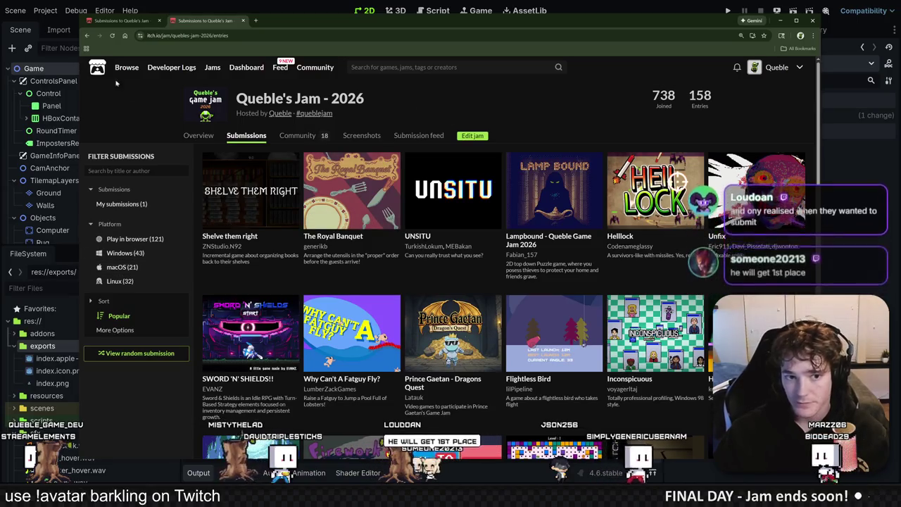
{"action": "left_click", "coordinate": [125, 36]}
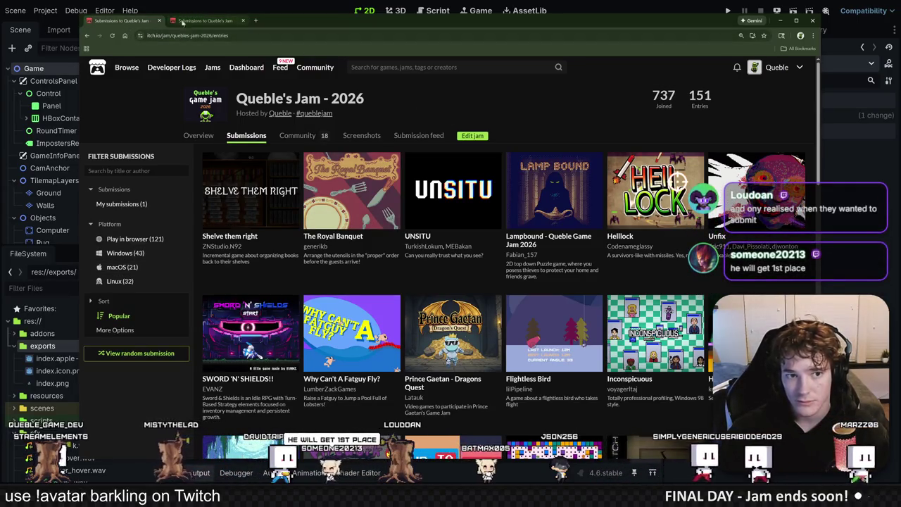
{"action": "key", "text": "ctrl+w"}
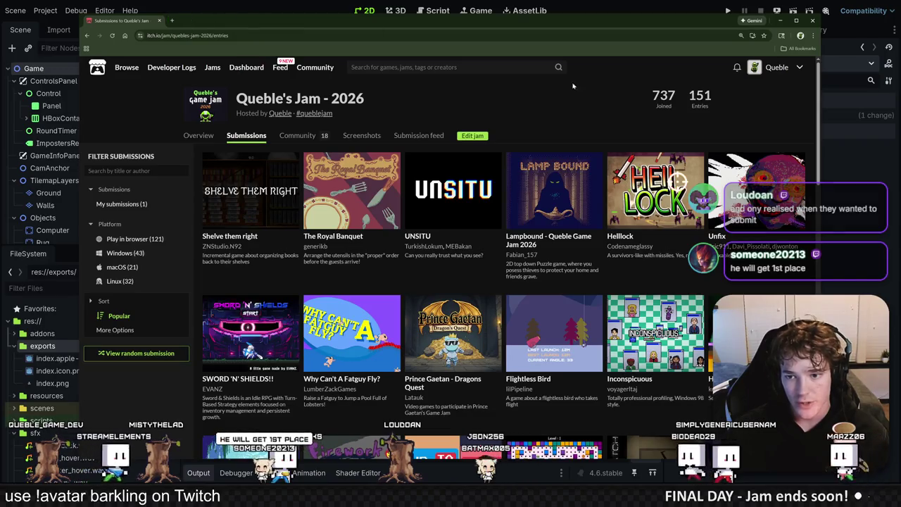
{"action": "scroll", "coordinate": [634, 251], "scroll_direction": "down", "scroll_amount": 15}
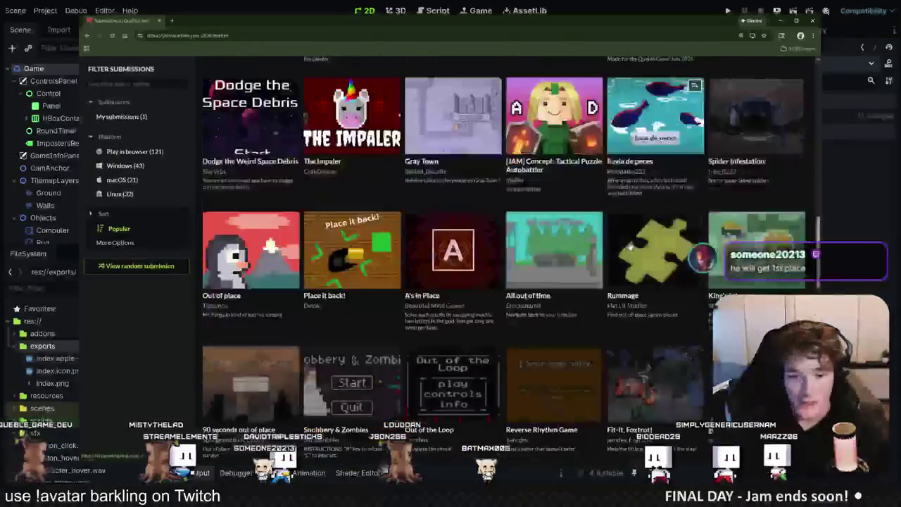
{"action": "scroll", "coordinate": [634, 251], "scroll_direction": "up", "scroll_amount": 15}
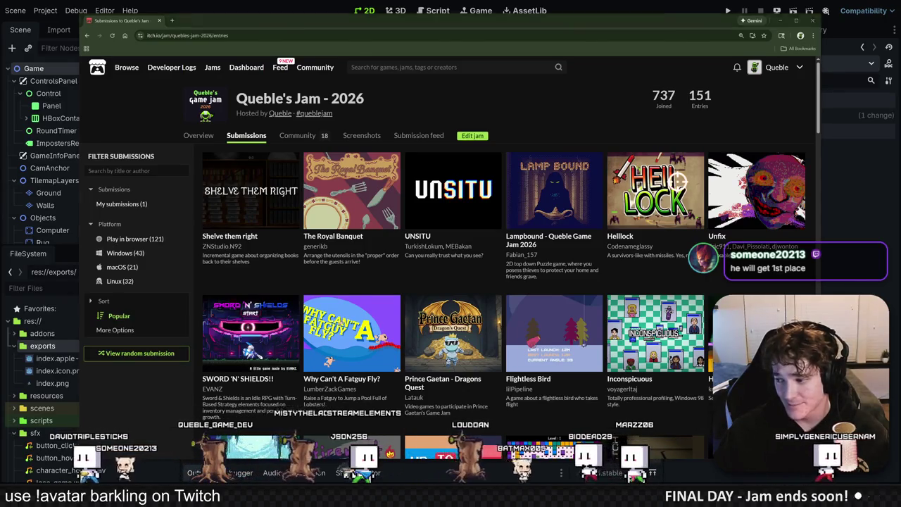
Step: Return to Godot and save the game scene with Ctrl+S
{"action": "key", "text": "alt+Tab"}
{"action": "scroll", "coordinate": [428, 318], "scroll_direction": "down", "scroll_amount": 2}
{"action": "key", "text": "ctrl+s"}
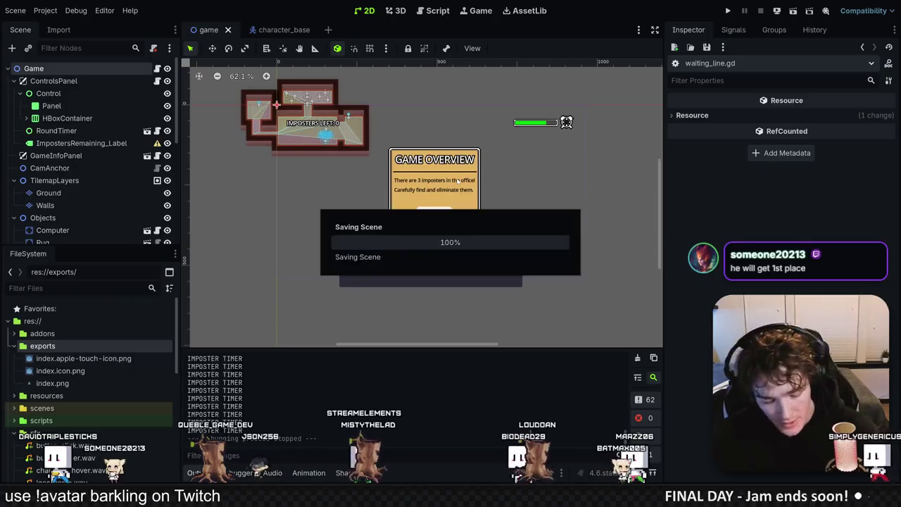
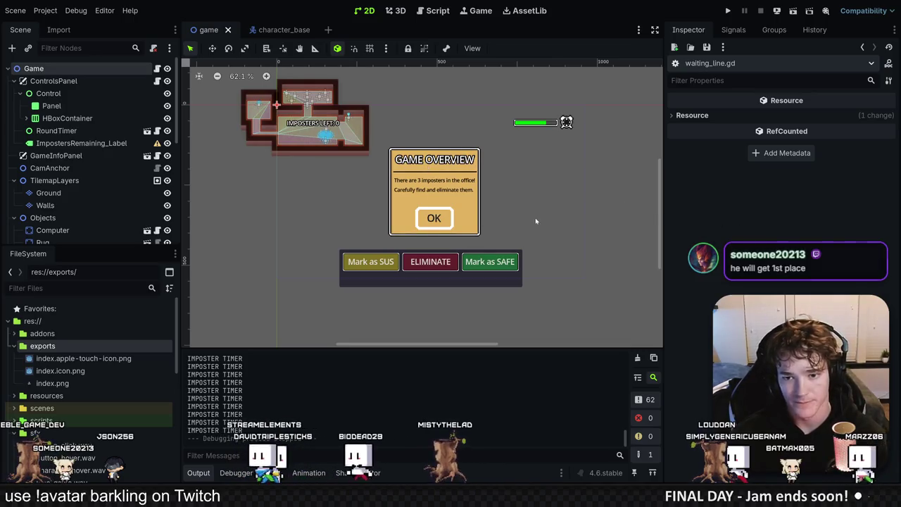
Step: Switch from the Godot game scene to Aseprite's Home screen with its recent files
{"action": "scroll", "coordinate": [535, 206], "scroll_direction": "down", "scroll_amount": 1}
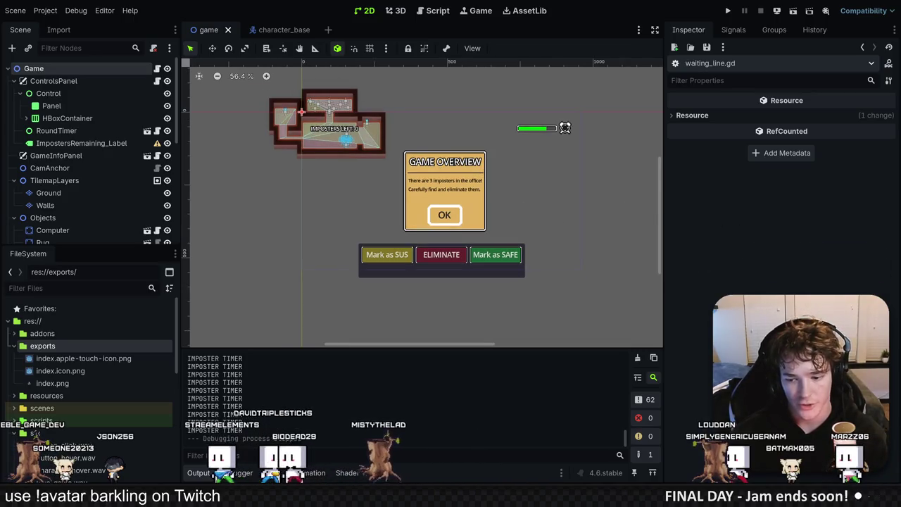
{"action": "key", "text": "alt+Tab"}
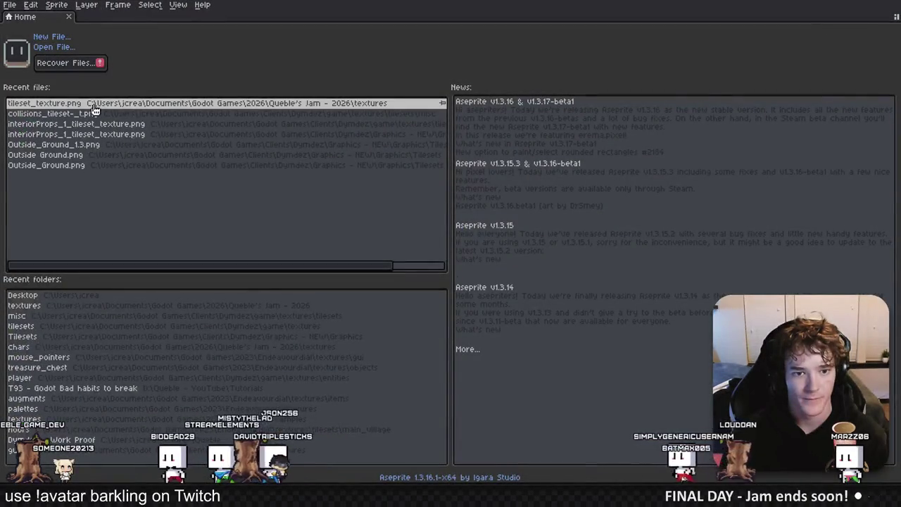
Step: Open tileset_texture.png from recent files and move the skull icon into open space
{"action": "left_click", "coordinate": [93, 109]}
{"action": "scroll", "coordinate": [418, 253], "scroll_direction": "up", "scroll_amount": 4}
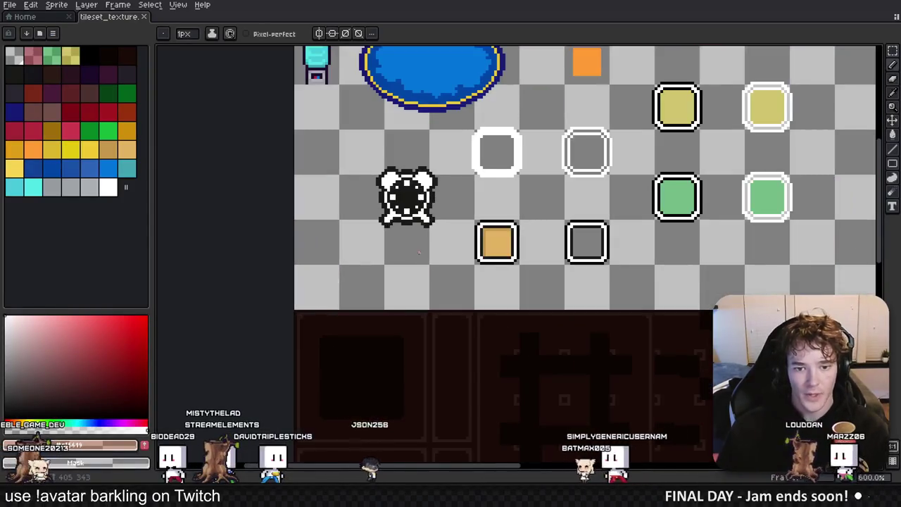
{"action": "left_click_drag", "start_coordinate": [418, 254], "coordinate": [415, 324]}
{"action": "mouse_move", "coordinate": [338, 211]}
{"action": "left_mouse_down"}
{"action": "mouse_move", "coordinate": [456, 320]}
{"action": "mouse_move", "coordinate": [654, 400]}
{"action": "mouse_move", "coordinate": [602, 269]}
{"action": "mouse_move", "coordinate": [584, 319]}
{"action": "mouse_move", "coordinate": [405, 351]}
{"action": "mouse_move", "coordinate": [375, 342]}
{"action": "left_mouse_up"}
{"action": "scroll", "coordinate": [450, 299], "scroll_direction": "down", "scroll_amount": 3}
{"action": "scroll", "coordinate": [381, 338], "scroll_direction": "up", "scroll_amount": 4}
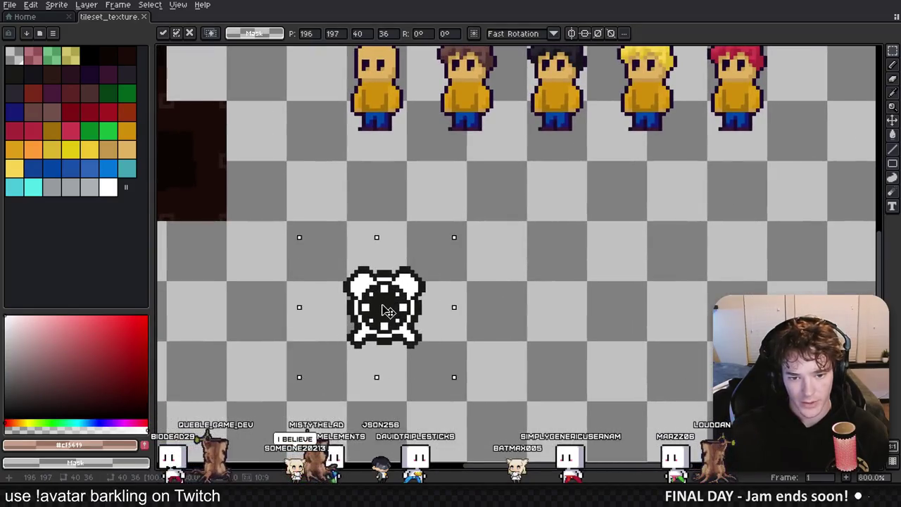
{"action": "key", "text": "Return"}
{"action": "left_click_drag", "start_coordinate": [432, 303], "coordinate": [463, 286]}
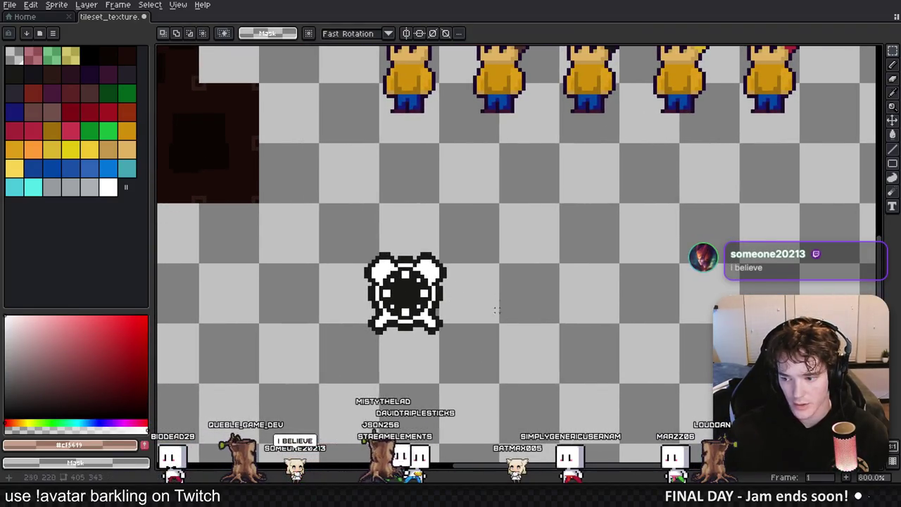
Step: Draw a white shopping-cart icon with the Pencil beside the skull
{"action": "key", "text": "b"}
{"action": "left_click", "coordinate": [368, 326], "text": "alt"}
{"action": "scroll", "coordinate": [503, 290], "scroll_direction": "up", "scroll_amount": 2}
{"action": "left_click_drag", "start_coordinate": [503, 291], "coordinate": [451, 300]}
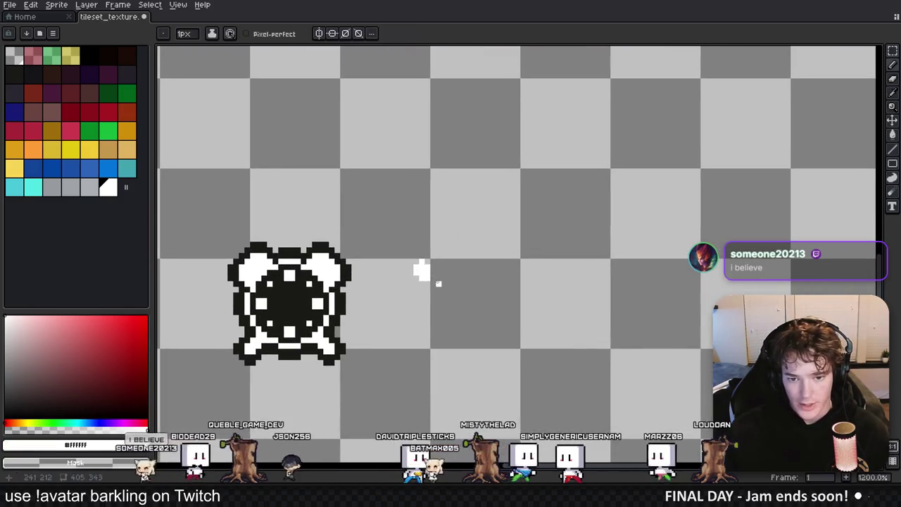
{"action": "left_click_drag", "start_coordinate": [514, 287], "coordinate": [443, 284]}
{"action": "left_click_drag", "start_coordinate": [500, 299], "coordinate": [495, 325]}
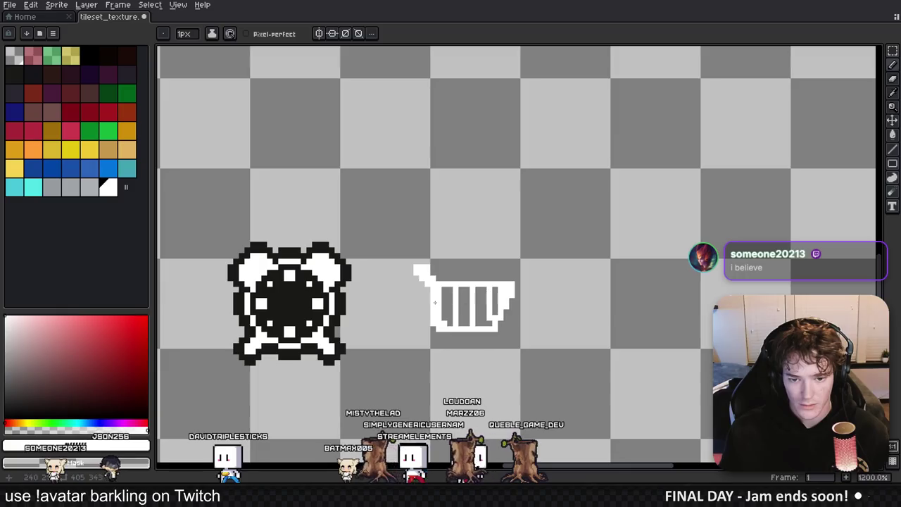
{"action": "scroll", "coordinate": [498, 313], "scroll_direction": "down", "scroll_amount": 3}
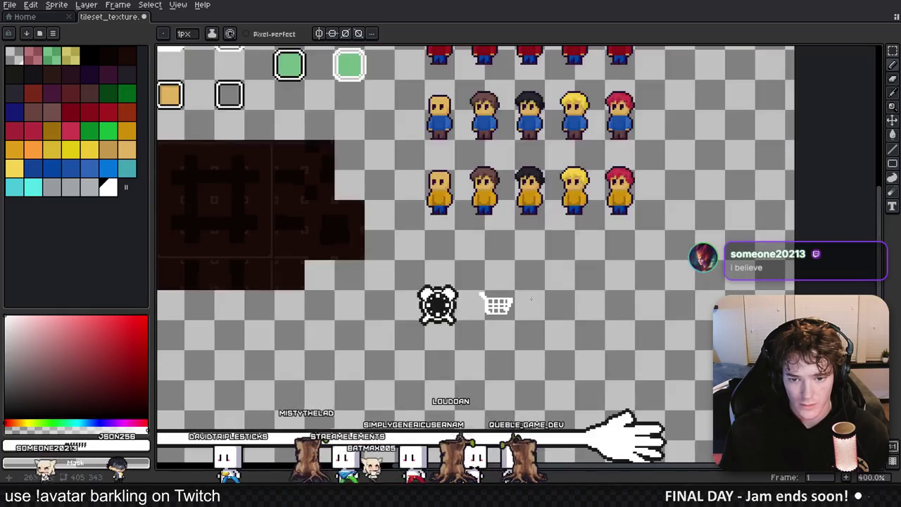
Step: Fill in the missing pixels at the cart's lower-left corner
{"action": "scroll", "coordinate": [486, 324], "scroll_direction": "up", "scroll_amount": 3}
{"action": "scroll", "coordinate": [461, 355], "scroll_direction": "up", "scroll_amount": 1}
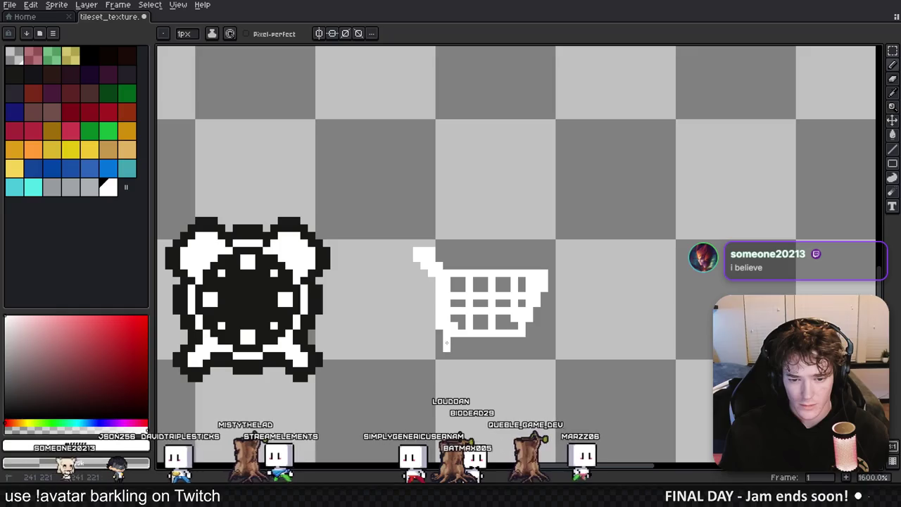
{"action": "left_click", "coordinate": [446, 352]}
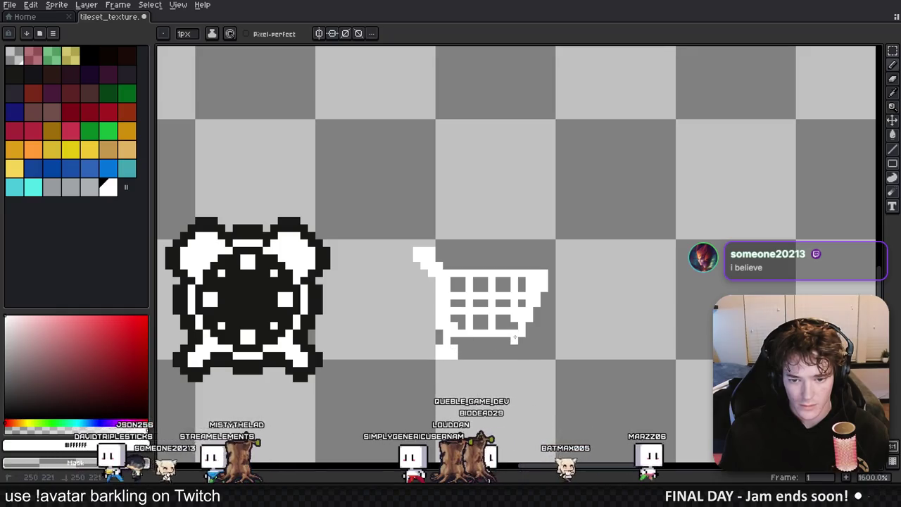
{"action": "scroll", "coordinate": [557, 334], "scroll_direction": "down", "scroll_amount": 4}
{"action": "scroll", "coordinate": [558, 334], "scroll_direction": "up", "scroll_amount": 2}
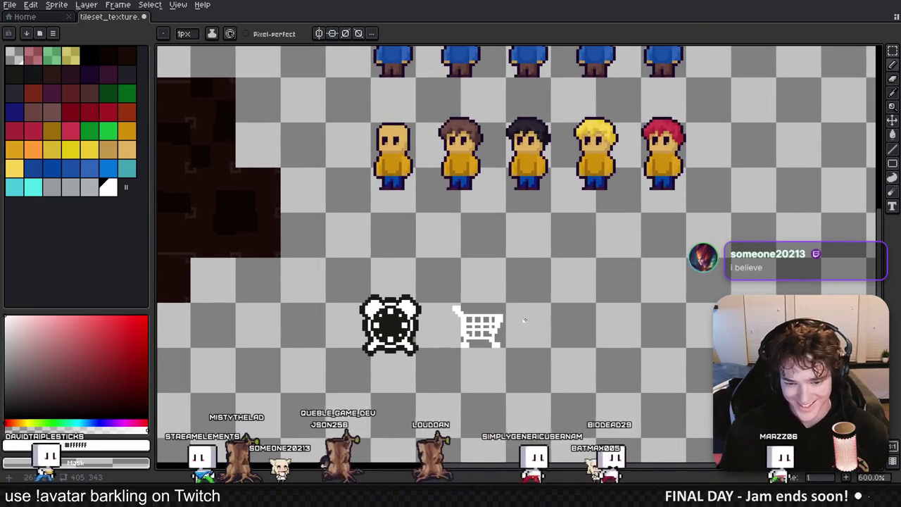
{"action": "scroll", "coordinate": [450, 303], "scroll_direction": "up", "scroll_amount": 3}
{"action": "scroll", "coordinate": [451, 302], "scroll_direction": "down", "scroll_amount": 3}
Step: Give the selected cart icon a dark #191917 outline
{"action": "key", "text": "m"}
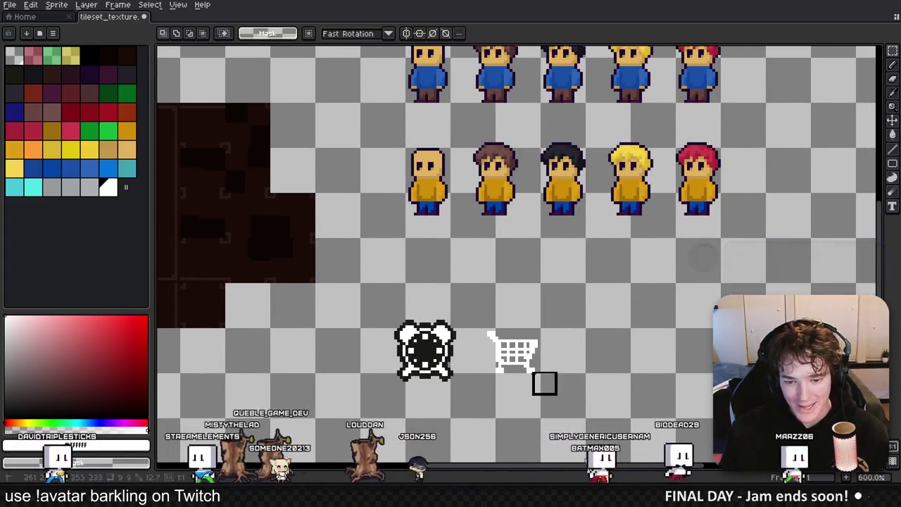
{"action": "left_click_drag", "start_coordinate": [562, 394], "coordinate": [470, 317]}
{"action": "scroll", "coordinate": [483, 338], "scroll_direction": "up", "scroll_amount": 3}
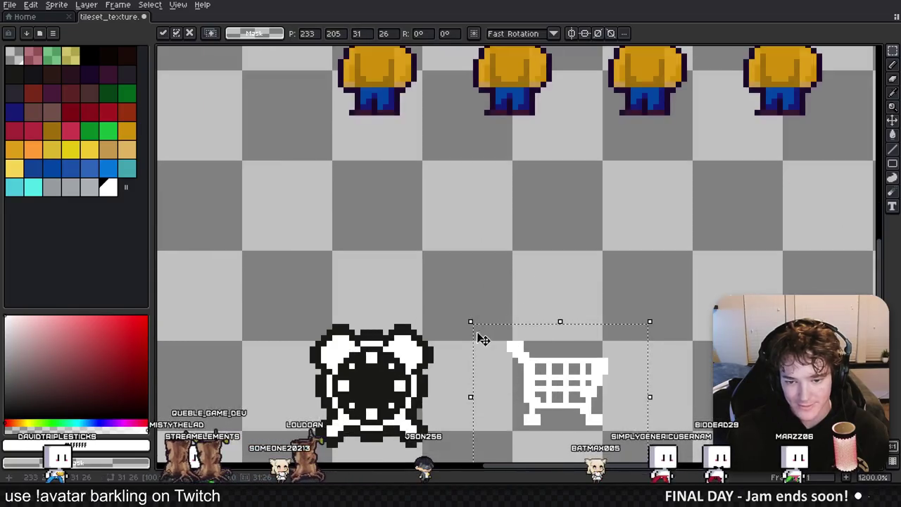
{"action": "key", "text": "shift+o"}
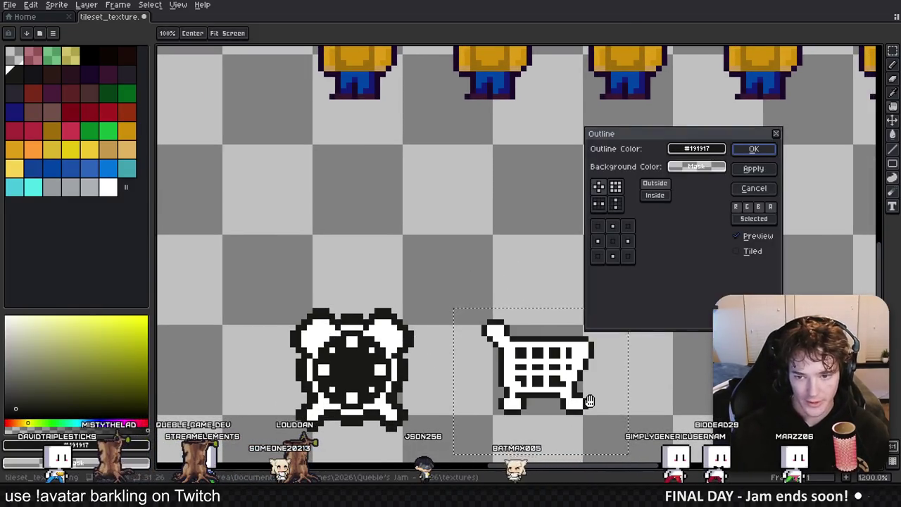
{"action": "left_click", "coordinate": [751, 150]}
{"action": "scroll", "coordinate": [645, 232], "scroll_direction": "down", "scroll_amount": 3}
{"action": "key", "text": "shift+o"}
{"action": "key", "text": "Return"}
{"action": "key", "text": "ctrl+d"}
Step: Cut the skull icon out of the sheet and return to Godot
{"action": "scroll", "coordinate": [637, 244], "scroll_direction": "down", "scroll_amount": 1}
{"action": "scroll", "coordinate": [465, 363], "scroll_direction": "up", "scroll_amount": 2}
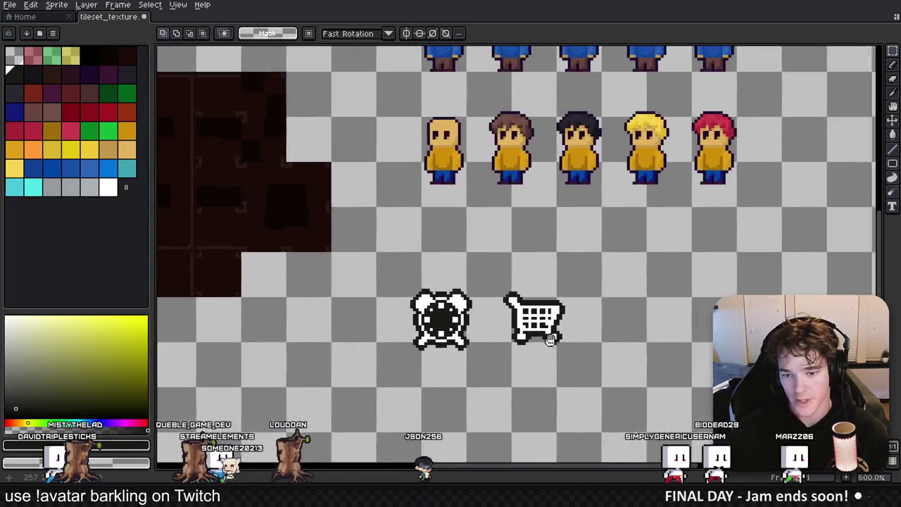
{"action": "left_click_drag", "start_coordinate": [445, 276], "coordinate": [454, 279]}
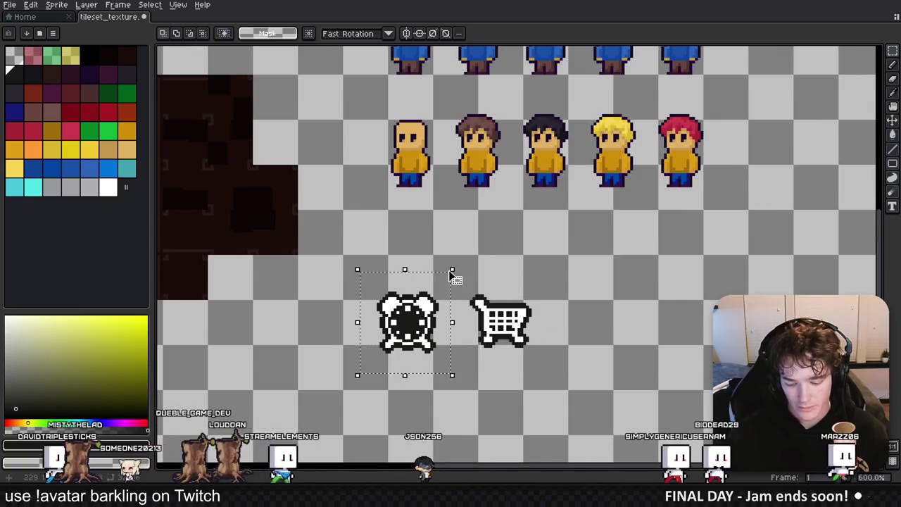
{"action": "key", "text": "ctrl+x"}
{"action": "key", "text": "alt+Tab"}
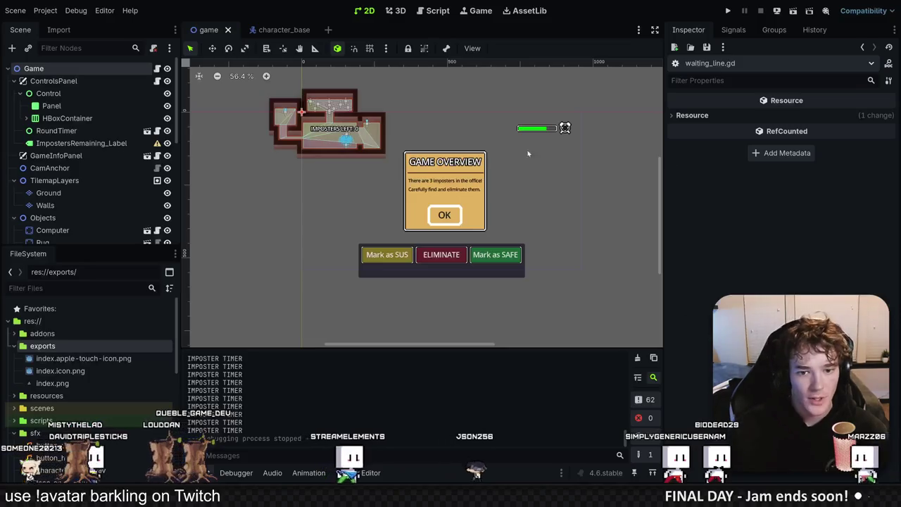
Step: Inspect the GameInfoPanel, ImpostersRemaining_Label and RoundTimer nodes in the game scene
{"action": "scroll", "coordinate": [488, 158], "scroll_direction": "up", "scroll_amount": 2}
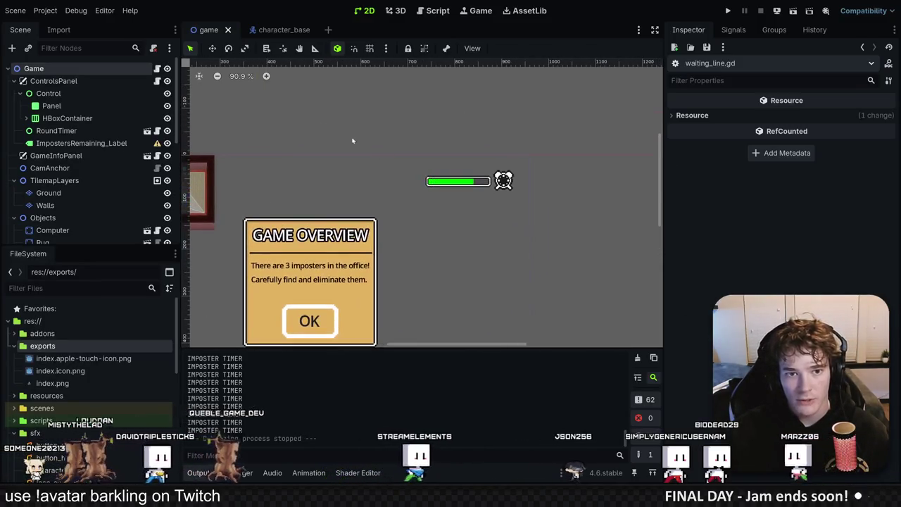
{"action": "left_click", "coordinate": [56, 155]}
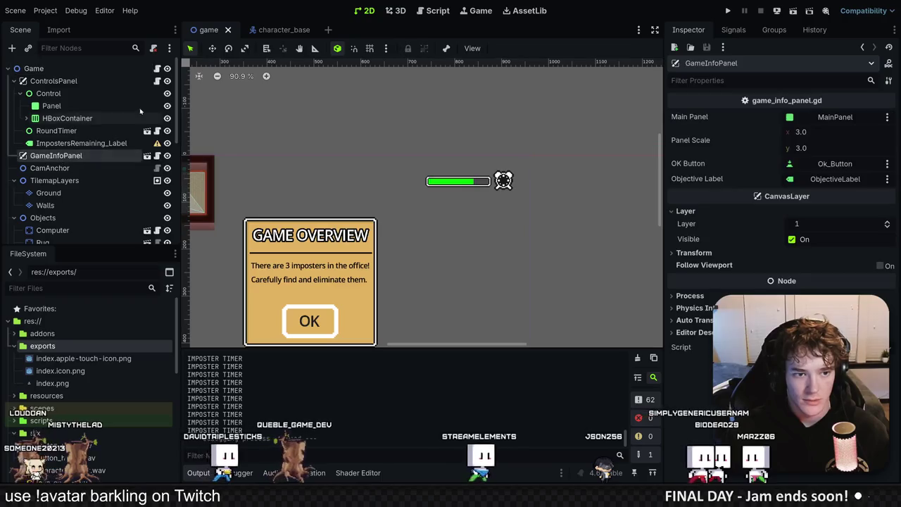
{"action": "left_click", "coordinate": [83, 143]}
{"action": "left_click", "coordinate": [83, 131]}
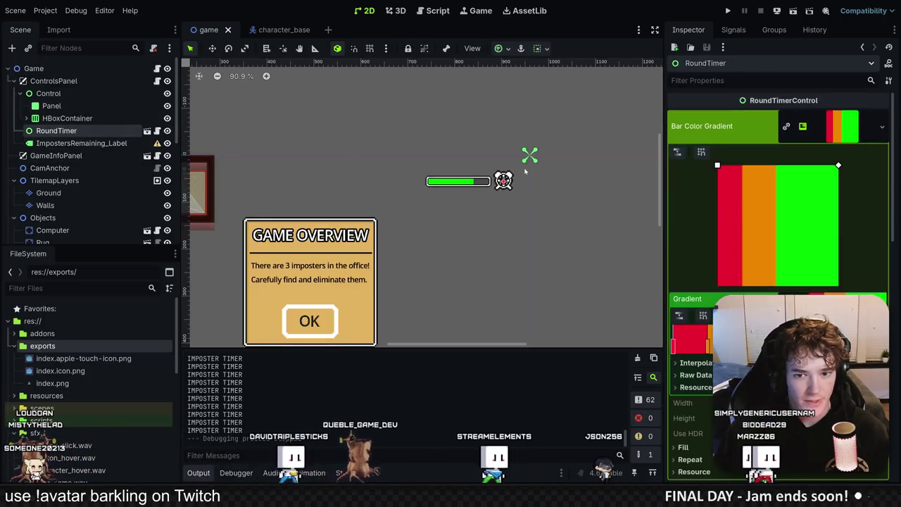
Step: Create a new scene with a Control root named Shop
{"action": "key", "text": "ctrl+n"}
{"action": "left_click", "coordinate": [109, 118]}
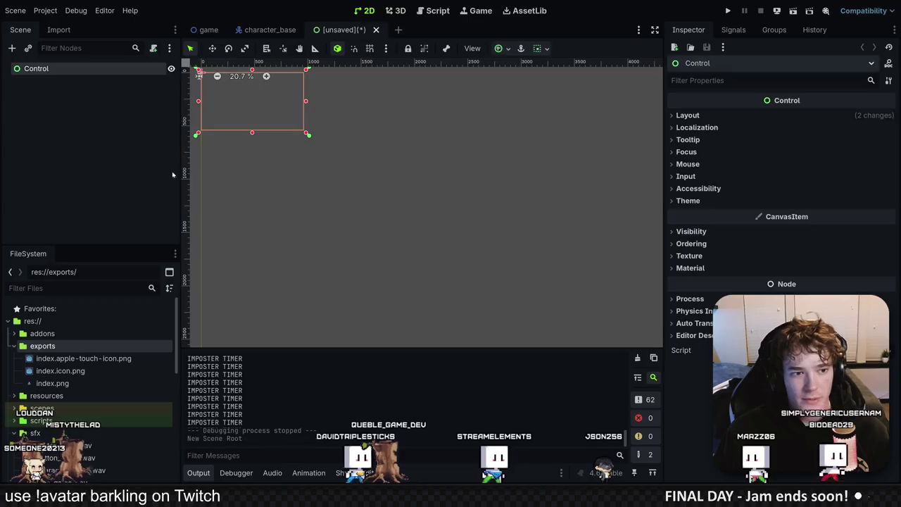
{"action": "type", "text": "hop"}
{"action": "key", "text": "Return"}
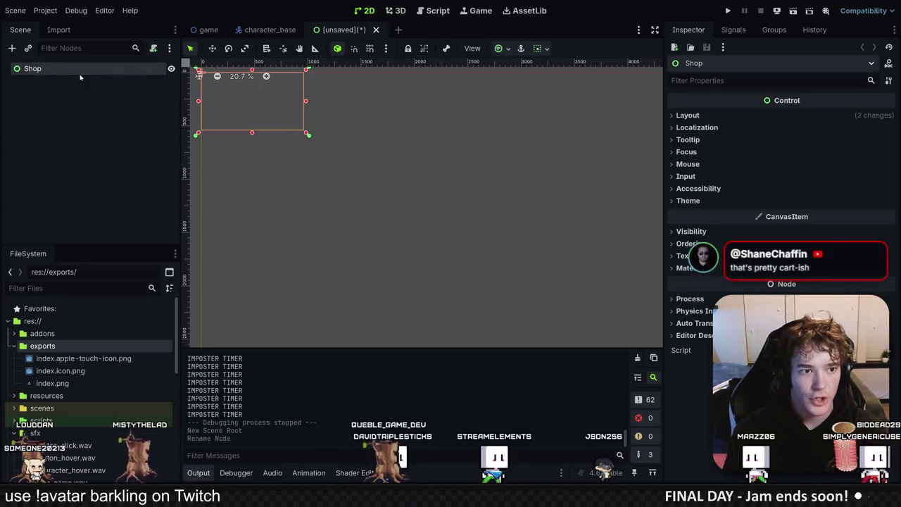
Step: Add a Sprite2D child node to Shop
{"action": "left_click", "coordinate": [11, 48]}
{"action": "type", "text": "text"}
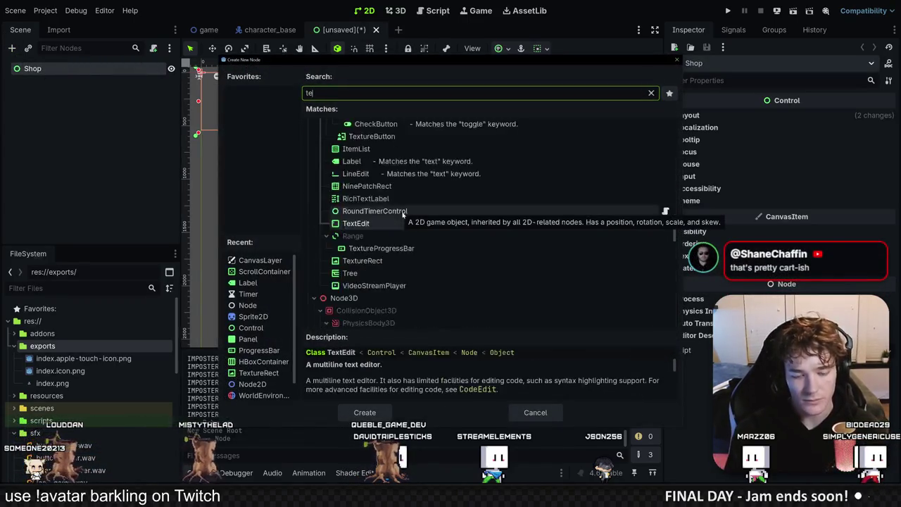
{"action": "key", "text": "BackSpace"}
{"action": "key", "text": "BackSpace"}
{"action": "key", "text": "BackSpace"}
{"action": "type", "text": "spri"}
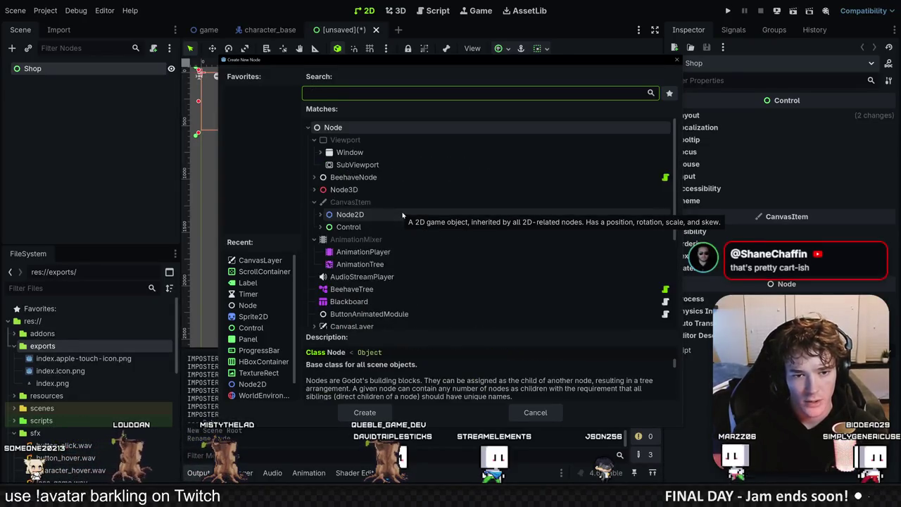
{"action": "key", "text": "Return"}
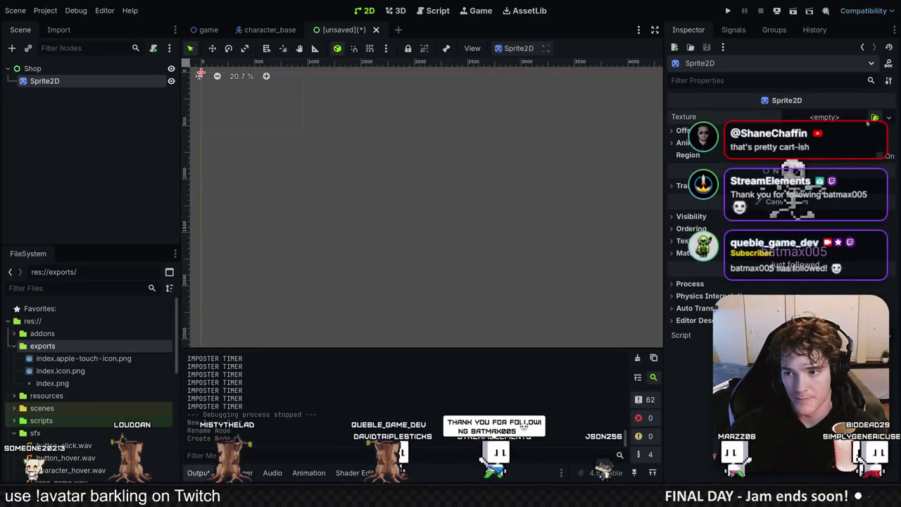
Step: Load the tileset texture into the Sprite2D and check the cart in Aseprite
{"action": "left_click", "coordinate": [824, 117]}
{"action": "key", "text": "Return"}
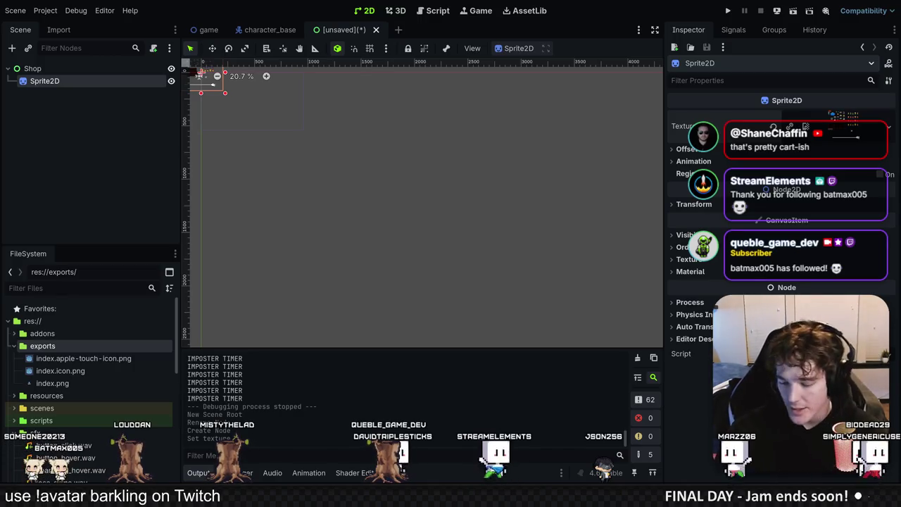
{"action": "key", "text": "alt+Tab"}
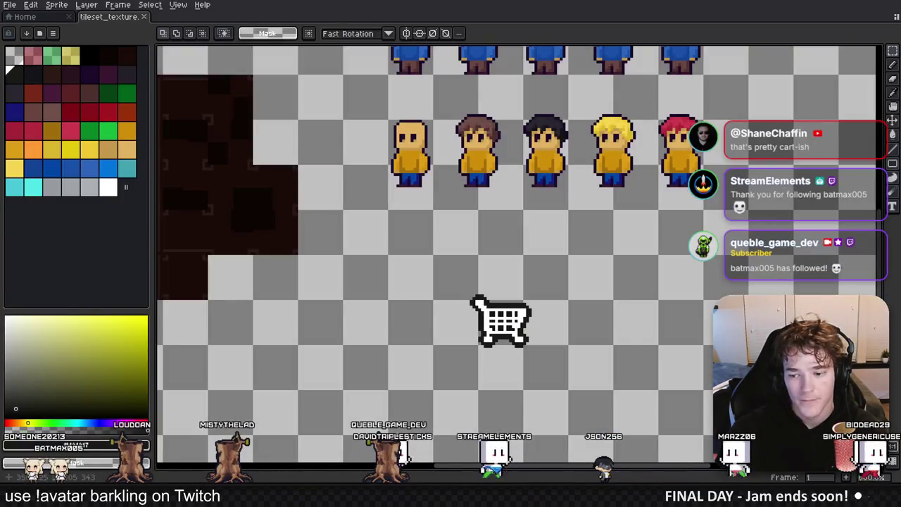
{"action": "key", "text": "alt+Tab"}
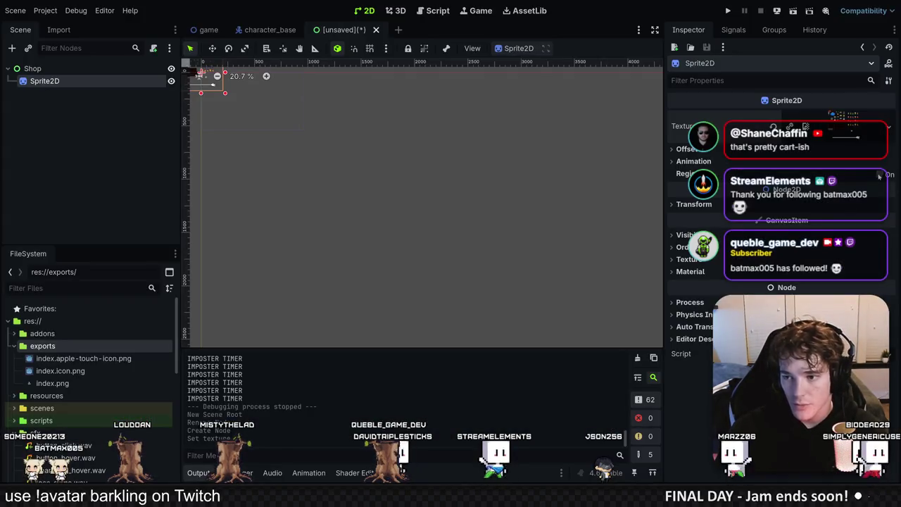
Step: Enable region cropping and crop the sprite to the 29×26 cart icon
{"action": "left_click", "coordinate": [879, 175]}
{"action": "left_click", "coordinate": [784, 233]}
{"action": "scroll", "coordinate": [470, 239], "scroll_direction": "up", "scroll_amount": 5}
{"action": "scroll", "coordinate": [464, 241], "scroll_direction": "up", "scroll_amount": 3}
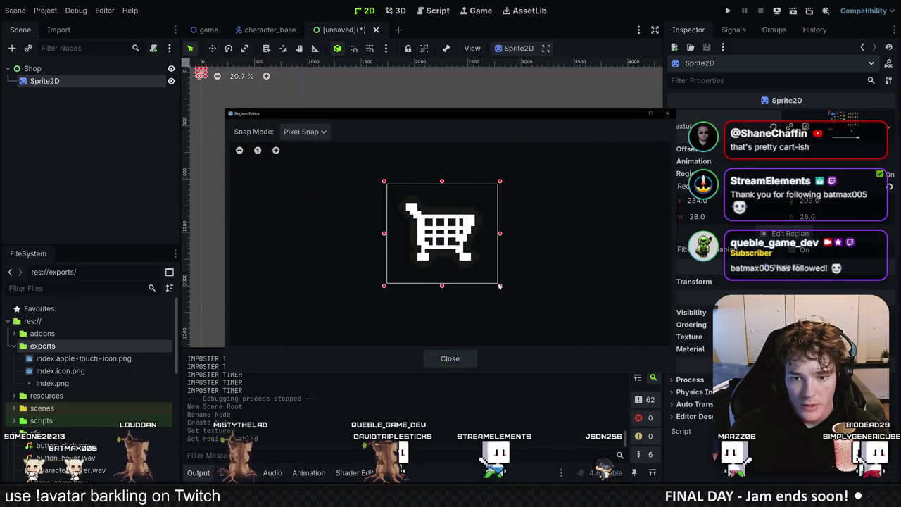
{"action": "left_click", "coordinate": [450, 358]}
{"action": "scroll", "coordinate": [428, 197], "scroll_direction": "up", "scroll_amount": 2}
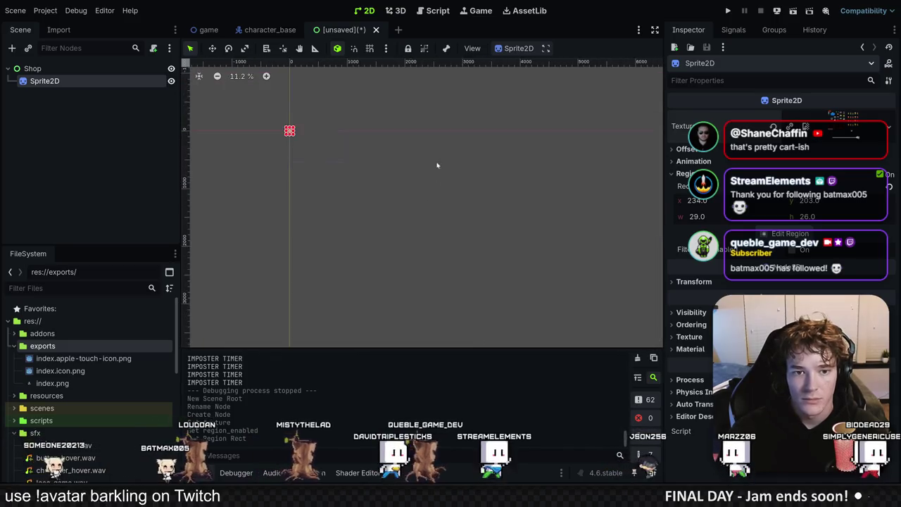
{"action": "scroll", "coordinate": [387, 224], "scroll_direction": "up", "scroll_amount": 15}
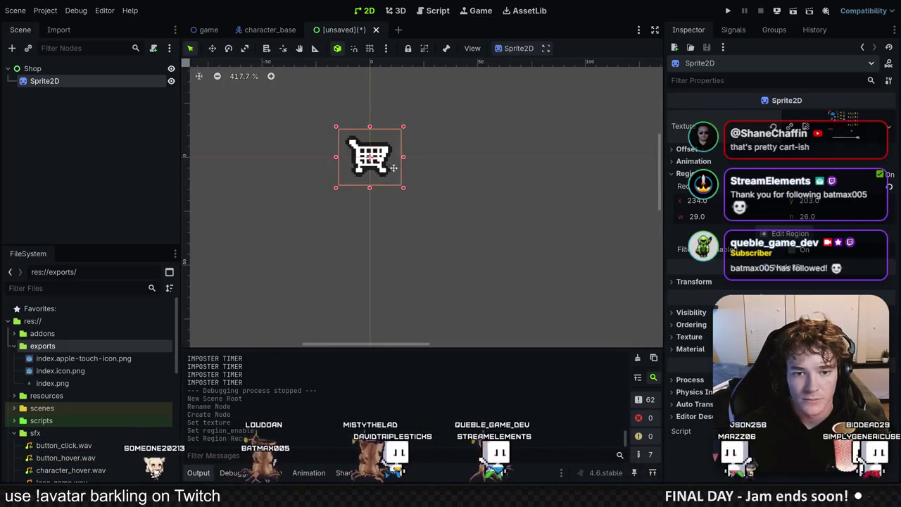
{"action": "left_click", "coordinate": [269, 29]}
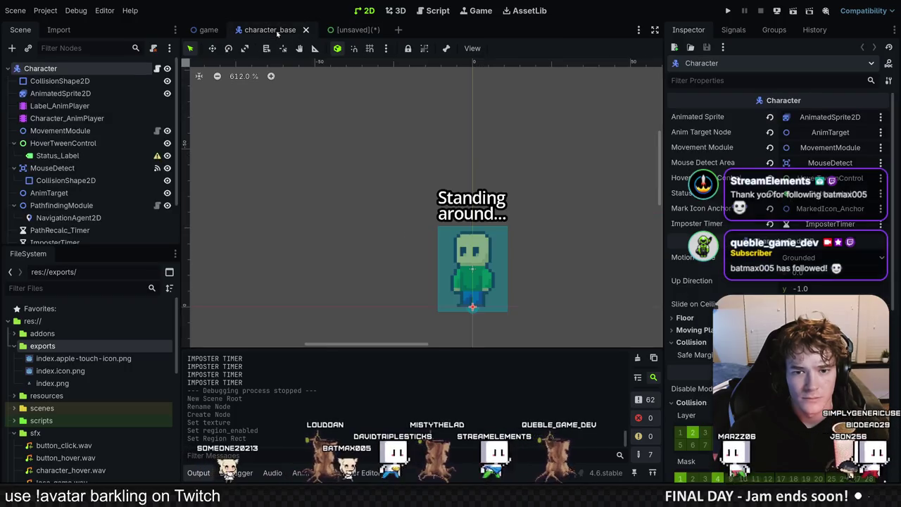
Step: Close the character_base scene and fold away the RoundTimer's gradient editor
{"action": "left_click", "coordinate": [358, 31]}
{"action": "middle_click", "coordinate": [268, 30]}
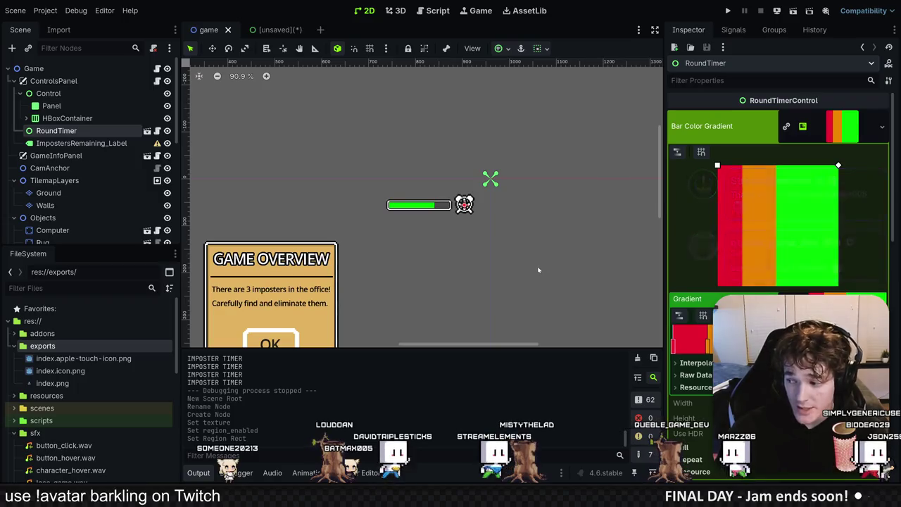
{"action": "left_click", "coordinate": [863, 139]}
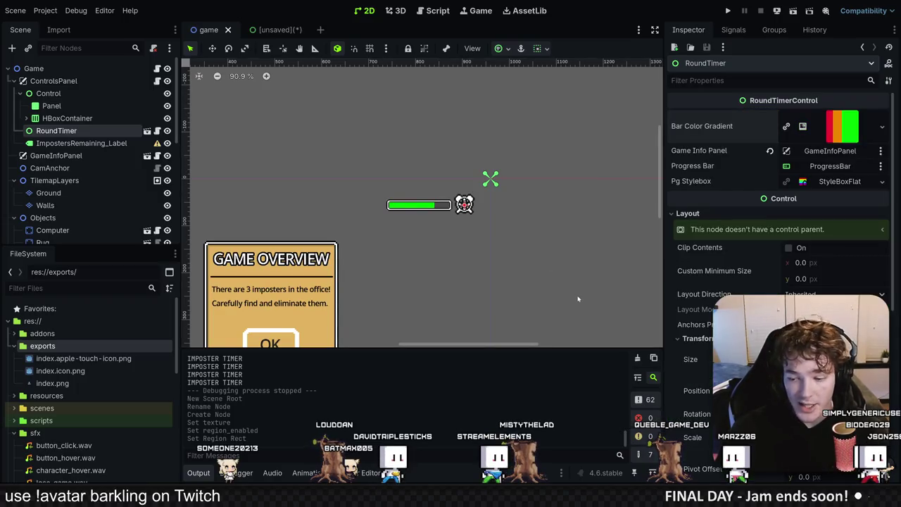
Step: Expand HBoxContainer and inspect the Sus and Eliminate buttons, RoundTimer and imposters label
{"action": "left_click", "coordinate": [79, 143]}
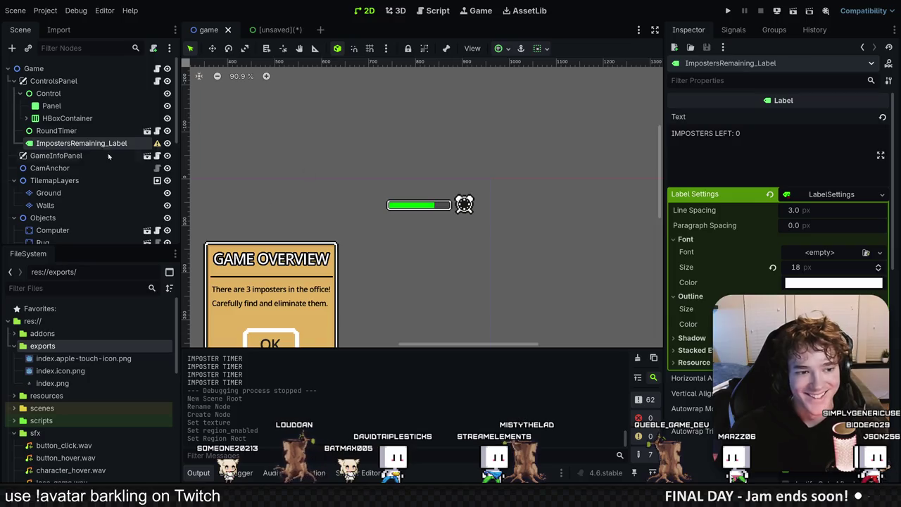
{"action": "left_click", "coordinate": [26, 118]}
{"action": "left_click", "coordinate": [66, 130]}
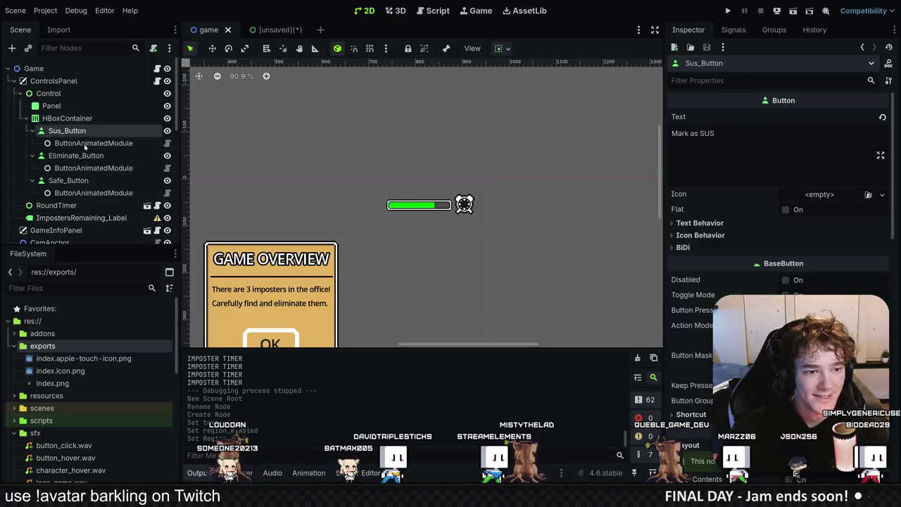
{"action": "left_click", "coordinate": [87, 205]}
{"action": "left_click", "coordinate": [75, 156]}
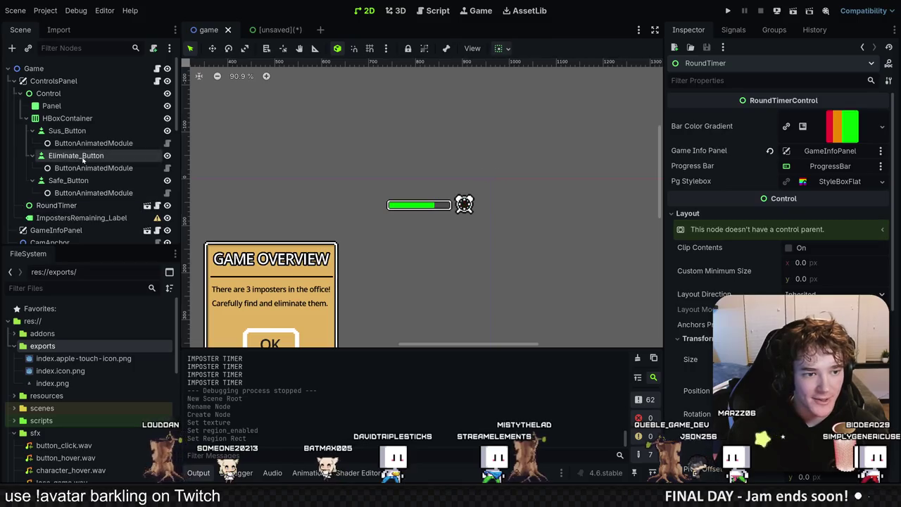
{"action": "scroll", "coordinate": [432, 161], "scroll_direction": "down", "scroll_amount": 5}
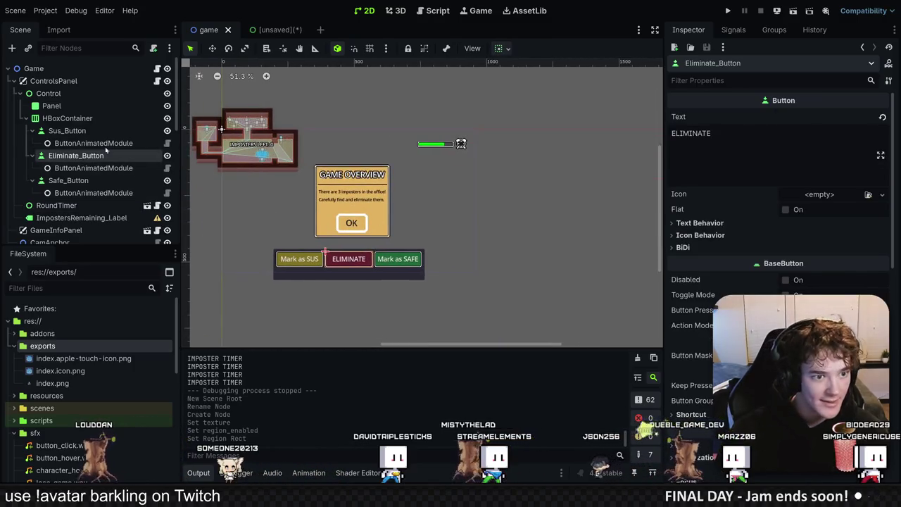
Step: Collapse the button nodes and HBoxContainer, recheck the label and RoundTimer, then deselect all
{"action": "left_click", "coordinate": [31, 131]}
{"action": "left_click", "coordinate": [31, 143]}
{"action": "left_click", "coordinate": [31, 155]}
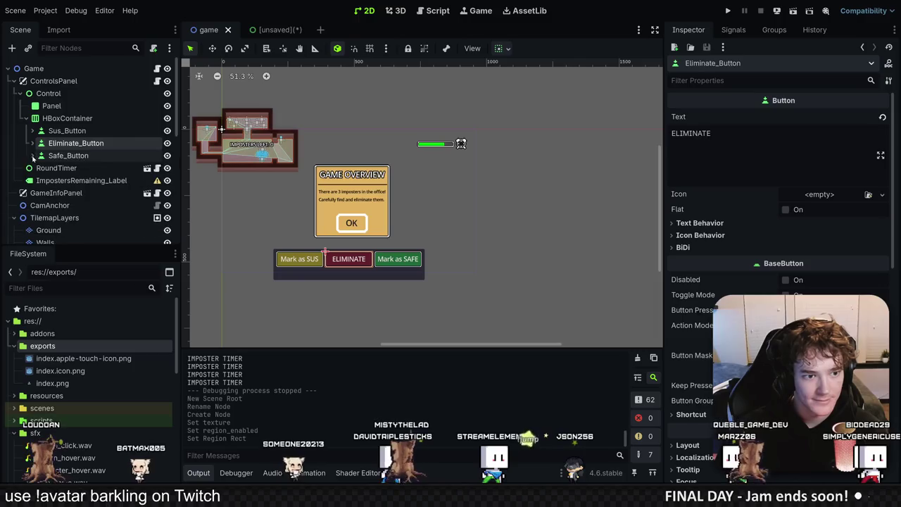
{"action": "left_click", "coordinate": [26, 118]}
{"action": "left_click", "coordinate": [81, 143]}
{"action": "left_click", "coordinate": [87, 132]}
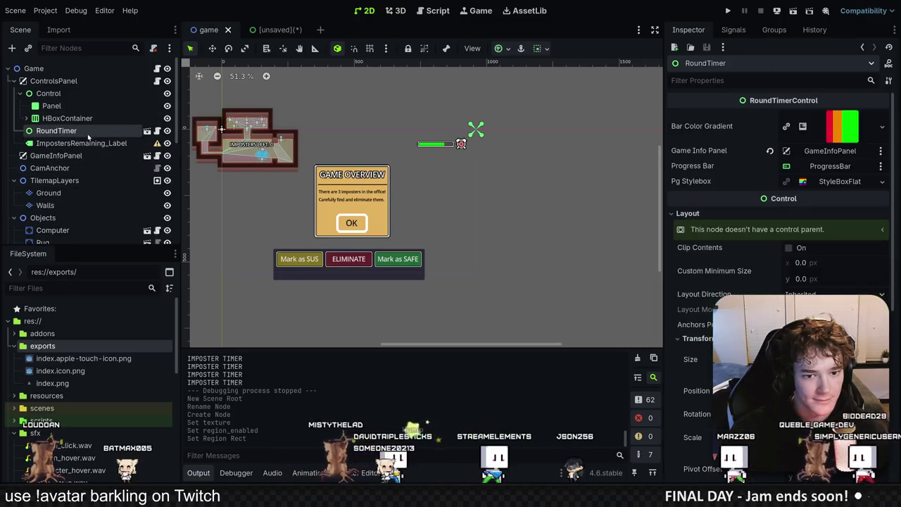
{"action": "left_click", "coordinate": [475, 135]}
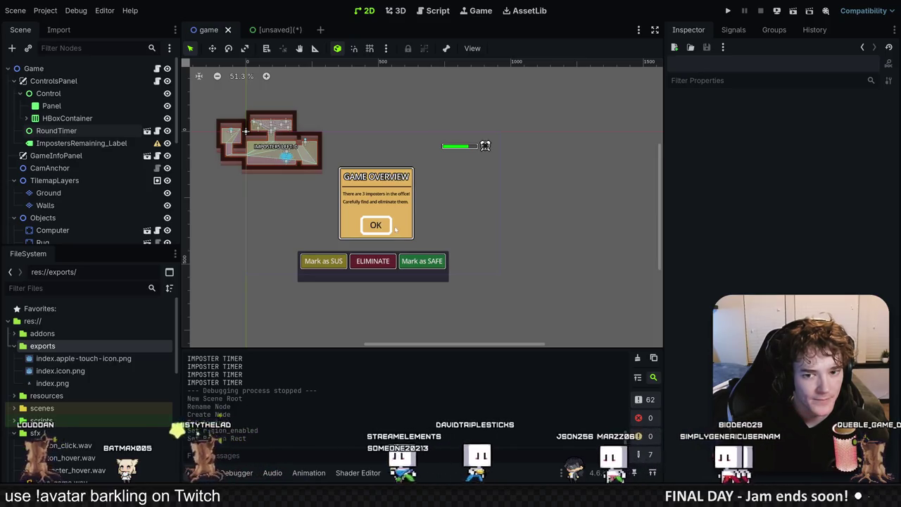
Step: Return to the unsaved Shop scene tab and select its Shop root node
{"action": "left_click", "coordinate": [276, 31]}
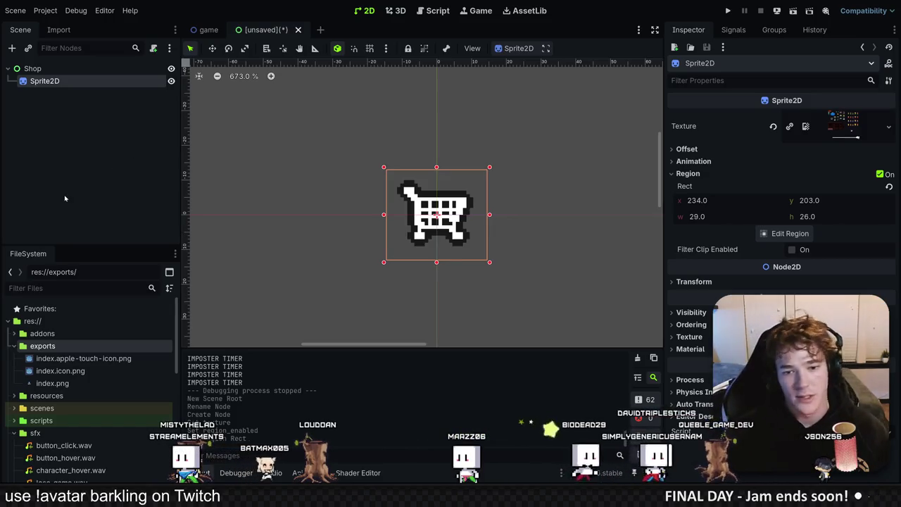
{"action": "left_click", "coordinate": [43, 71]}
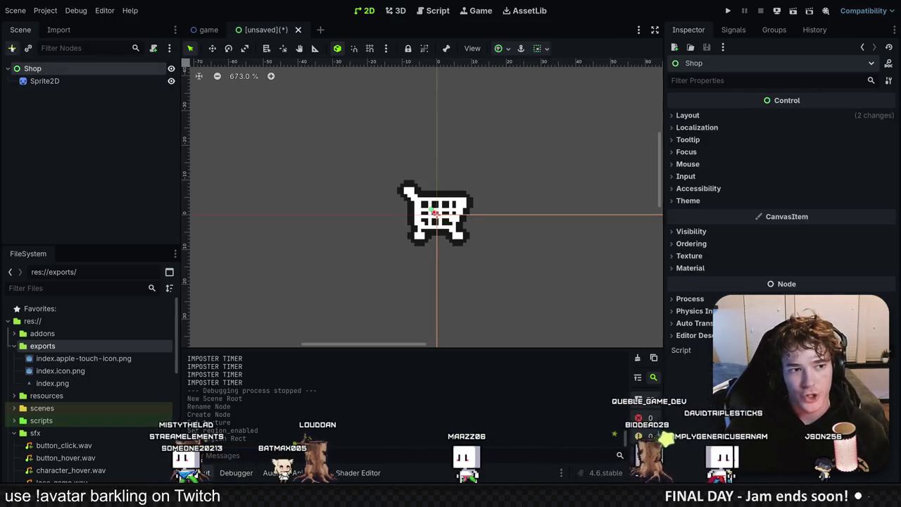
Step: Add a Label child to Shop with the text SHOP
{"action": "key", "text": "ctrl+a"}
{"action": "type", "text": "labl"}
{"action": "key", "text": "Return"}
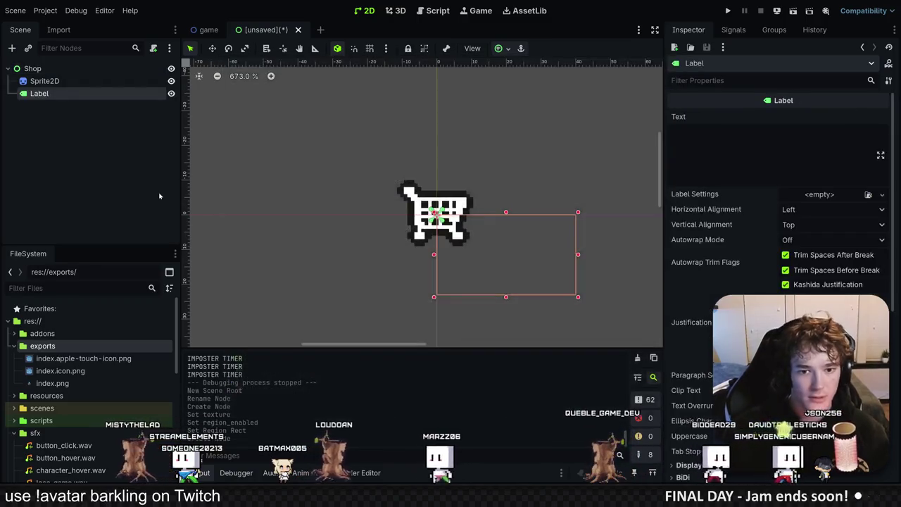
{"action": "left_click", "coordinate": [682, 133]}
{"action": "type", "text": "SHOP"}
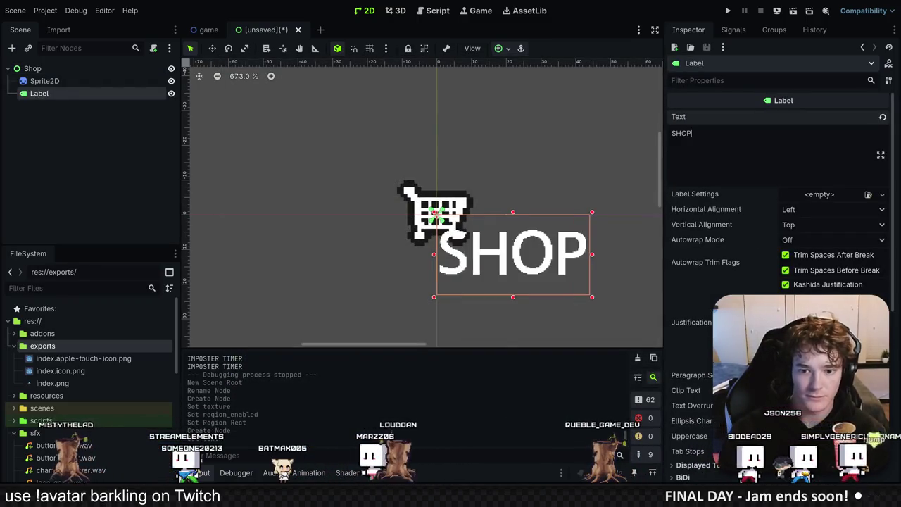
Step: Centre the Shop root control's anchors with the Center anchor preset
{"action": "left_click", "coordinate": [503, 48]}
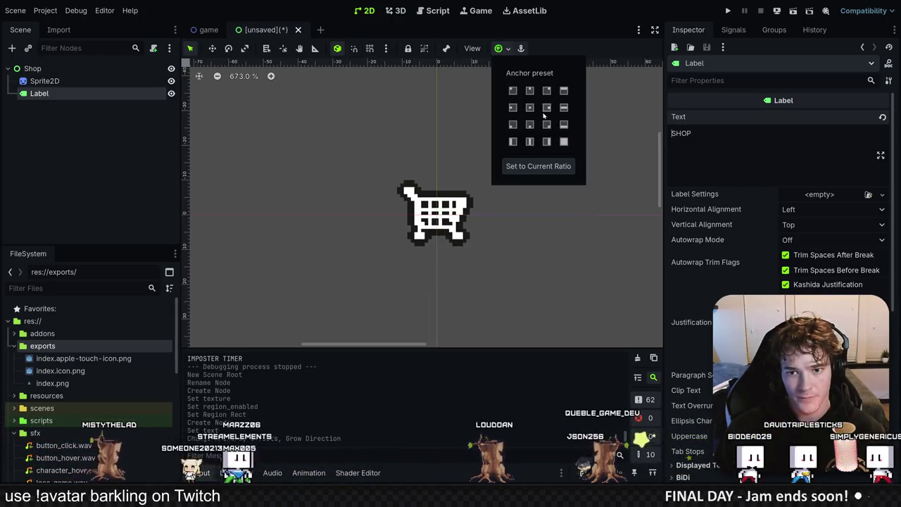
{"action": "scroll", "coordinate": [464, 227], "scroll_direction": "down", "scroll_amount": 8}
{"action": "scroll", "coordinate": [422, 233], "scroll_direction": "down", "scroll_amount": 5}
{"action": "left_click", "coordinate": [32, 69]}
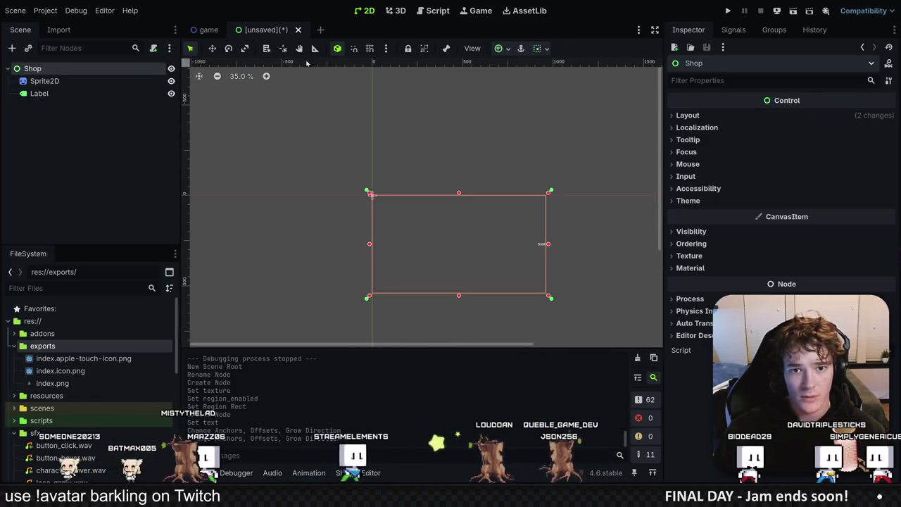
{"action": "left_click", "coordinate": [508, 50]}
{"action": "left_click", "coordinate": [530, 107]}
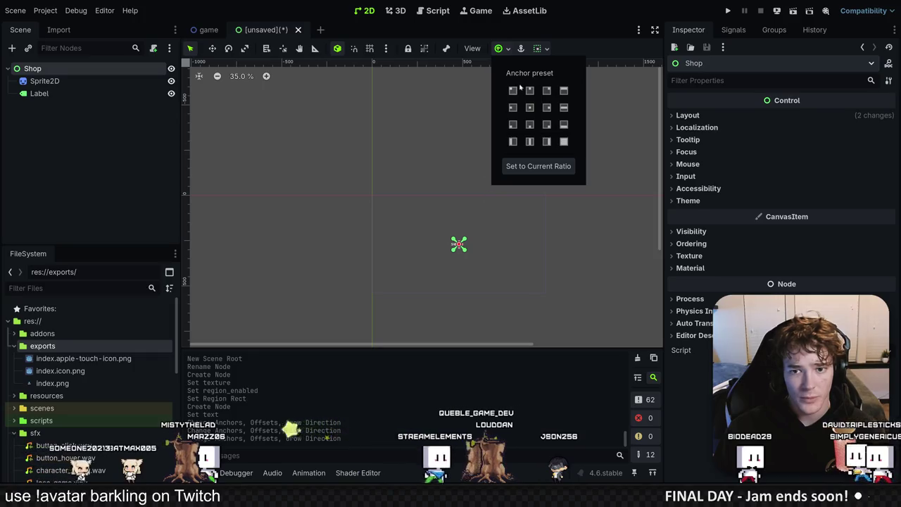
{"action": "scroll", "coordinate": [357, 176], "scroll_direction": "up", "scroll_amount": 3}
{"action": "scroll", "coordinate": [368, 212], "scroll_direction": "up", "scroll_amount": 5}
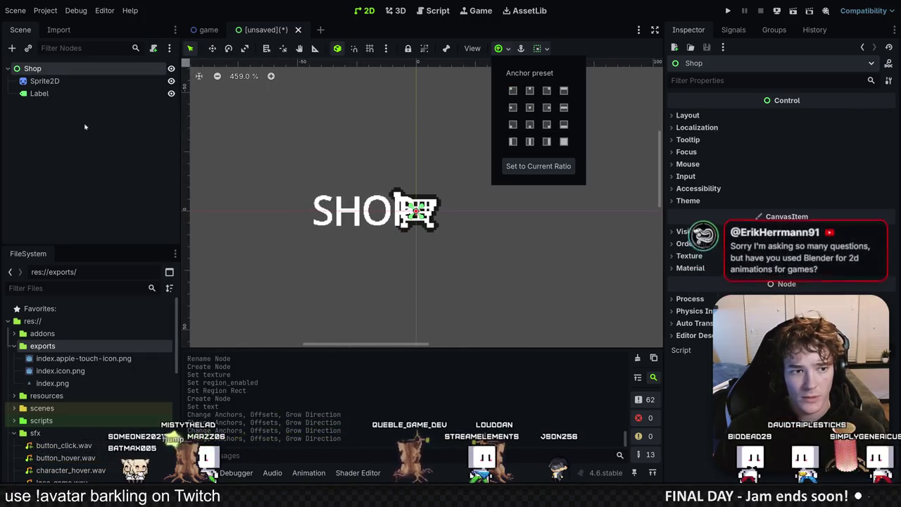
{"action": "mouse_move", "coordinate": [449, 208]}
{"action": "left_mouse_down"}
{"action": "mouse_move", "coordinate": [423, 208]}
{"action": "mouse_move", "coordinate": [437, 207]}
{"action": "left_mouse_up"}
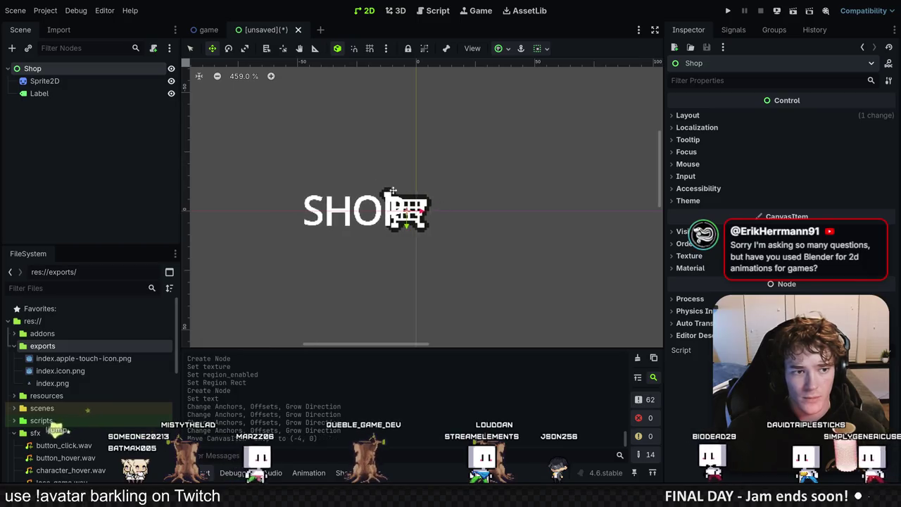
Step: Undo the Shop move and centre the SHOP label's pivot in its Layout properties
{"action": "key", "text": "ctrl+z"}
{"action": "left_click", "coordinate": [71, 93]}
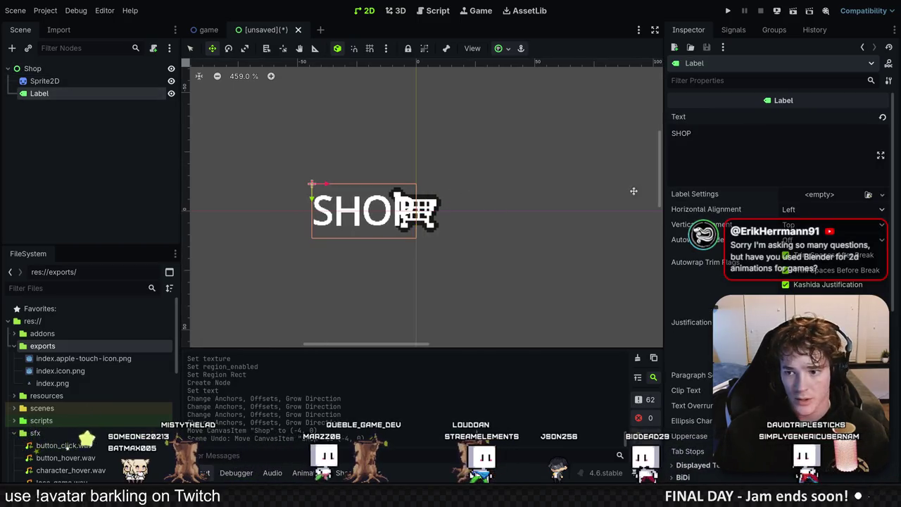
{"action": "scroll", "coordinate": [699, 320], "scroll_direction": "down", "scroll_amount": 5}
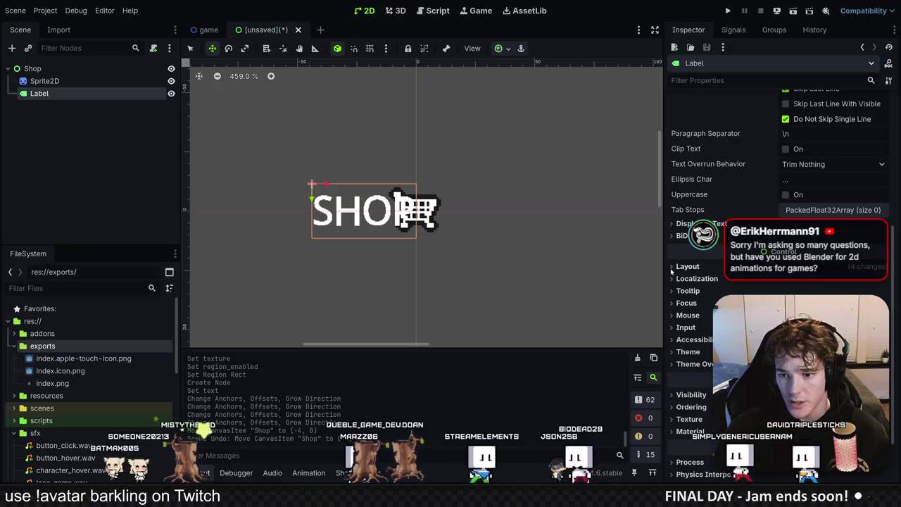
{"action": "left_click", "coordinate": [674, 267]}
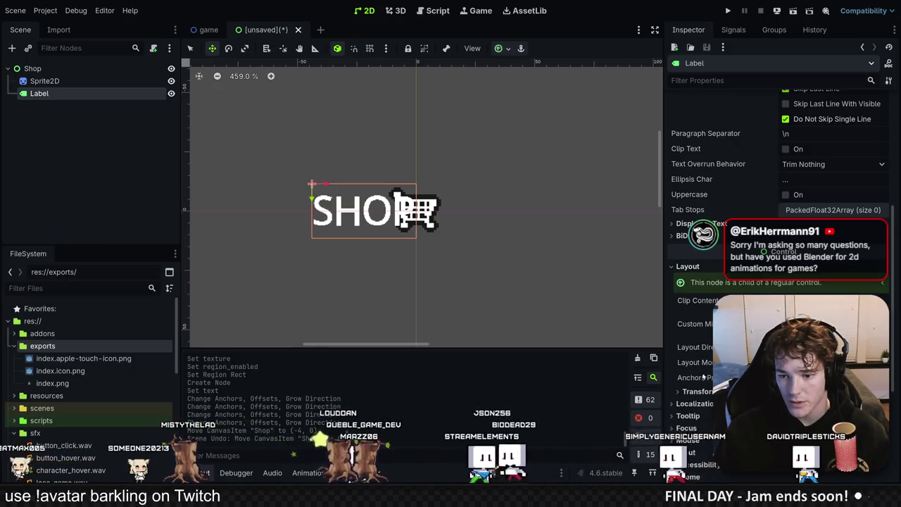
{"action": "scroll", "coordinate": [774, 211], "scroll_direction": "down", "scroll_amount": 4}
{"action": "key", "text": "Return"}
{"action": "scroll", "coordinate": [431, 131], "scroll_direction": "down", "scroll_amount": 3}
Step: Shift the SHOP label left of the cart icon to (-57, -11)
{"action": "left_click_drag", "start_coordinate": [452, 188], "coordinate": [416, 187]}
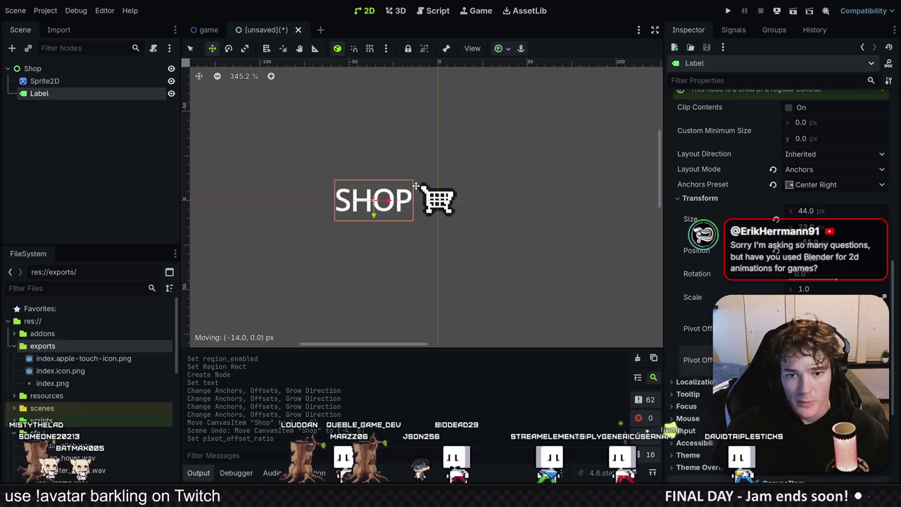
{"action": "scroll", "coordinate": [652, 152], "scroll_direction": "up", "scroll_amount": 1}
{"action": "scroll", "coordinate": [774, 176], "scroll_direction": "up", "scroll_amount": 5}
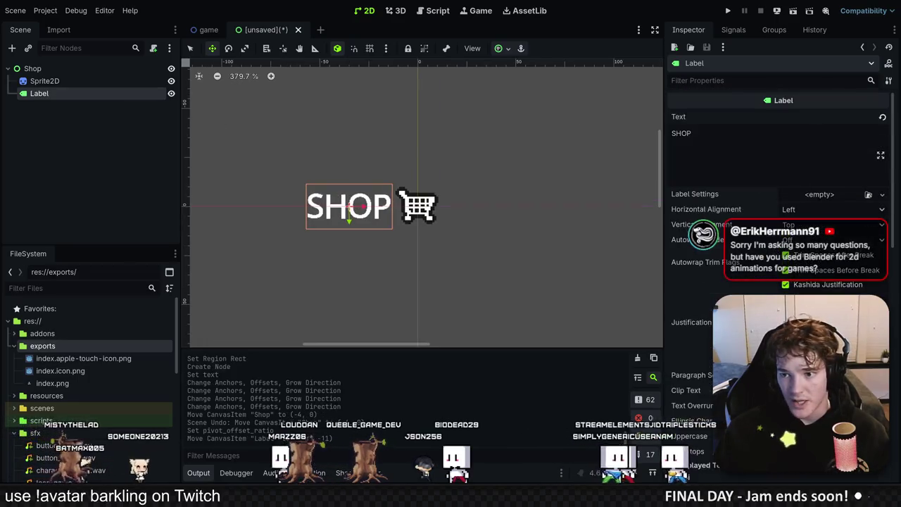
{"action": "left_click", "coordinate": [208, 30]}
{"action": "scroll", "coordinate": [348, 191], "scroll_direction": "up", "scroll_amount": 4}
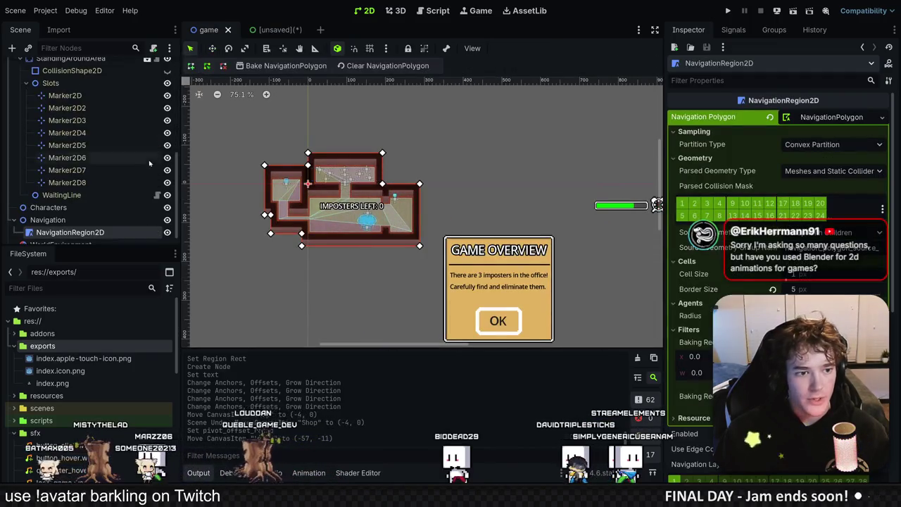
{"action": "scroll", "coordinate": [90, 168], "scroll_direction": "up", "scroll_amount": 10}
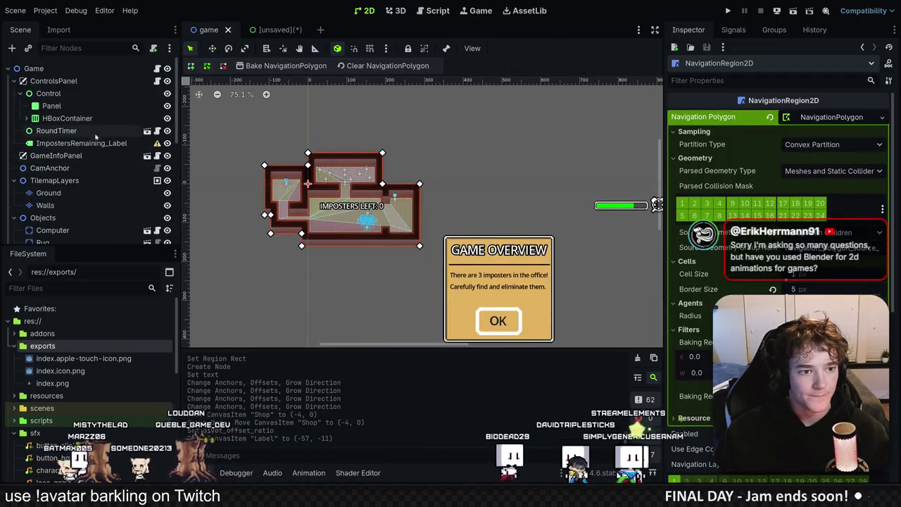
Step: Open the LabelSettings resource options on ImpostersRemaining_Label in the game scene
{"action": "left_click", "coordinate": [81, 143]}
{"action": "right_click", "coordinate": [816, 199]}
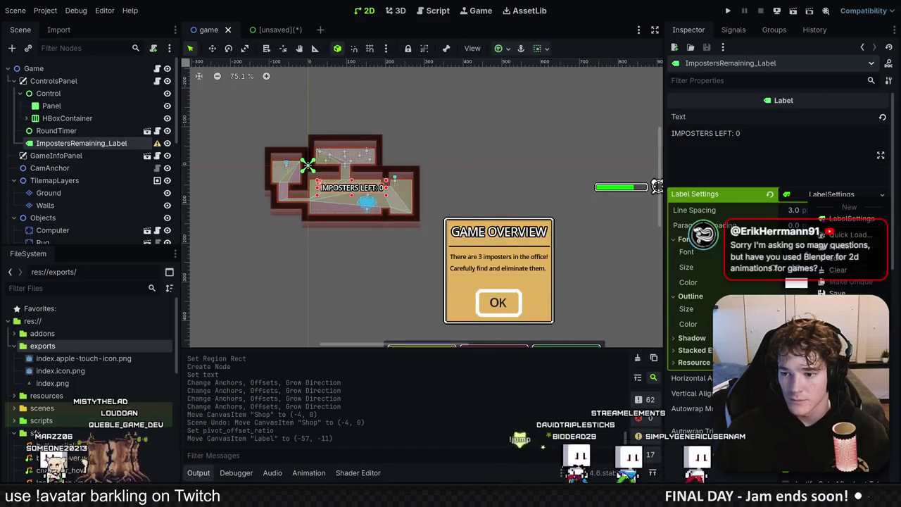
{"action": "left_click", "coordinate": [579, 178]}
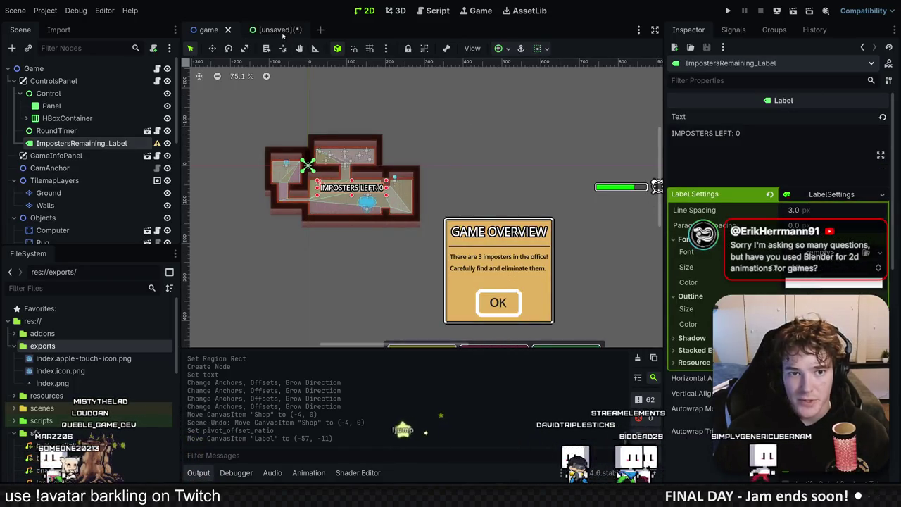
Step: Paste the copied LabelSettings onto the SHOP label, giving it a thick black outline
{"action": "left_click", "coordinate": [280, 31]}
{"action": "right_click", "coordinate": [816, 197]}
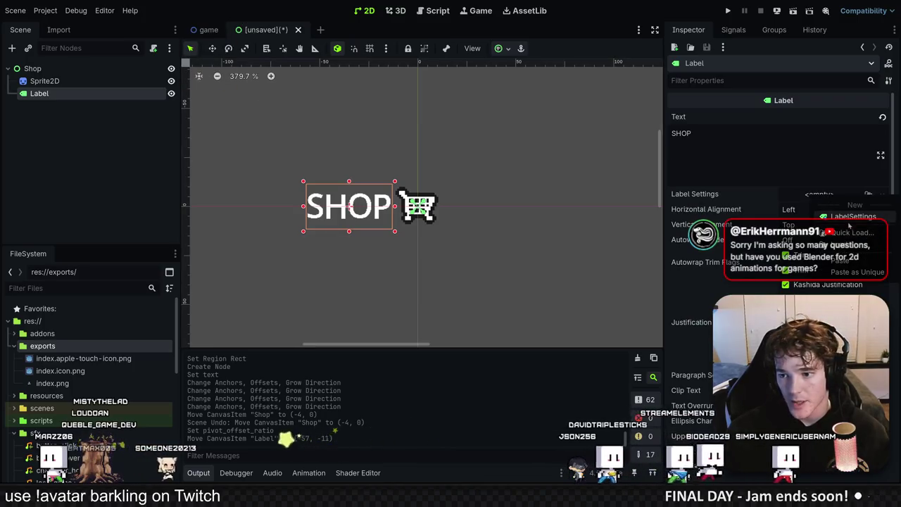
{"action": "left_click", "coordinate": [854, 271]}
{"action": "scroll", "coordinate": [422, 184], "scroll_direction": "up", "scroll_amount": 3}
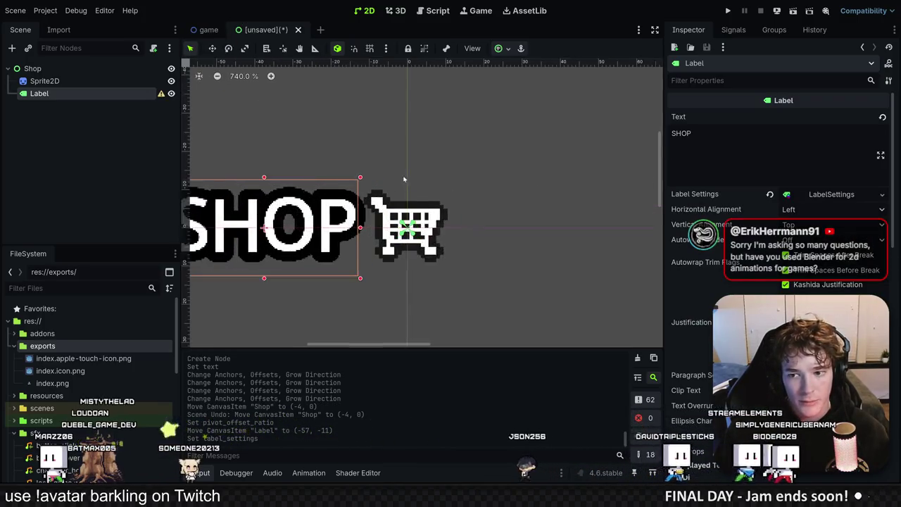
{"action": "scroll", "coordinate": [364, 202], "scroll_direction": "down", "scroll_amount": 4}
{"action": "left_click", "coordinate": [44, 80]}
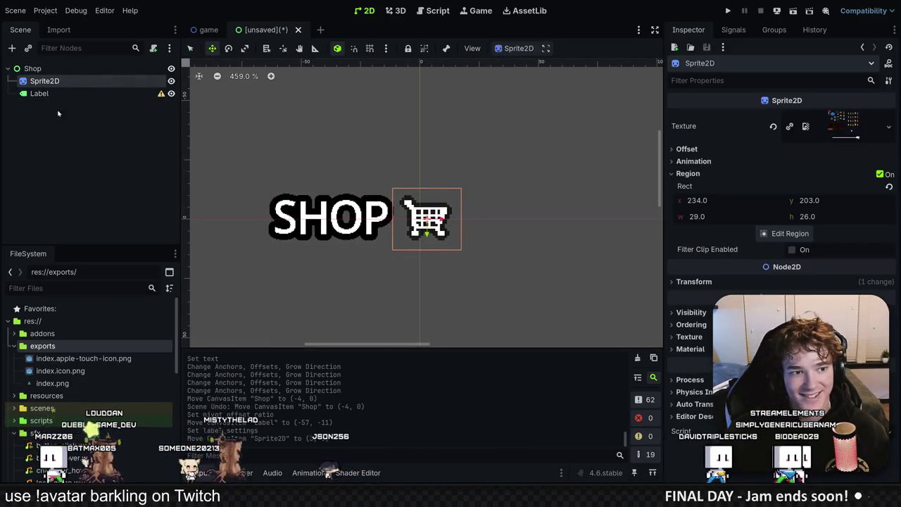
Step: Check the RoundTimer's settings in the game scene for reference, then return to the shop scene
{"action": "left_click", "coordinate": [39, 93]}
{"action": "left_click", "coordinate": [78, 80]}
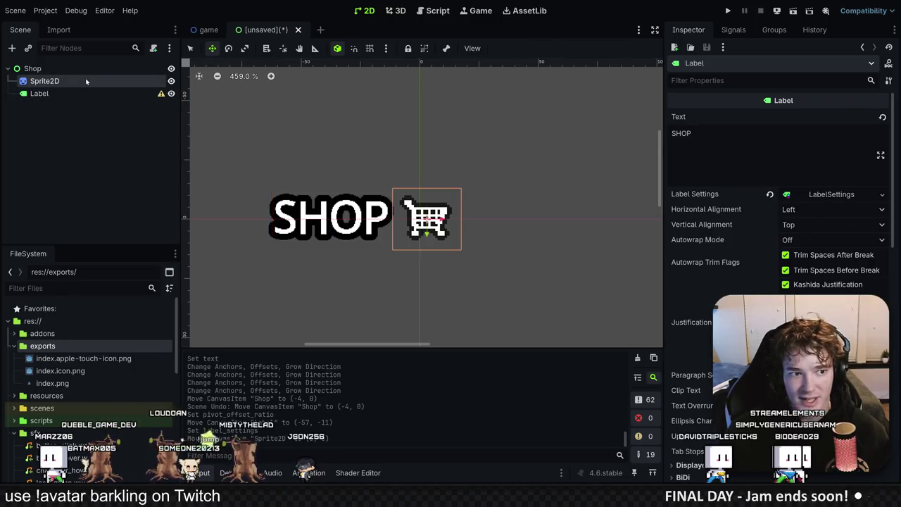
{"action": "left_click", "coordinate": [208, 29]}
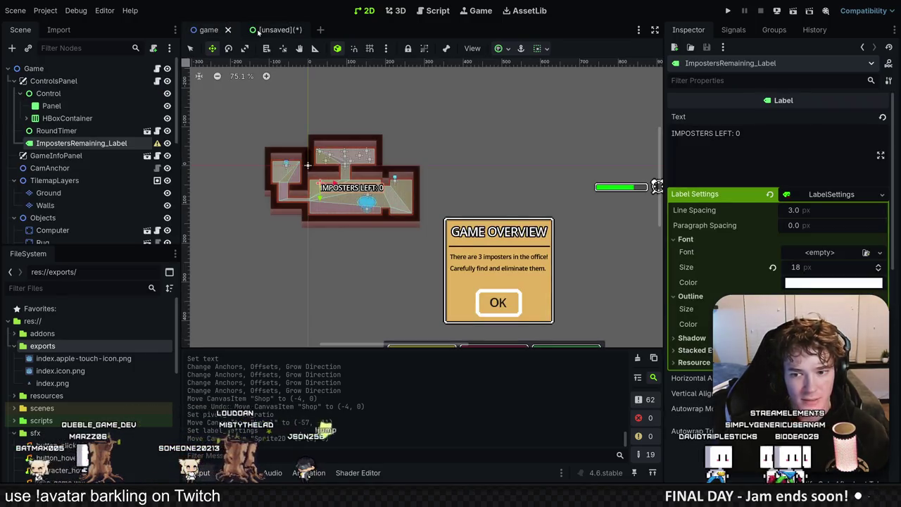
{"action": "scroll", "coordinate": [408, 183], "scroll_direction": "right", "scroll_amount": 5}
{"action": "scroll", "coordinate": [408, 176], "scroll_direction": "up", "scroll_amount": 3}
{"action": "left_click", "coordinate": [70, 131]}
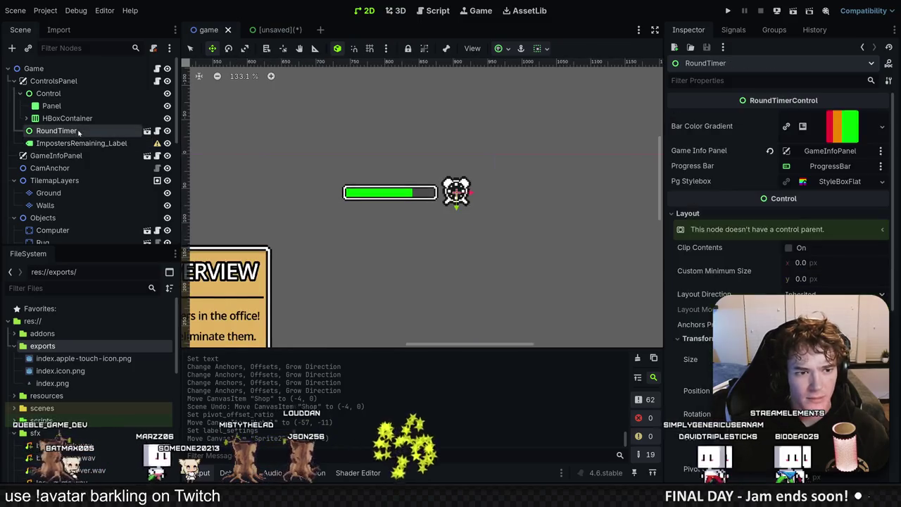
{"action": "scroll", "coordinate": [739, 211], "scroll_direction": "down", "scroll_amount": 4}
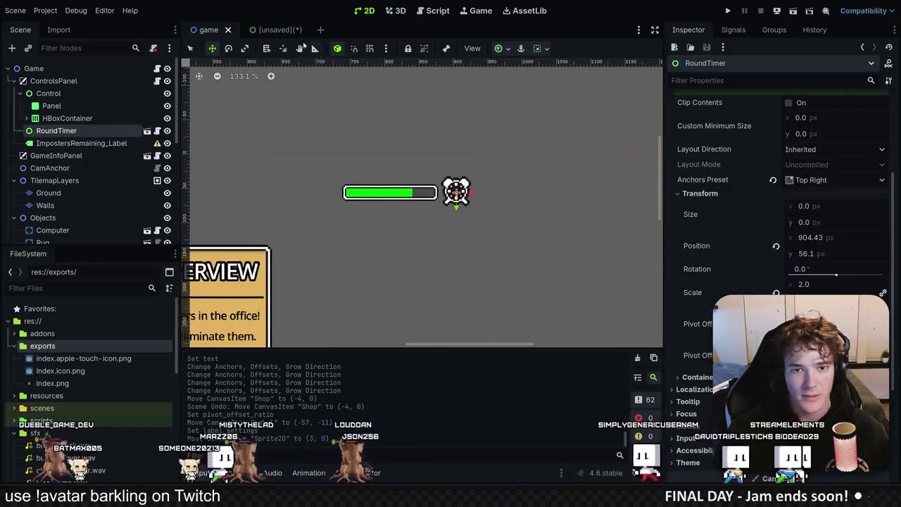
{"action": "left_click", "coordinate": [276, 29]}
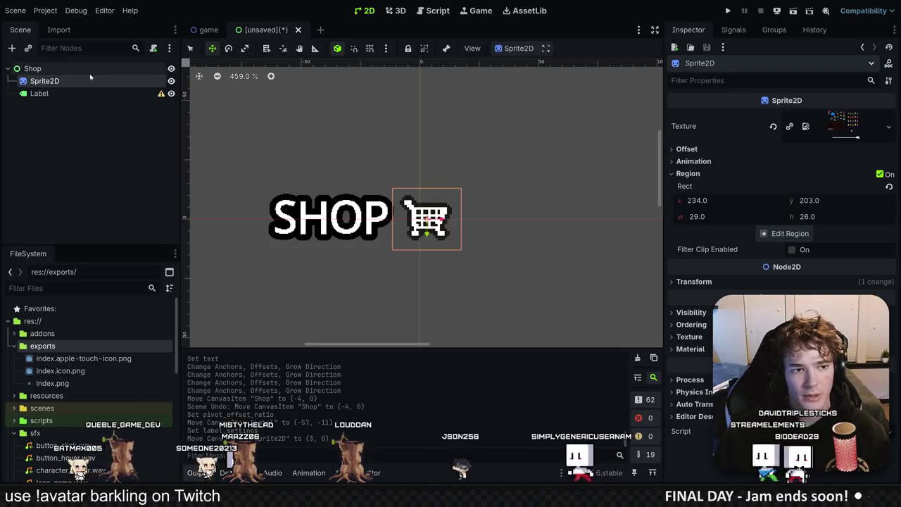
{"action": "left_click", "coordinate": [209, 30]}
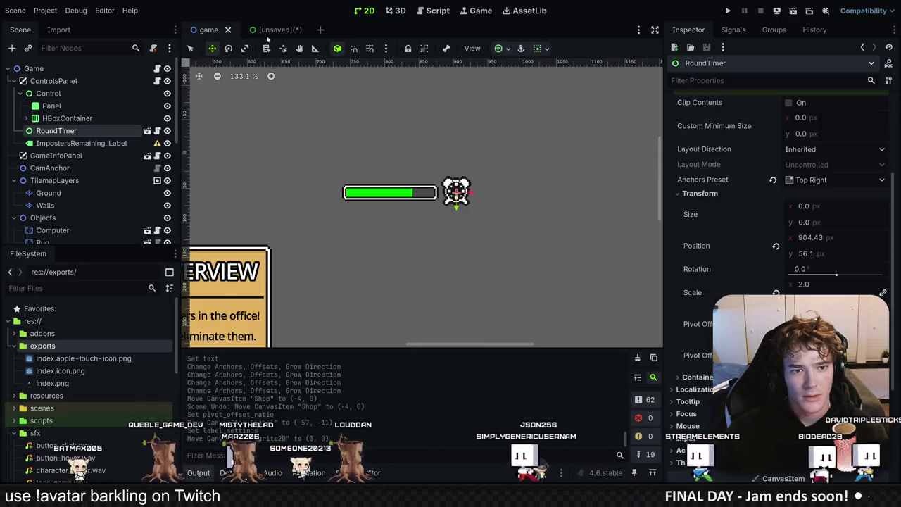
{"action": "left_click", "coordinate": [264, 30]}
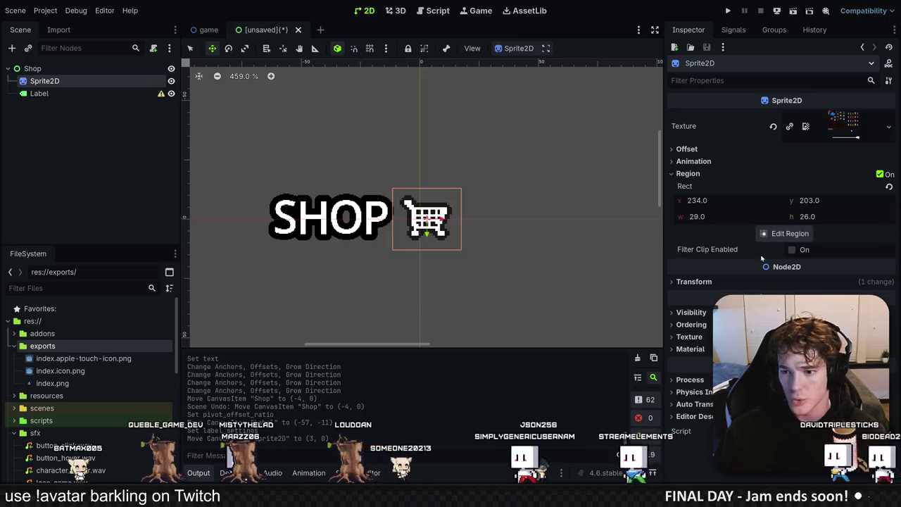
Step: Set the cart sprite's Transform scale to 2
{"action": "left_click", "coordinate": [761, 281]}
{"action": "left_click", "coordinate": [774, 348]}
{"action": "type", "text": "2"}
{"action": "key", "text": "Return"}
Step: Drag the cart right and up to about (11, -5), snug beside the SHOP text
{"action": "scroll", "coordinate": [465, 282], "scroll_direction": "down", "scroll_amount": 5}
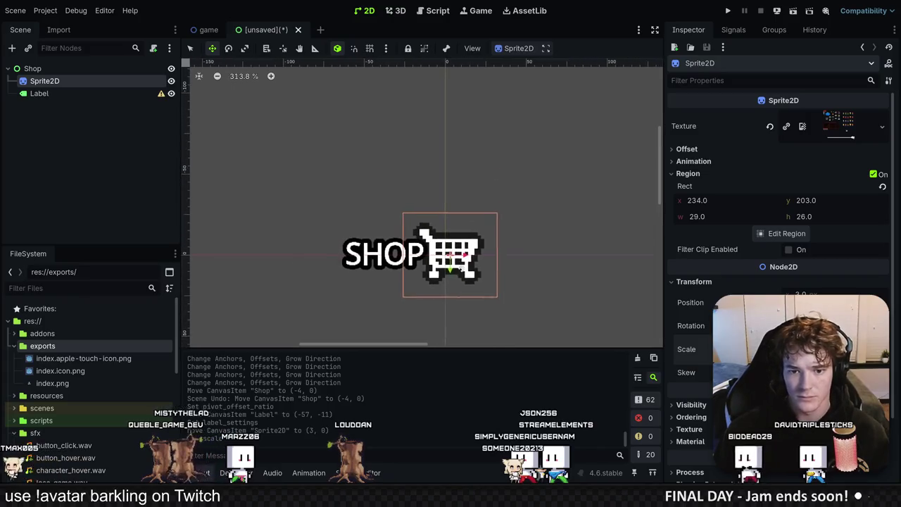
{"action": "scroll", "coordinate": [436, 261], "scroll_direction": "up", "scroll_amount": 4}
{"action": "left_click_drag", "start_coordinate": [465, 239], "coordinate": [494, 239]}
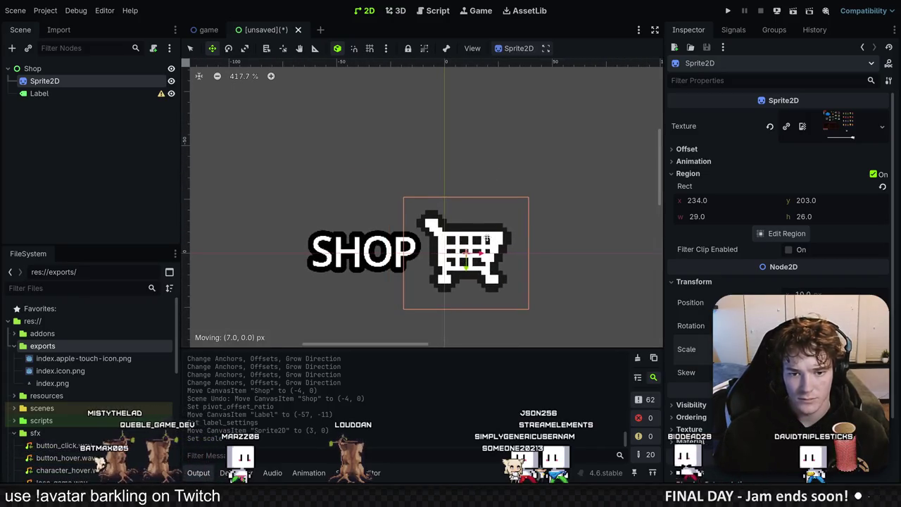
{"action": "scroll", "coordinate": [454, 269], "scroll_direction": "down", "scroll_amount": 4}
{"action": "scroll", "coordinate": [401, 272], "scroll_direction": "up", "scroll_amount": 2}
{"action": "scroll", "coordinate": [399, 275], "scroll_direction": "up", "scroll_amount": 2}
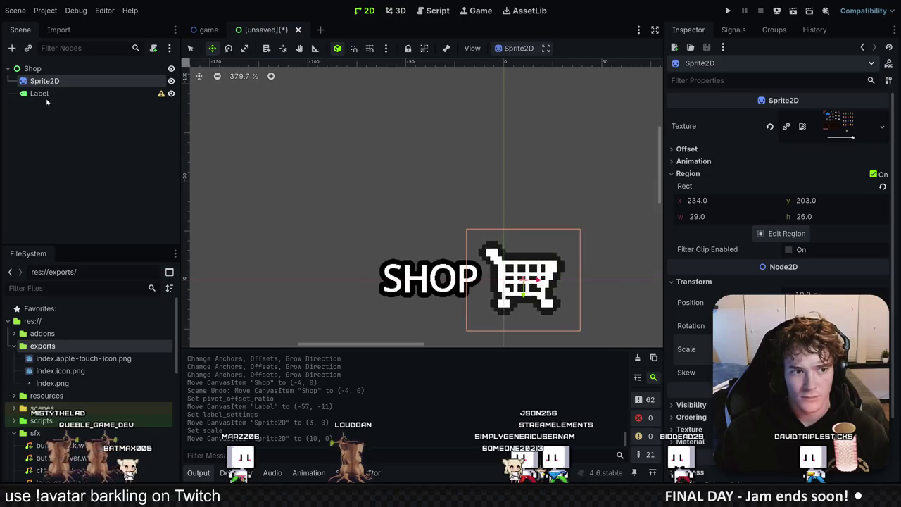
{"action": "left_click", "coordinate": [41, 94]}
{"action": "left_click", "coordinate": [44, 81]}
{"action": "left_click_drag", "start_coordinate": [539, 280], "coordinate": [542, 265]}
{"action": "scroll", "coordinate": [542, 265], "scroll_direction": "down", "scroll_amount": 4}
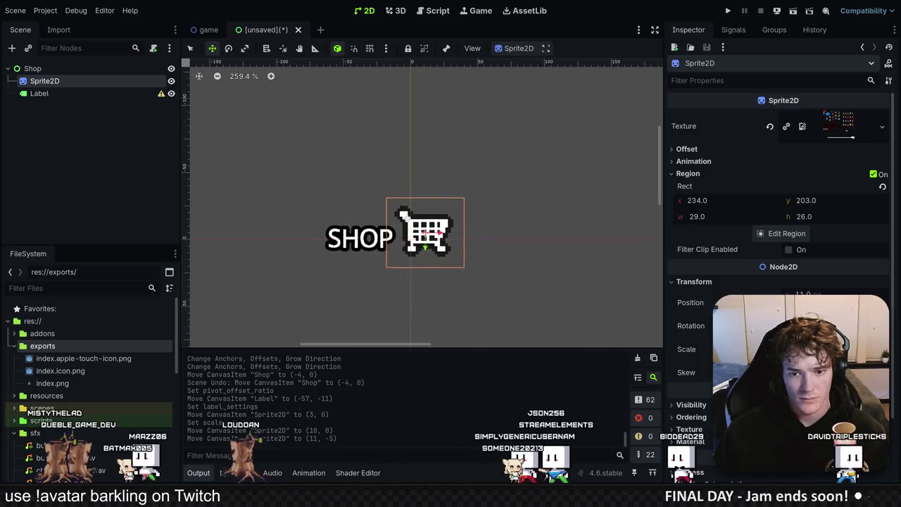
{"action": "left_click", "coordinate": [394, 285]}
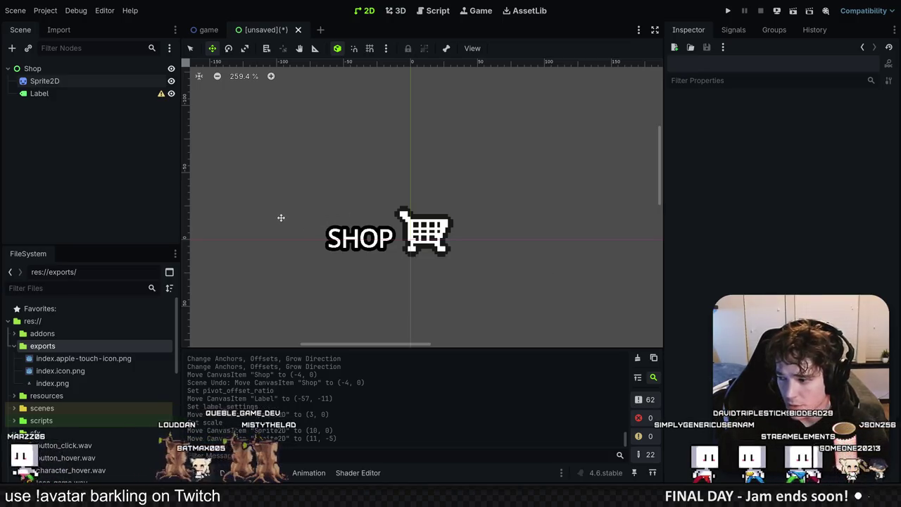
Step: Begin saving the scene as 'shop.tscn', cancel twice, and select the Shop root node
{"action": "key", "text": "ctrl+s"}
{"action": "type", "text": "shop.tscn"}
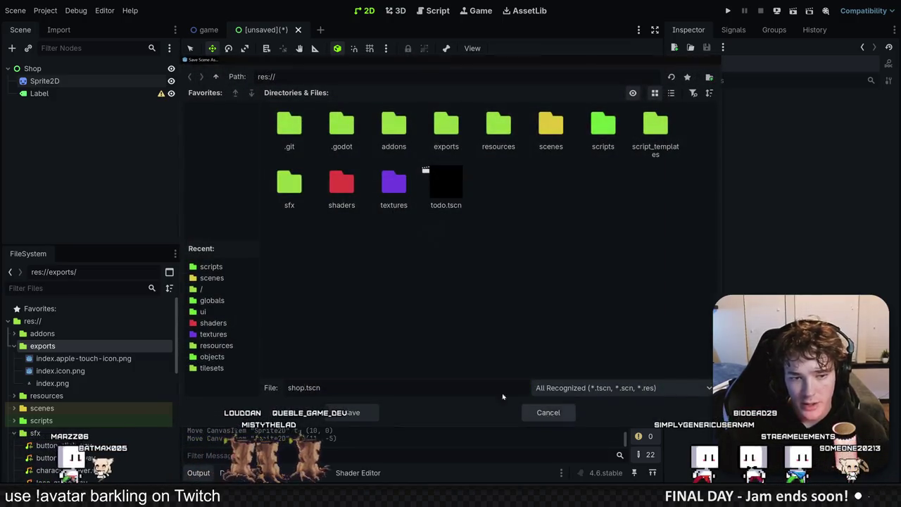
{"action": "key", "text": "Escape"}
{"action": "scroll", "coordinate": [359, 244], "scroll_direction": "up", "scroll_amount": 1}
{"action": "scroll", "coordinate": [359, 245], "scroll_direction": "up", "scroll_amount": 3}
{"action": "left_click", "coordinate": [56, 81]}
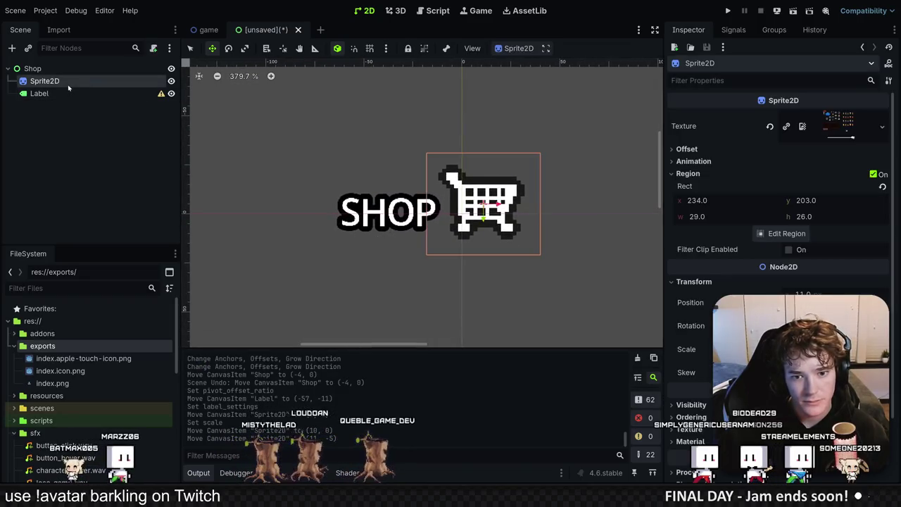
{"action": "left_click", "coordinate": [57, 70]}
{"action": "key", "text": "ctrl+s"}
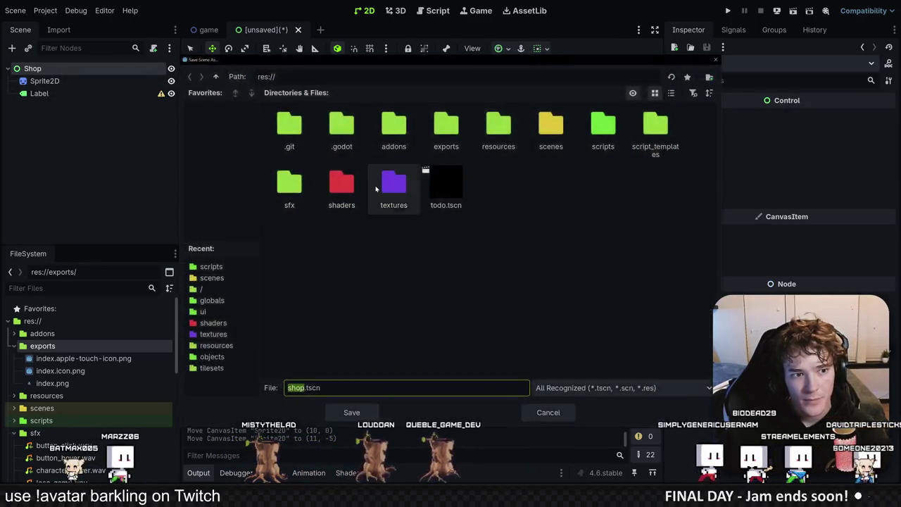
{"action": "left_click", "coordinate": [548, 413]}
{"action": "scroll", "coordinate": [437, 247], "scroll_direction": "down", "scroll_amount": 5}
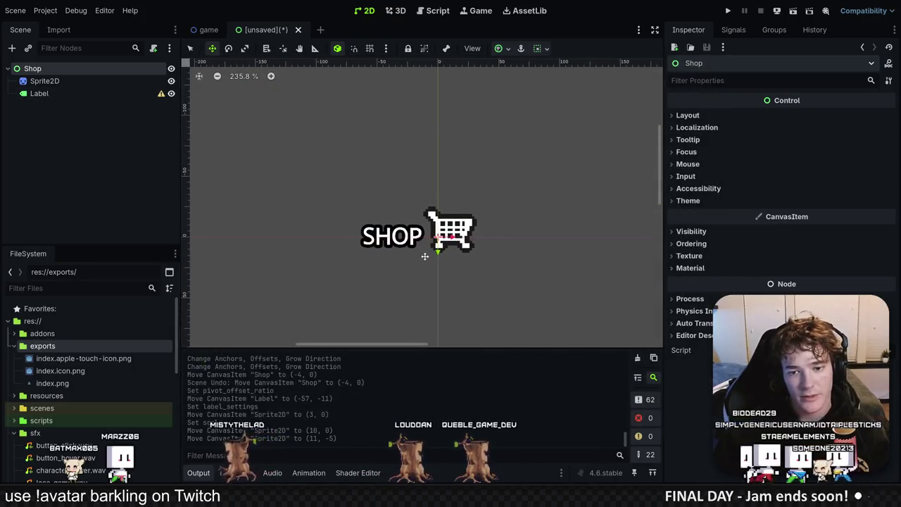
Step: Save the scene as shop.tscn in the scenes folder, then select ControlsPanel in the game scene
{"action": "key", "text": "ctrl+s"}
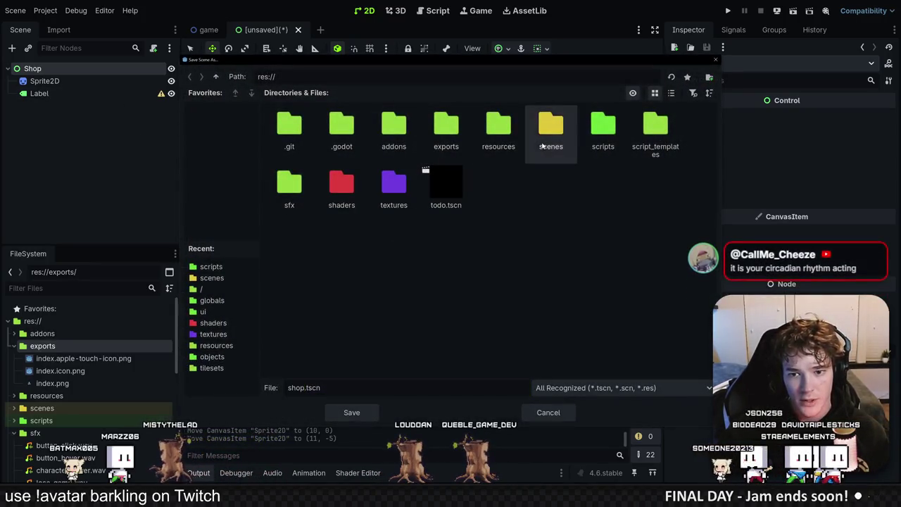
{"action": "double_click", "coordinate": [550, 128]}
{"action": "left_click", "coordinate": [352, 412]}
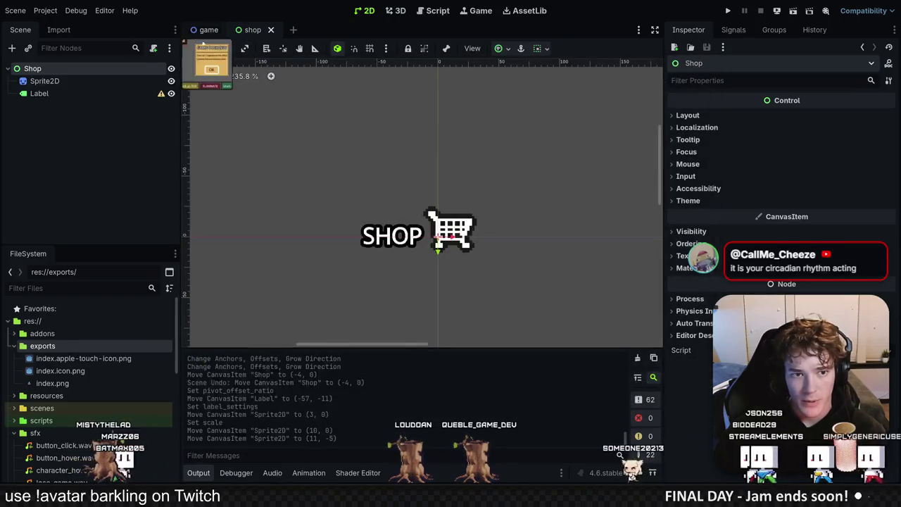
{"action": "left_click", "coordinate": [208, 29]}
{"action": "left_click", "coordinate": [54, 80]}
Step: Instance shop.tscn under ControlsPanel and drag it just below the round timer bar
{"action": "key", "text": "ctrl+shift+o"}
{"action": "type", "text": "shop"}
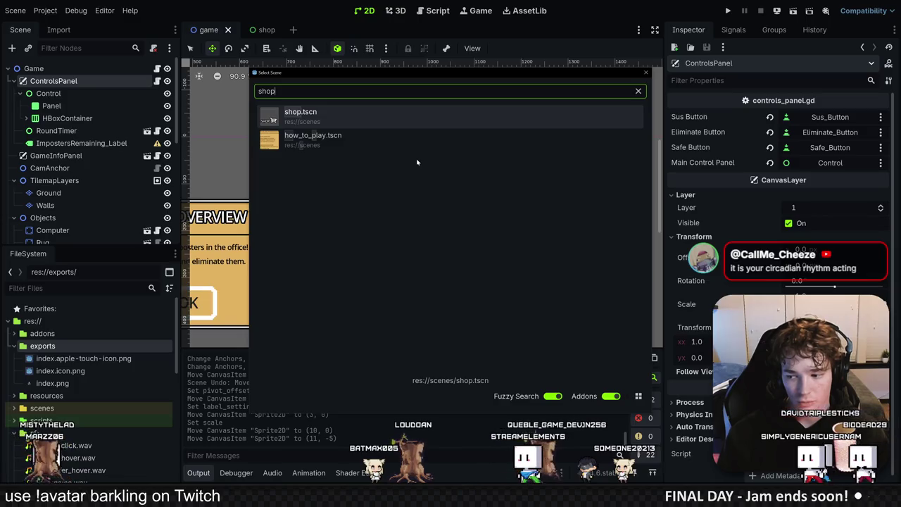
{"action": "key", "text": "Return"}
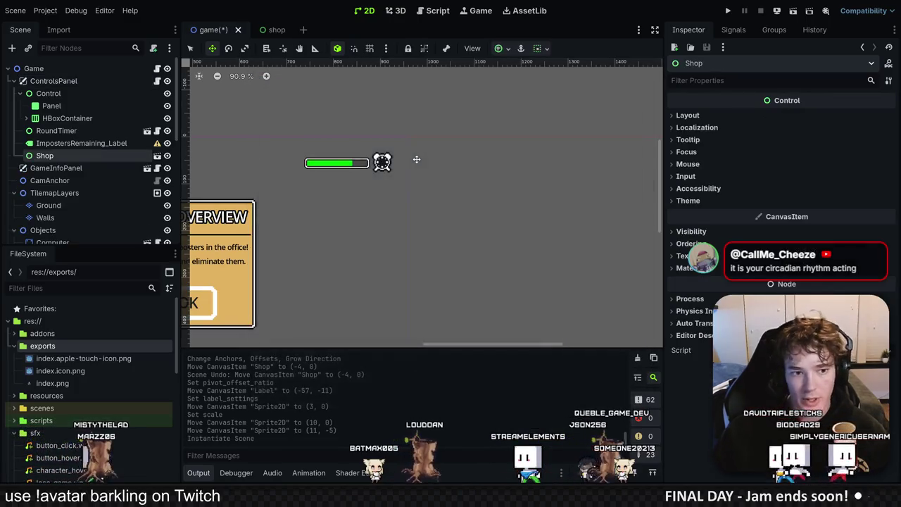
{"action": "scroll", "coordinate": [416, 159], "scroll_direction": "left", "scroll_amount": 5}
{"action": "scroll", "coordinate": [414, 175], "scroll_direction": "down", "scroll_amount": 3}
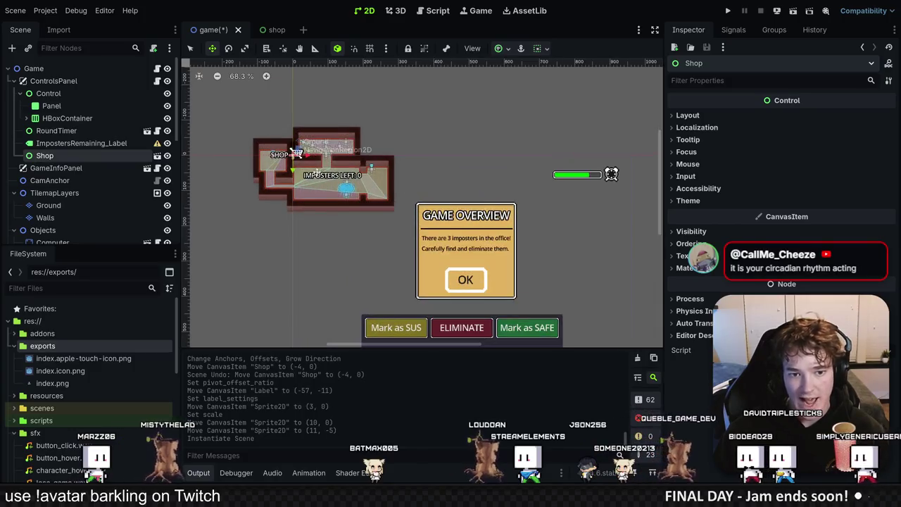
{"action": "left_click_drag", "start_coordinate": [297, 154], "coordinate": [612, 190]}
{"action": "scroll", "coordinate": [611, 193], "scroll_direction": "up", "scroll_amount": 5}
{"action": "left_click_drag", "start_coordinate": [540, 221], "coordinate": [540, 226]}
Step: Align the shop under the timer using a temporary vertical guide, then remove the guide
{"action": "scroll", "coordinate": [520, 218], "scroll_direction": "up", "scroll_amount": 5}
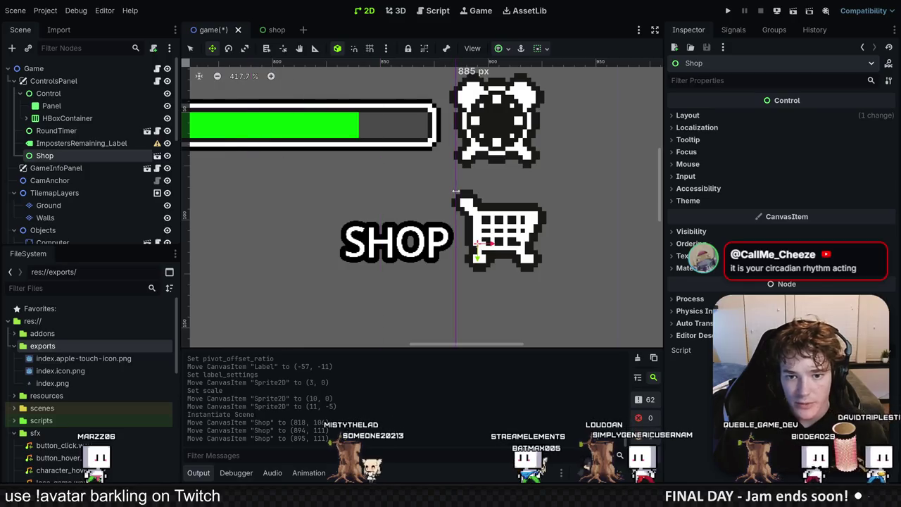
{"action": "left_click_drag", "start_coordinate": [456, 191], "coordinate": [456, 191]}
{"action": "left_click_drag", "start_coordinate": [532, 219], "coordinate": [564, 220]}
{"action": "left_click_drag", "start_coordinate": [451, 65], "coordinate": [497, 66]}
{"action": "left_click_drag", "start_coordinate": [548, 223], "coordinate": [513, 227]}
{"action": "left_click_drag", "start_coordinate": [497, 65], "coordinate": [185, 70]}
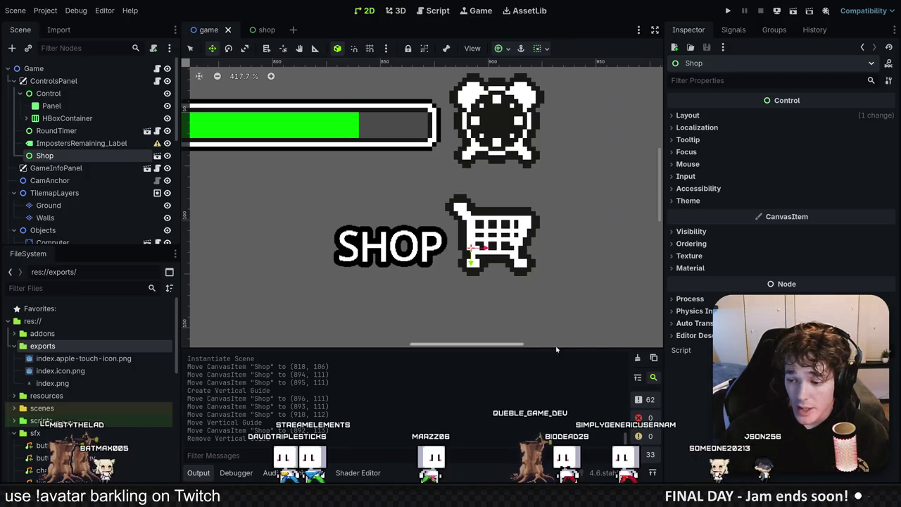
Step: Switch to select mode, deselect the shop instance, and return to the shop scene
{"action": "scroll", "coordinate": [506, 327], "scroll_direction": "down", "scroll_amount": 6}
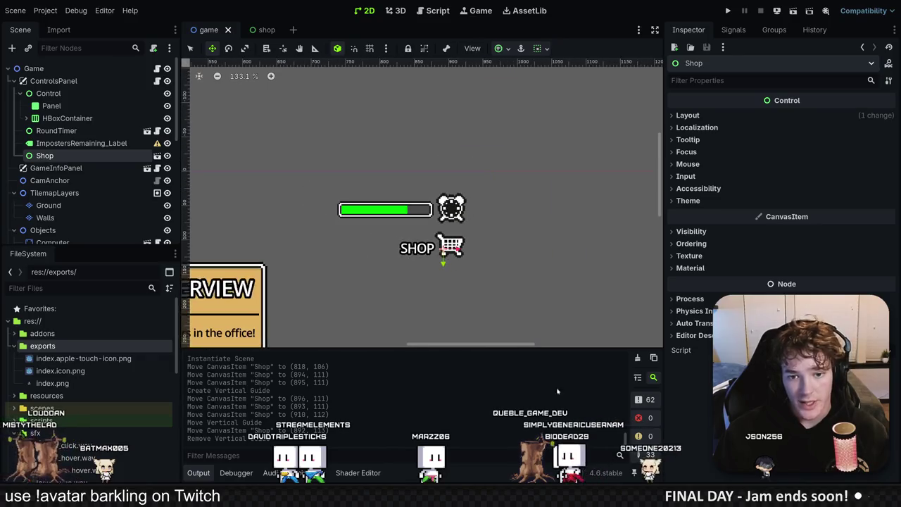
{"action": "key", "text": "q"}
{"action": "left_click", "coordinate": [535, 255]}
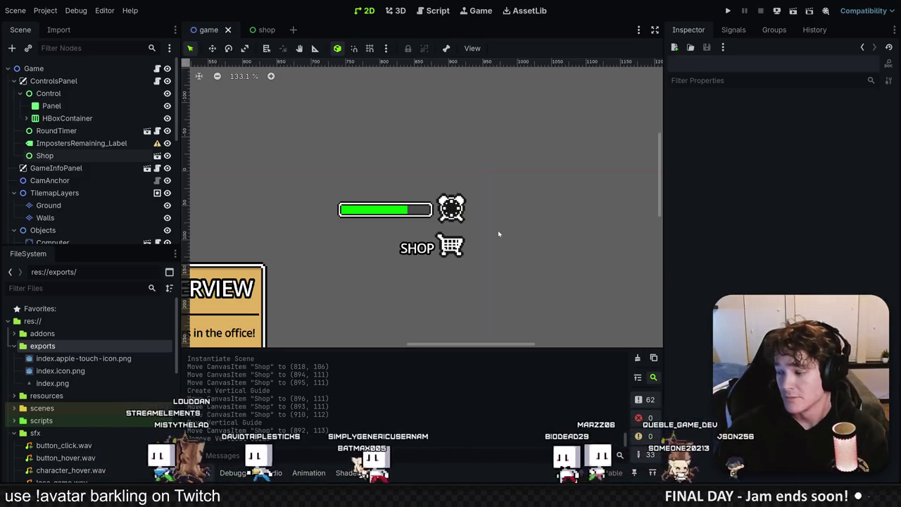
{"action": "scroll", "coordinate": [428, 266], "scroll_direction": "up", "scroll_amount": 1}
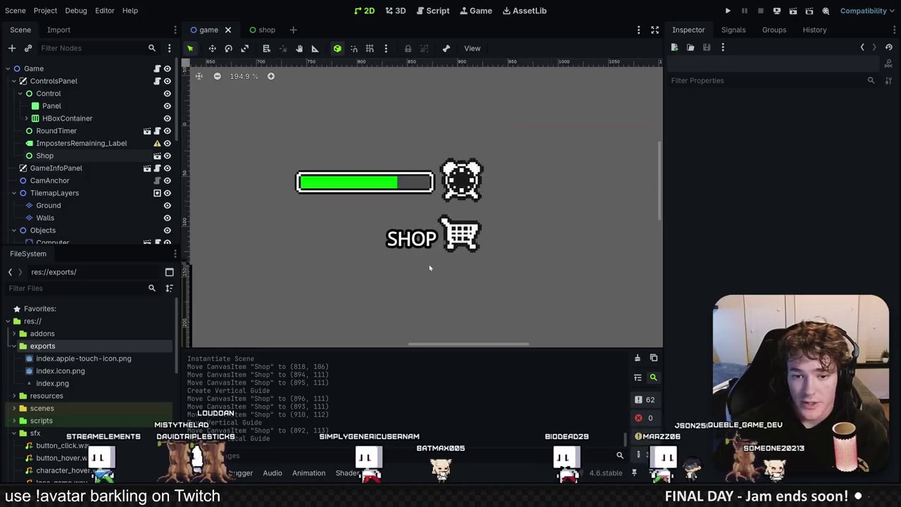
{"action": "scroll", "coordinate": [432, 266], "scroll_direction": "down", "scroll_amount": 3}
{"action": "scroll", "coordinate": [435, 266], "scroll_direction": "down", "scroll_amount": 2}
{"action": "scroll", "coordinate": [440, 254], "scroll_direction": "up", "scroll_amount": 7}
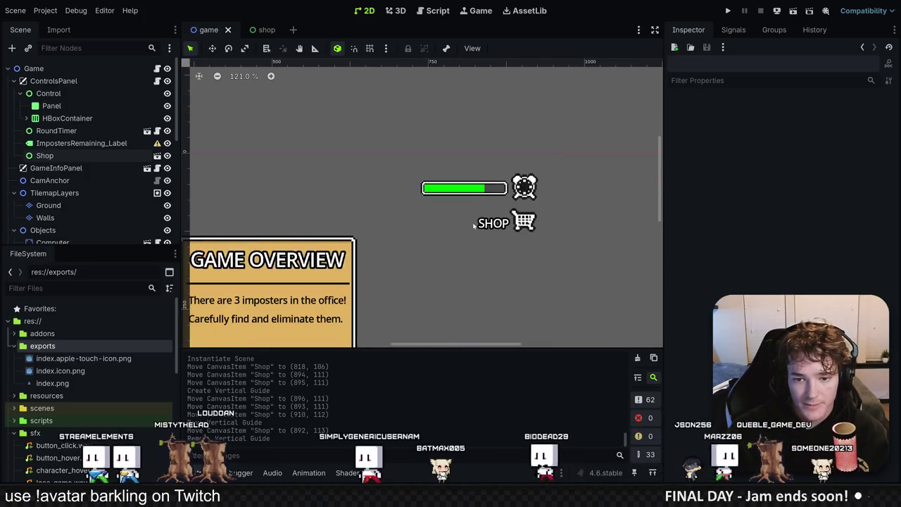
{"action": "scroll", "coordinate": [464, 227], "scroll_direction": "up", "scroll_amount": 9}
{"action": "left_click", "coordinate": [256, 29]}
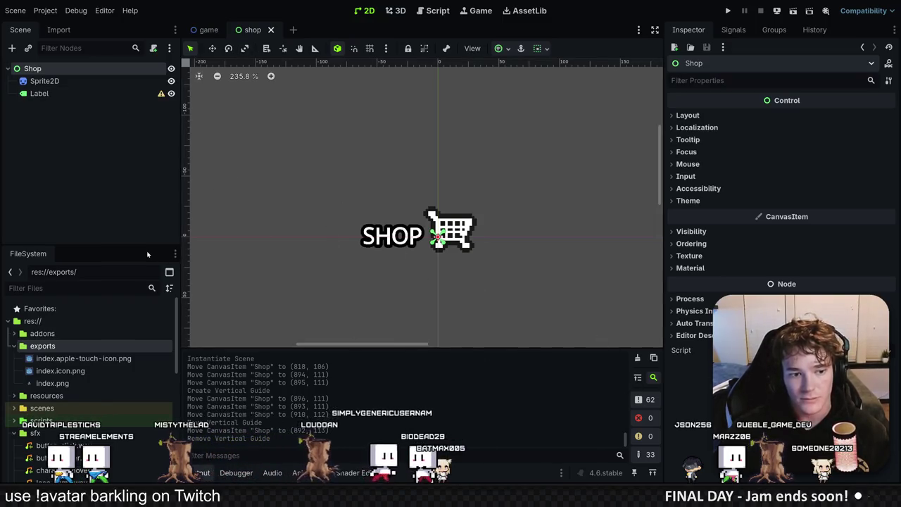
Step: Enlarge the FileSystem dock and collapse the exports, sfx, shaders and textures folders
{"action": "left_click_drag", "start_coordinate": [150, 245], "coordinate": [113, 153]}
{"action": "left_click", "coordinate": [13, 254]}
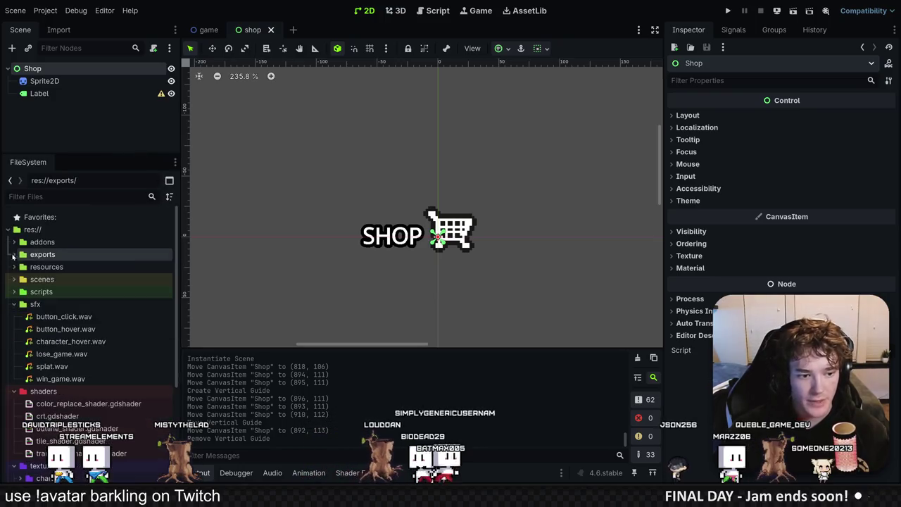
{"action": "left_click", "coordinate": [14, 304]}
{"action": "left_click", "coordinate": [15, 317]}
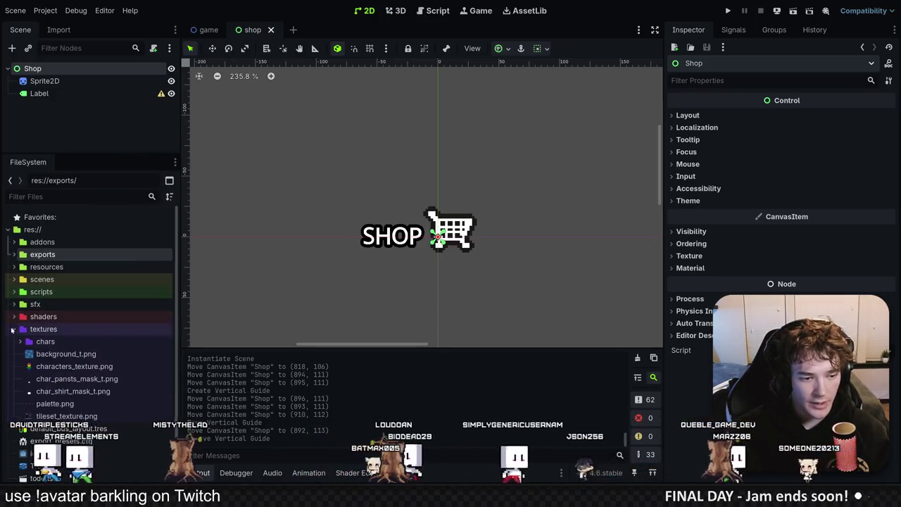
{"action": "left_click", "coordinate": [14, 329]}
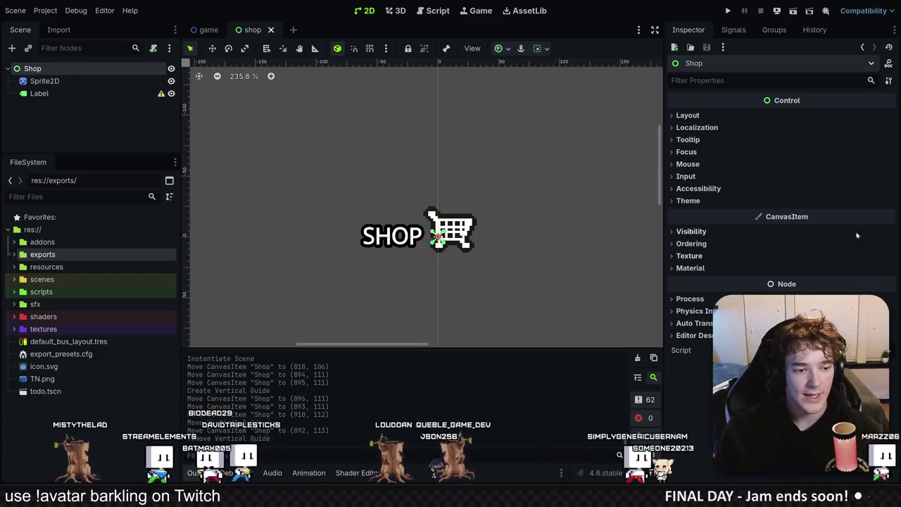
Step: Expand scripts and open button_animated_module.gd in the external code editor
{"action": "left_click", "coordinate": [19, 293]}
{"action": "scroll", "coordinate": [117, 376], "scroll_direction": "down", "scroll_amount": 5}
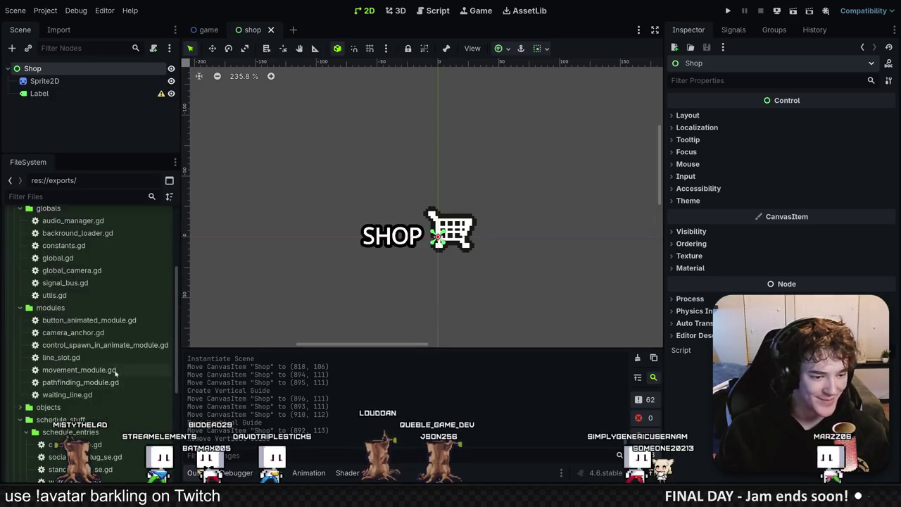
{"action": "double_click", "coordinate": [81, 322]}
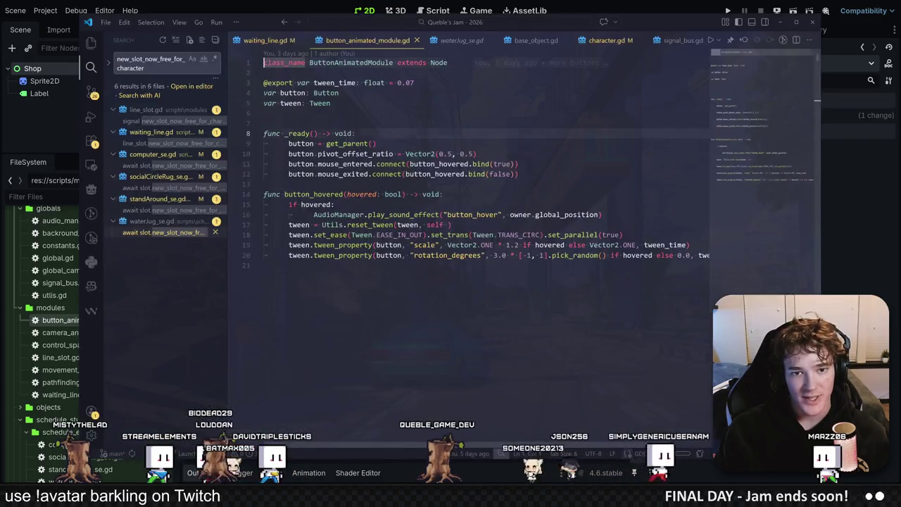
{"action": "left_click", "coordinate": [356, 133]}
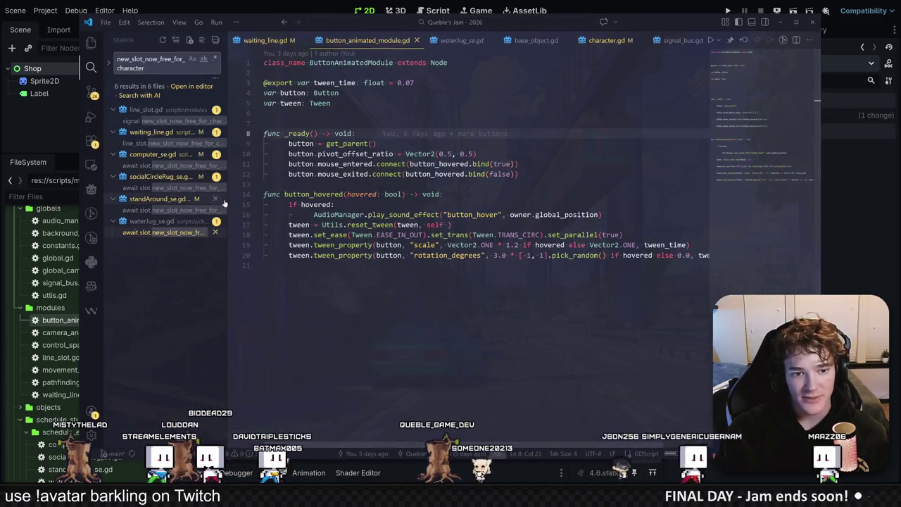
{"action": "left_click_drag", "start_coordinate": [226, 200], "coordinate": [217, 199]}
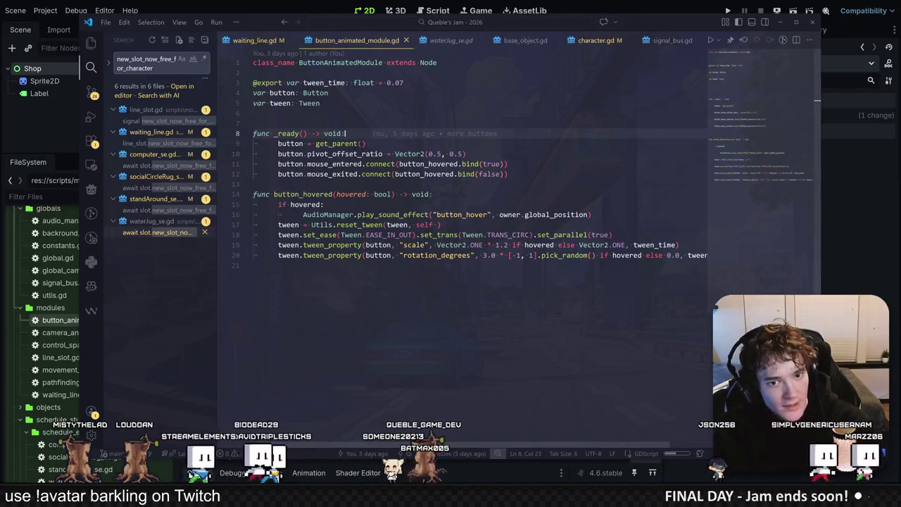
{"action": "left_click", "coordinate": [289, 143]}
{"action": "double_click", "coordinate": [315, 93]}
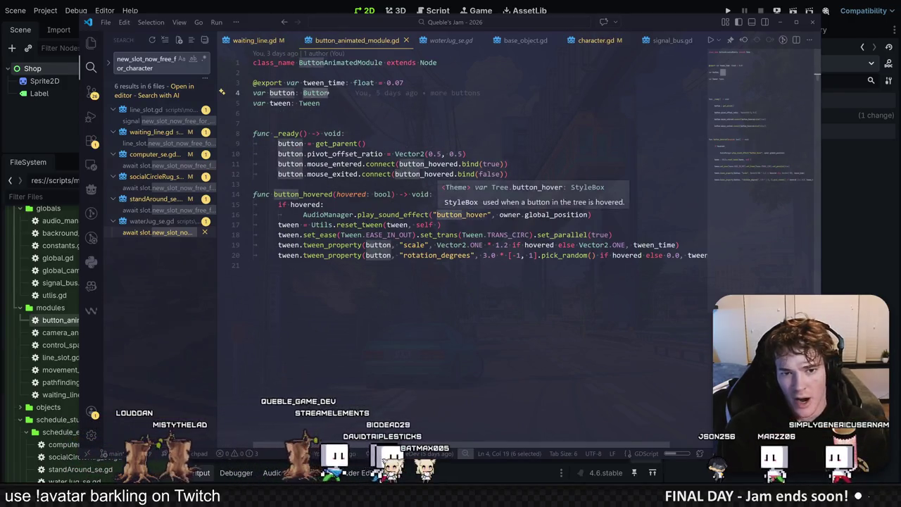
{"action": "key", "text": "ctrl+minus"}
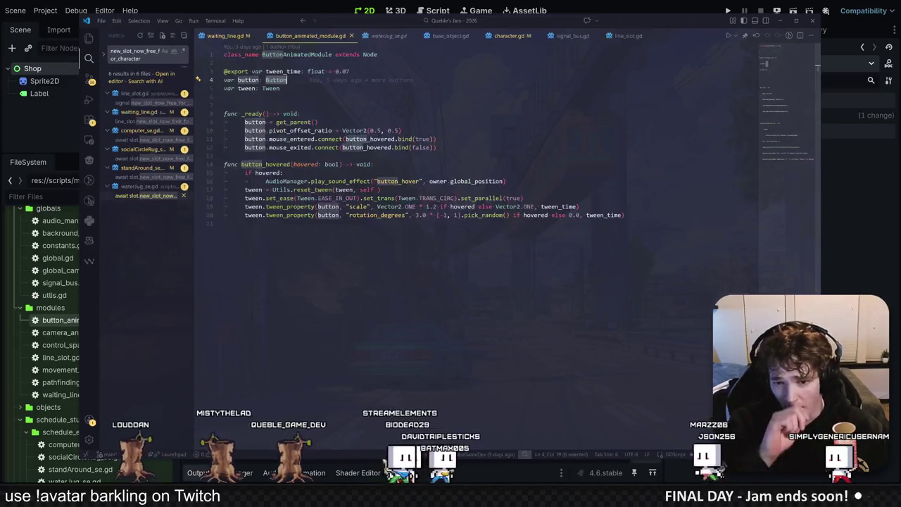
{"action": "key", "text": "ctrl+a"}
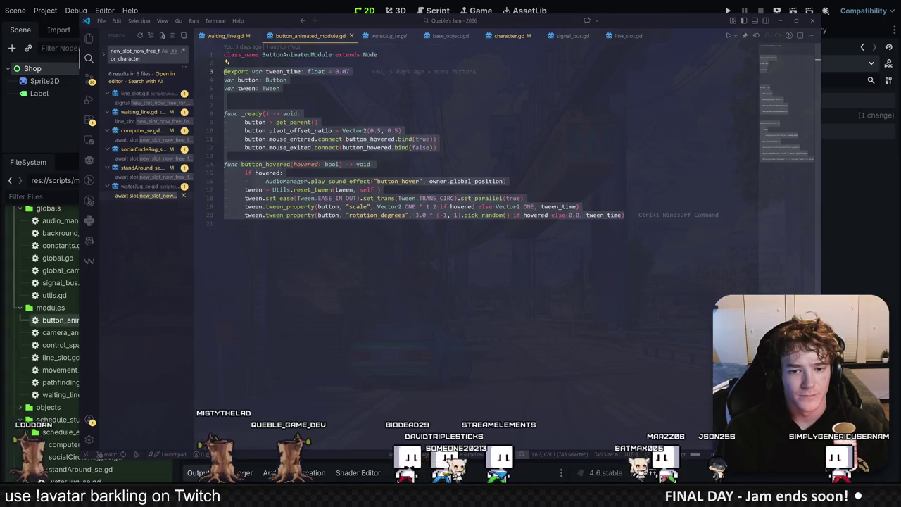
{"action": "left_click", "coordinate": [224, 96]}
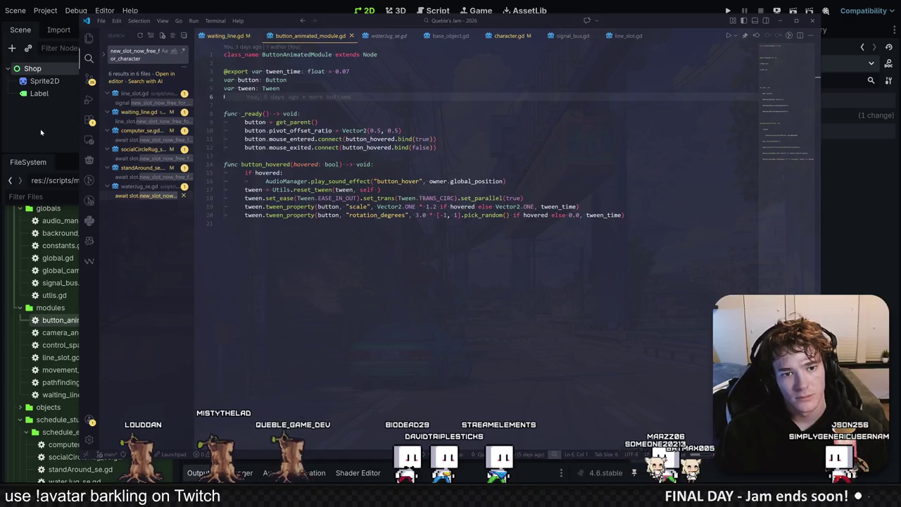
{"action": "left_click", "coordinate": [41, 132]}
{"action": "left_click", "coordinate": [90, 69]}
Step: Create a new script for Shop at res://scripts/ui/shop.gd
{"action": "left_click", "coordinate": [154, 48]}
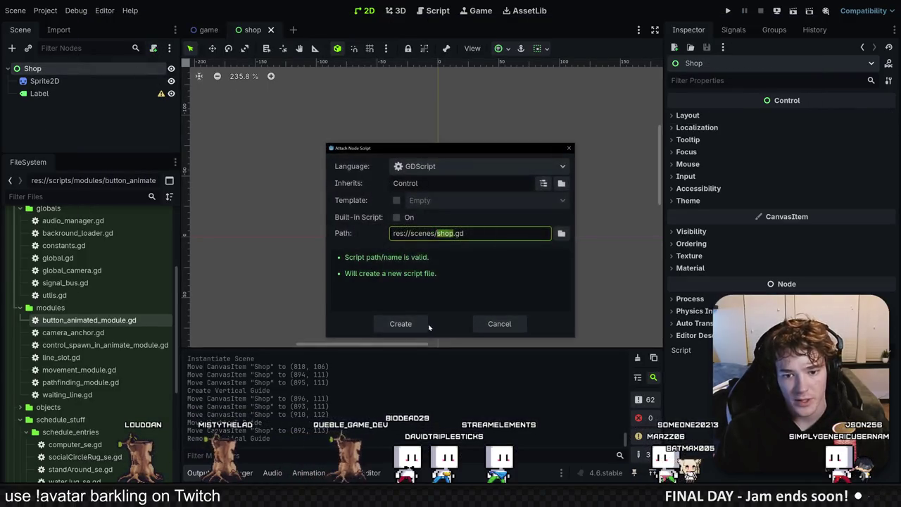
{"action": "left_click", "coordinate": [561, 233]}
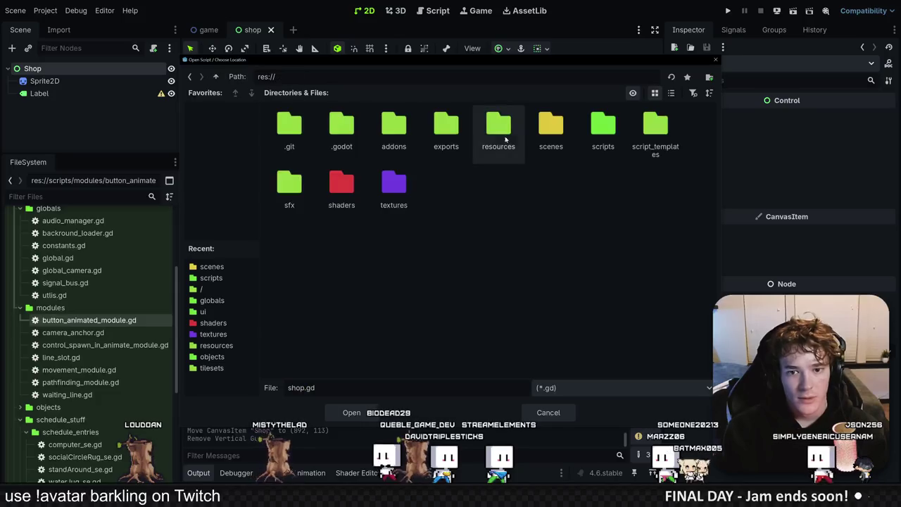
{"action": "double_click", "coordinate": [612, 133]}
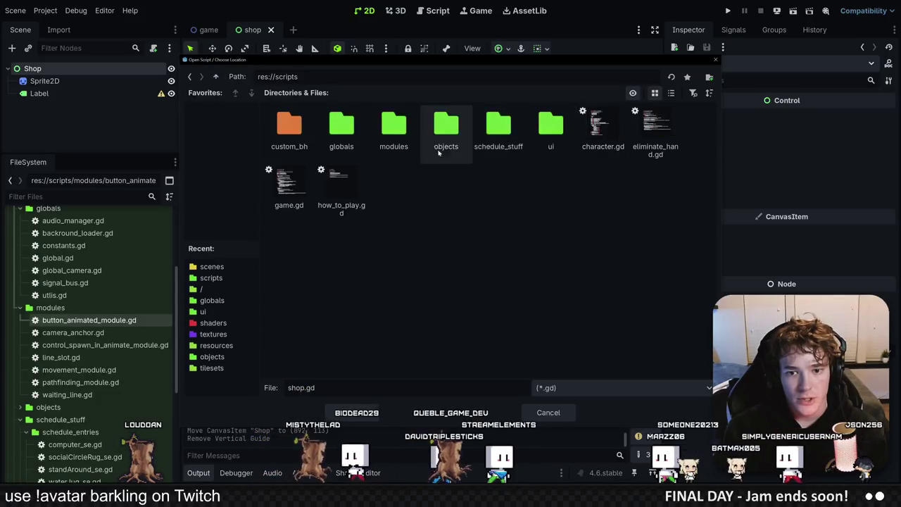
{"action": "double_click", "coordinate": [549, 127]}
{"action": "left_click", "coordinate": [372, 411]}
{"action": "left_click", "coordinate": [400, 325]}
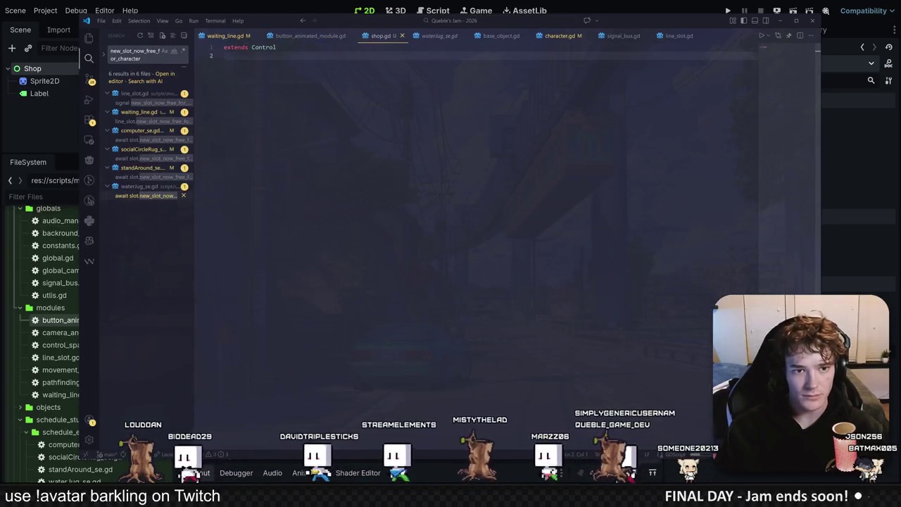
{"action": "key", "text": "Return"}
{"action": "key", "text": "Return"}
{"action": "type", "text": "@export var "}
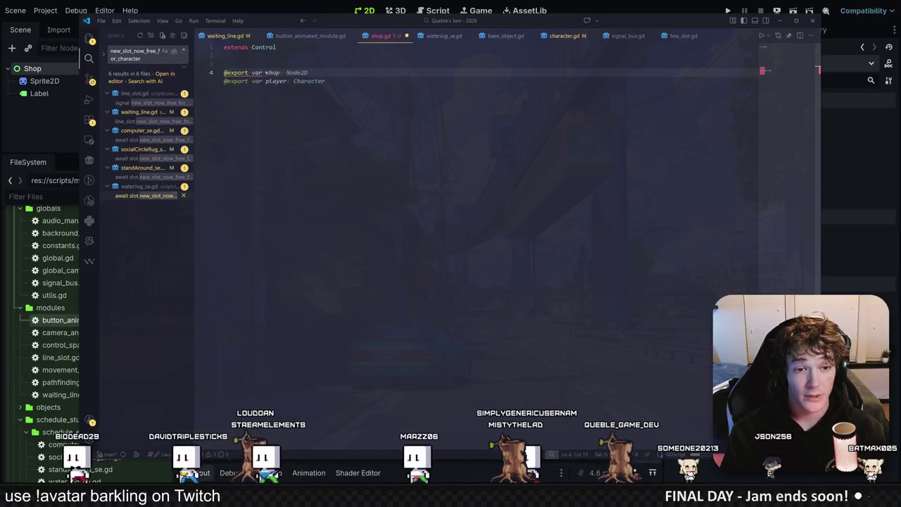
{"action": "type", "text": "sprite_area"}
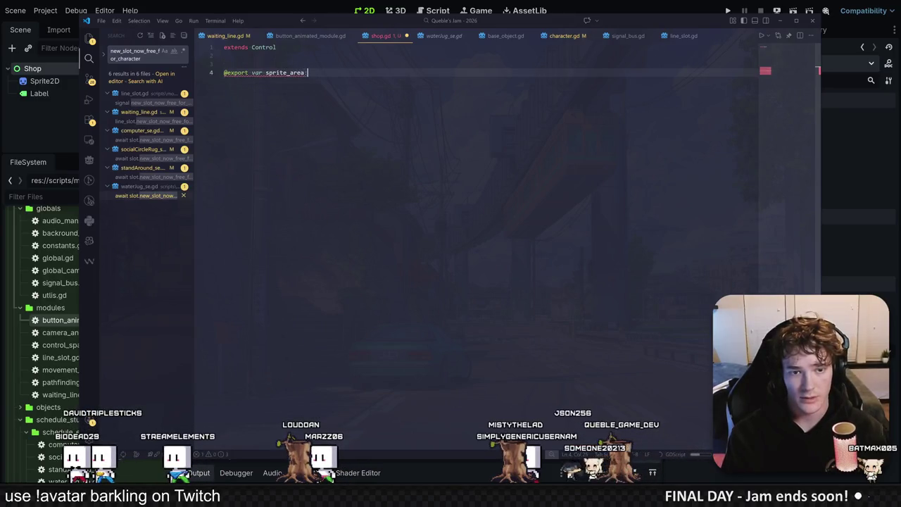
{"action": "type", "text": ": Area2D"}
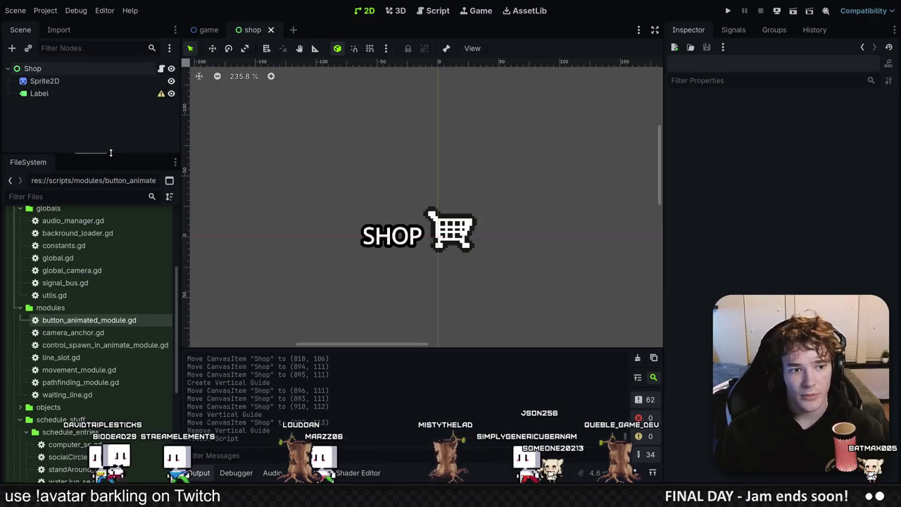
{"action": "left_click_drag", "start_coordinate": [110, 152], "coordinate": [111, 259]}
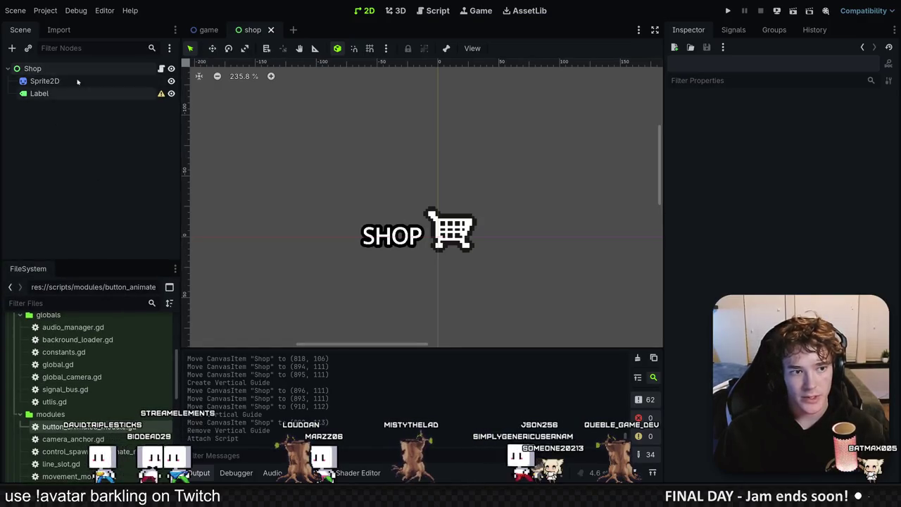
Step: Add an Area2D child to Shop and a CollisionShape2D under it
{"action": "left_click", "coordinate": [99, 68]}
{"action": "key", "text": "ctrl+a"}
{"action": "type", "text": "a"}
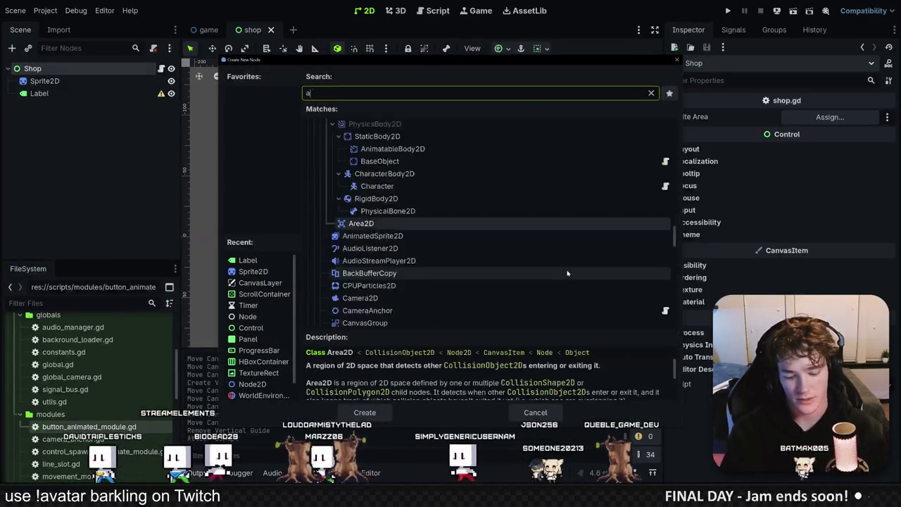
{"action": "type", "text": "rea"}
{"action": "key", "text": "Return"}
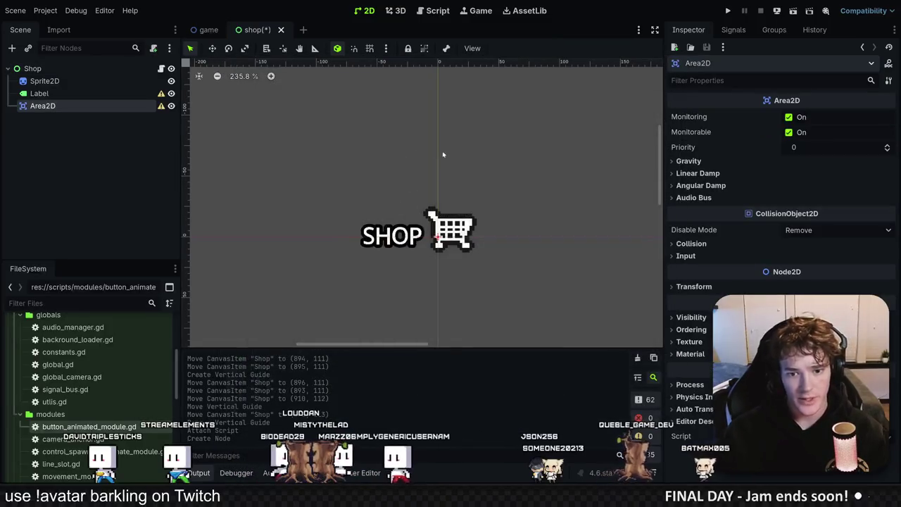
{"action": "scroll", "coordinate": [443, 183], "scroll_direction": "up", "scroll_amount": 4}
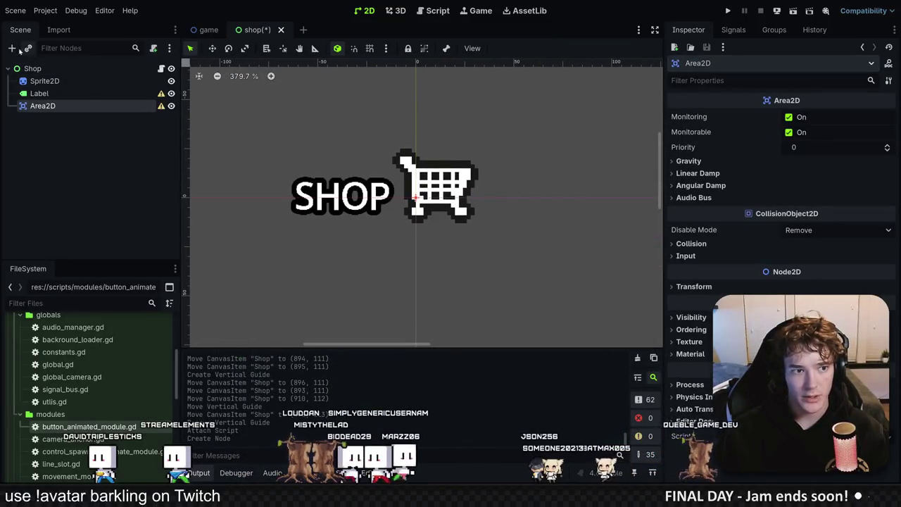
{"action": "key", "text": "ctrl+a"}
{"action": "type", "text": "coll"}
{"action": "key", "text": "Return"}
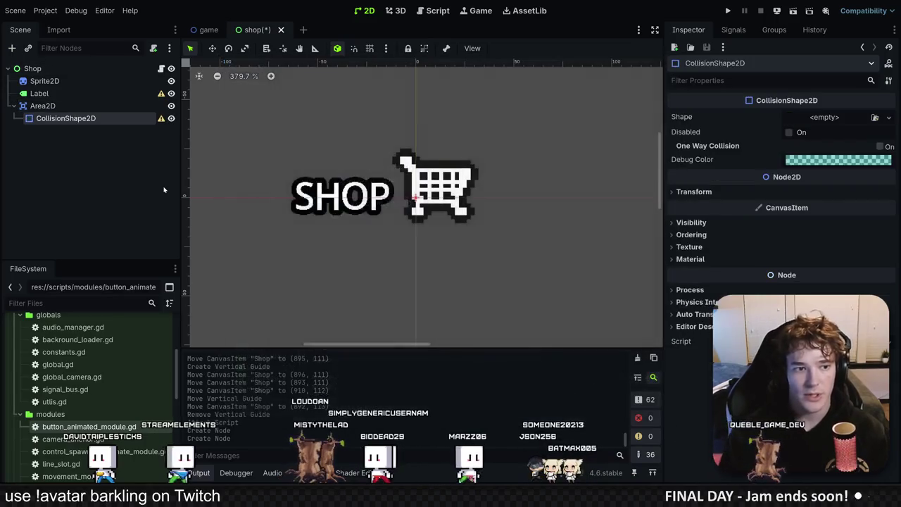
Step: Give the collision shape a rectangle covering the SHOP label and cart, then save
{"action": "scroll", "coordinate": [379, 197], "scroll_direction": "down", "scroll_amount": 4}
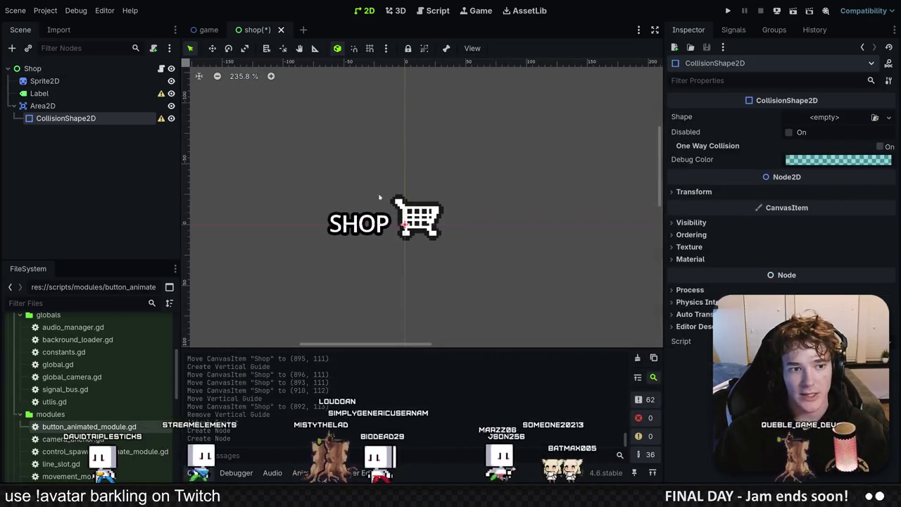
{"action": "left_click", "coordinate": [804, 123]}
{"action": "left_click", "coordinate": [825, 193]}
{"action": "scroll", "coordinate": [404, 141], "scroll_direction": "up", "scroll_amount": 2}
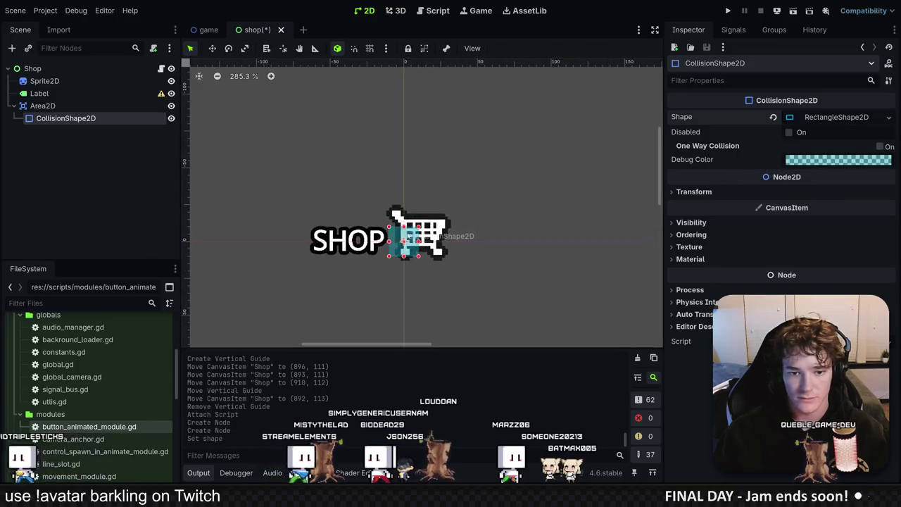
{"action": "mouse_move", "coordinate": [389, 241]}
{"action": "left_mouse_down"}
{"action": "mouse_move", "coordinate": [288, 241]}
{"action": "mouse_move", "coordinate": [393, 242]}
{"action": "left_mouse_up"}
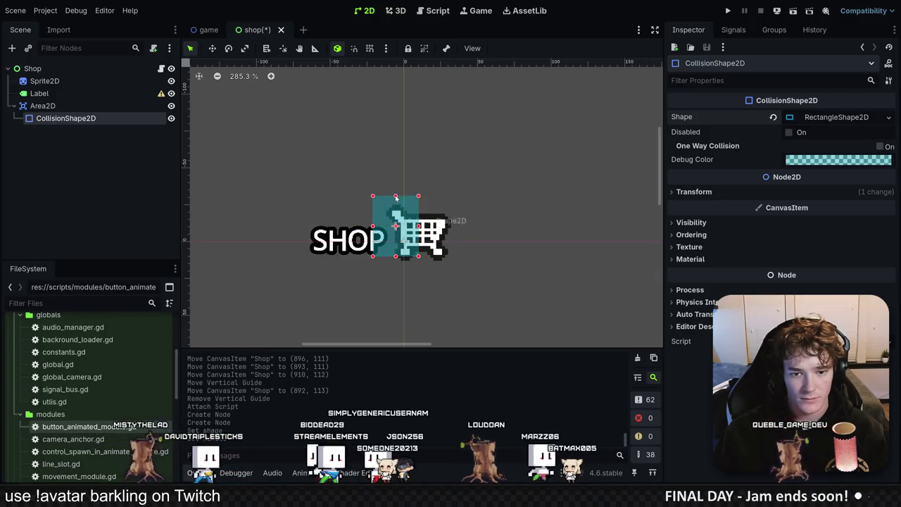
{"action": "left_click_drag", "start_coordinate": [419, 226], "coordinate": [468, 226]}
{"action": "left_click_drag", "start_coordinate": [420, 256], "coordinate": [421, 275]}
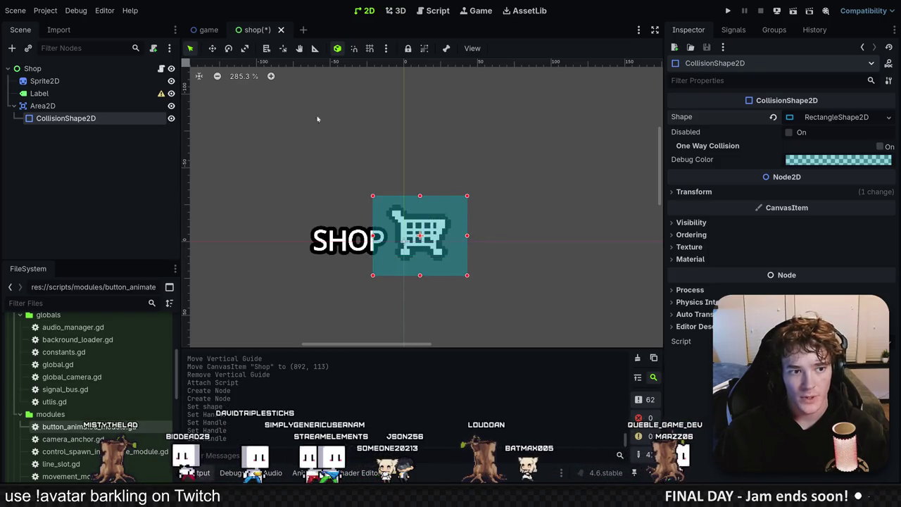
{"action": "left_click", "coordinate": [42, 106]}
{"action": "key", "text": "ctrl+s"}
Step: Work with Shop's Sprite Area export in the Inspector, then open shop.gd in the external editor
{"action": "left_click", "coordinate": [32, 69]}
{"action": "left_click", "coordinate": [830, 116]}
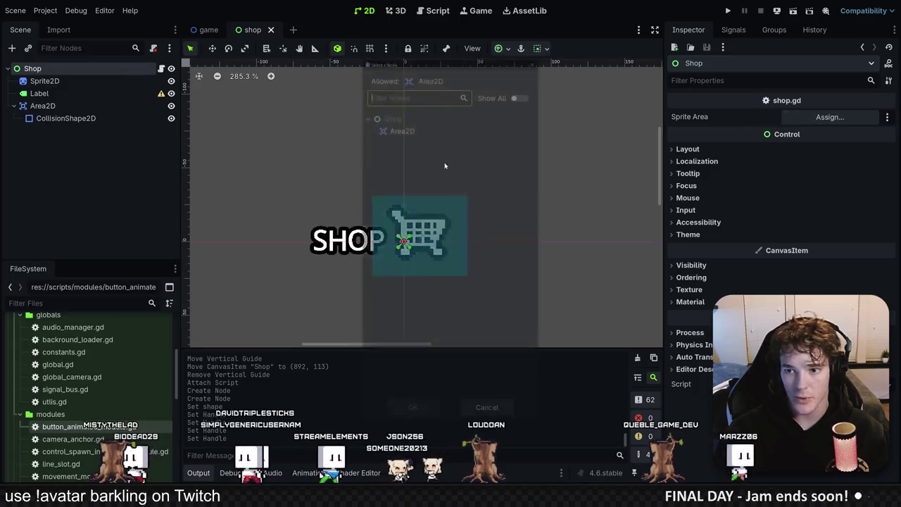
{"action": "key", "text": "Escape"}
{"action": "left_click", "coordinate": [732, 29]}
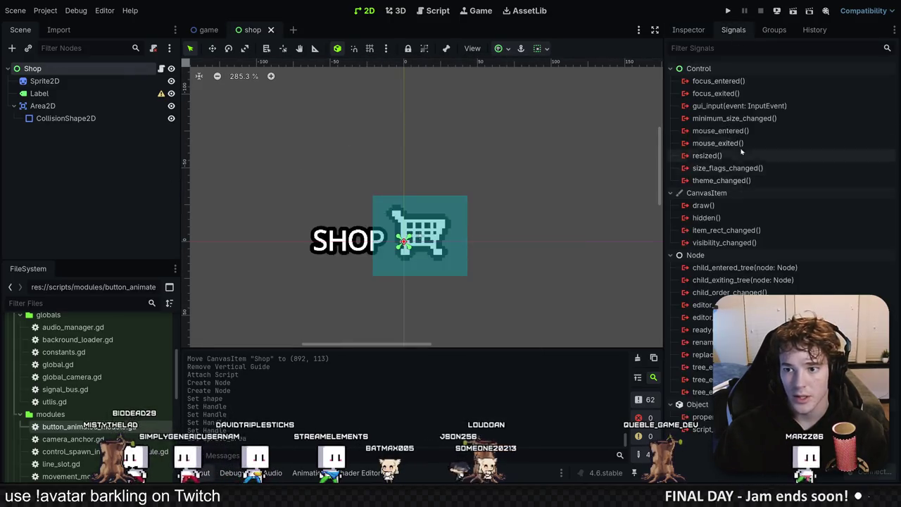
{"action": "left_click", "coordinate": [686, 29]}
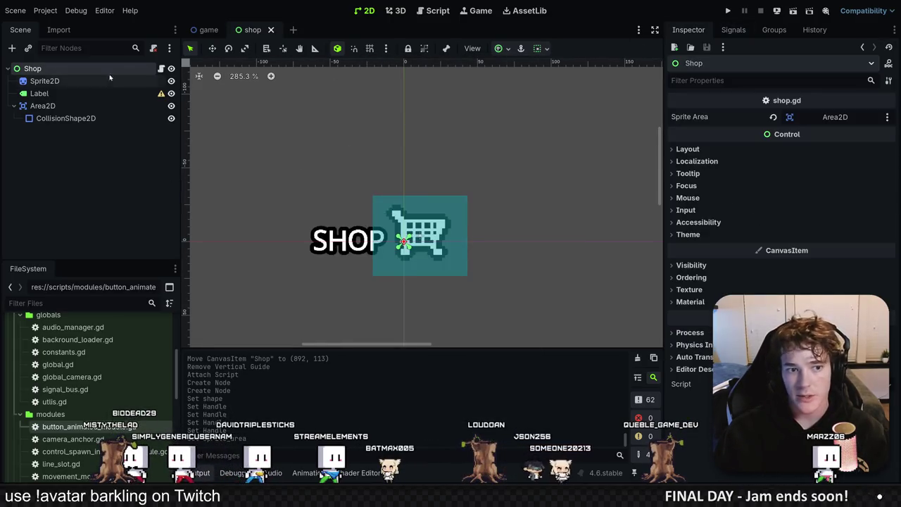
{"action": "left_click", "coordinate": [160, 68]}
Step: Add a _ready function connecting sprite_area's mouse_entered signal
{"action": "key", "text": "Return"}
{"action": "key", "text": "Return"}
{"action": "key", "text": "Return"}
{"action": "type", "text": "_rea"}
{"action": "key", "text": "Return"}
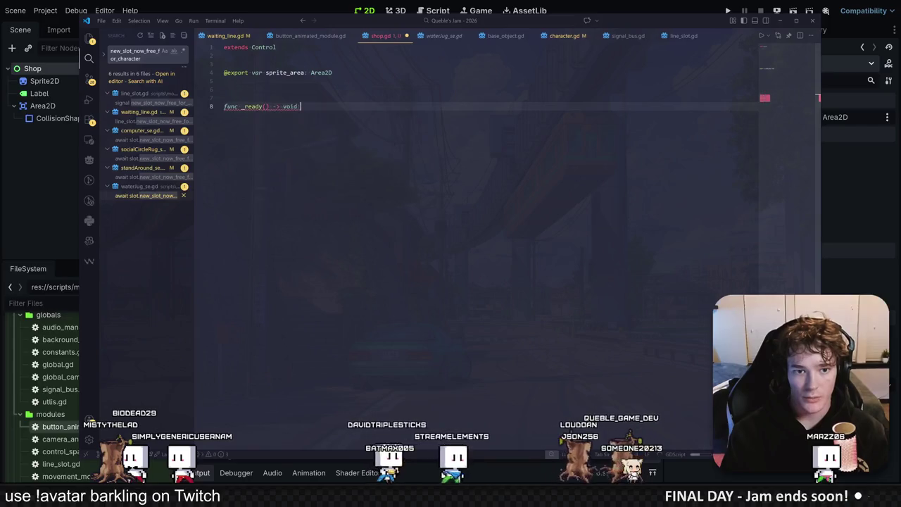
{"action": "key", "text": "Return"}
{"action": "type", "text": "sprite_area.m"}
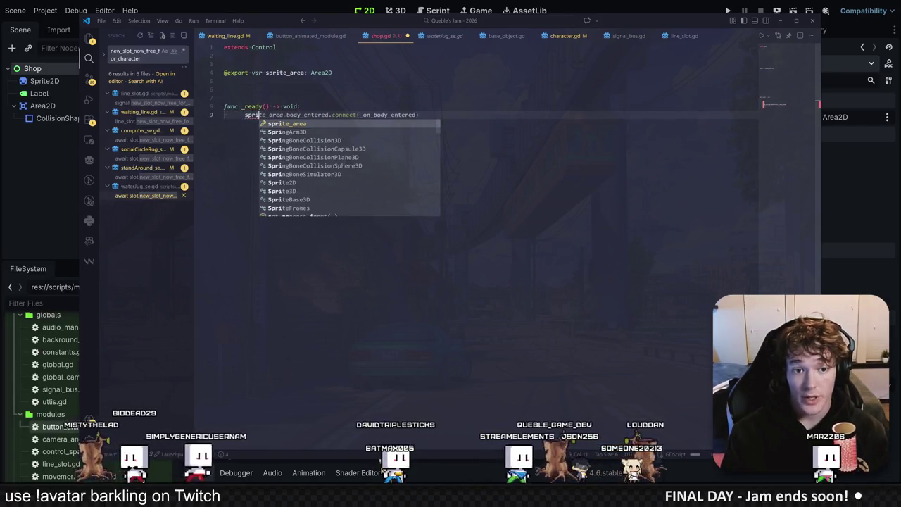
{"action": "type", "text": "ouse_e"}
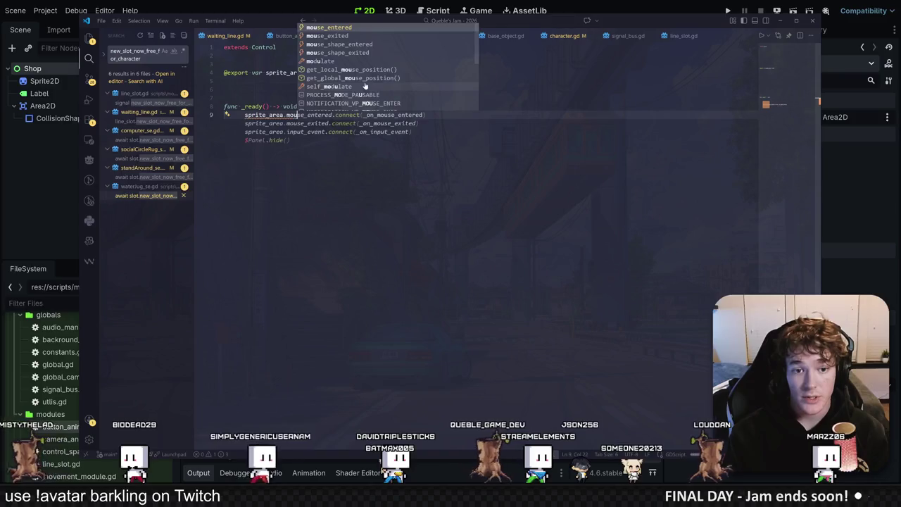
{"action": "key", "text": "Return"}
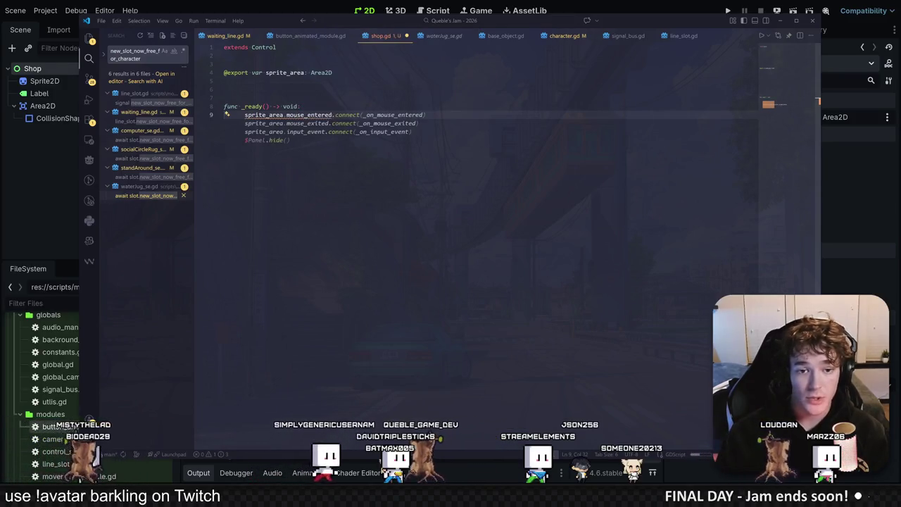
{"action": "key", "text": "Tab"}
Step: Route mouse_entered and mouse_exited to _on_hovered with bind(true) and bind(false)
{"action": "double_click", "coordinate": [394, 114]}
{"action": "type", "text": "_on_hov"}
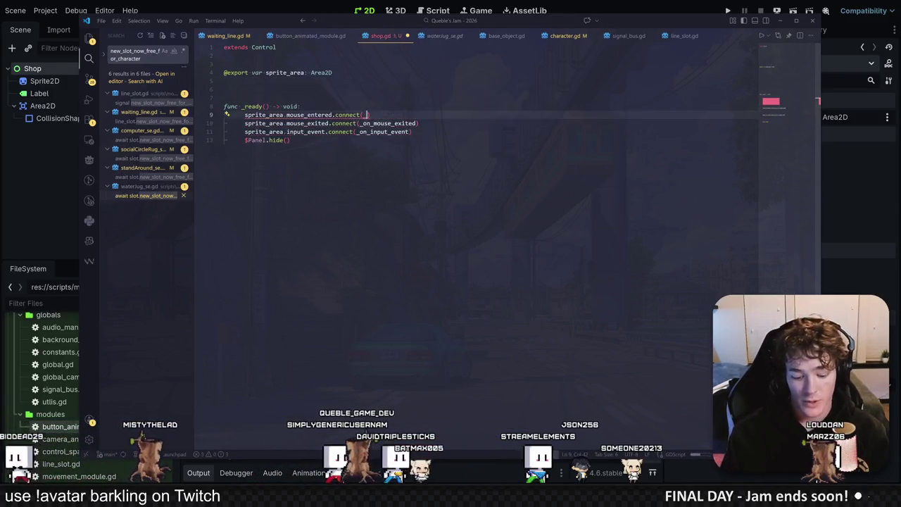
{"action": "type", "text": "ered"}
{"action": "left_click", "coordinate": [333, 72]}
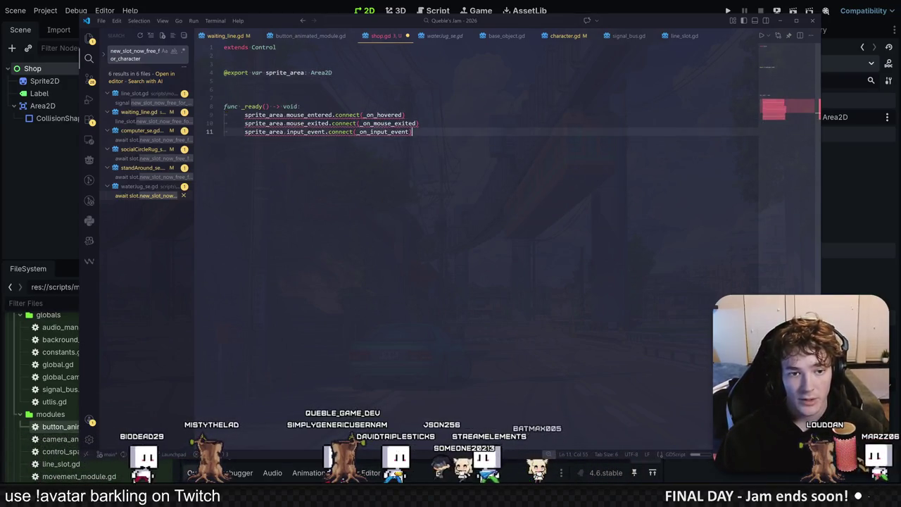
{"action": "left_click_drag", "start_coordinate": [411, 132], "coordinate": [224, 123]}
{"action": "key", "text": "BackSpace"}
{"action": "key", "text": "Tab"}
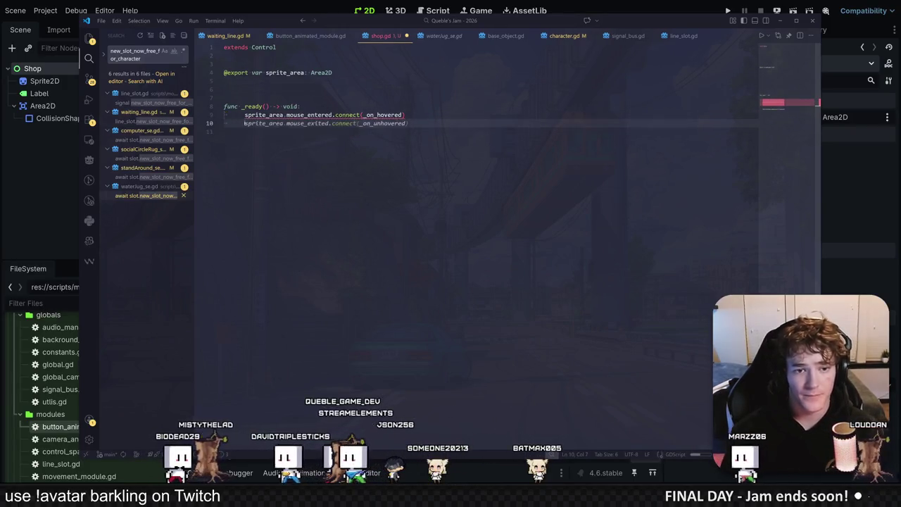
{"action": "key", "text": "ctrl+z"}
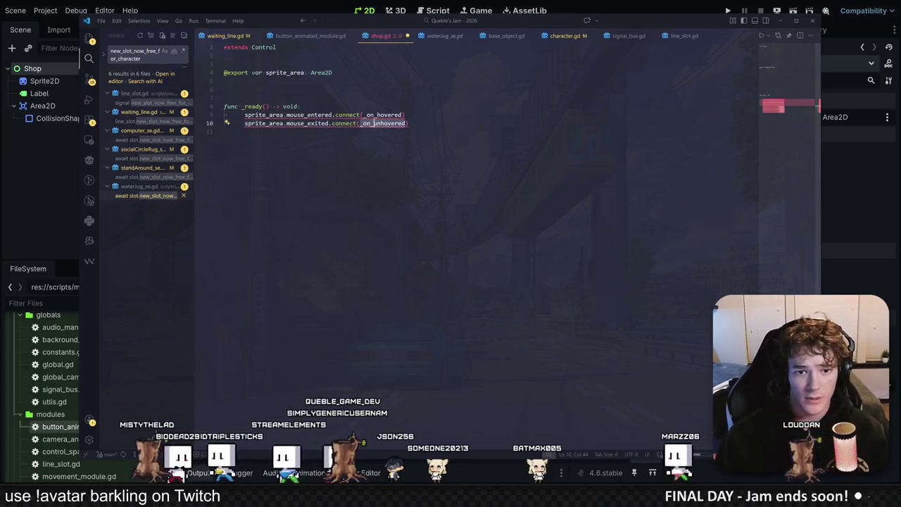
{"action": "type", "text": ".bind(true))"}
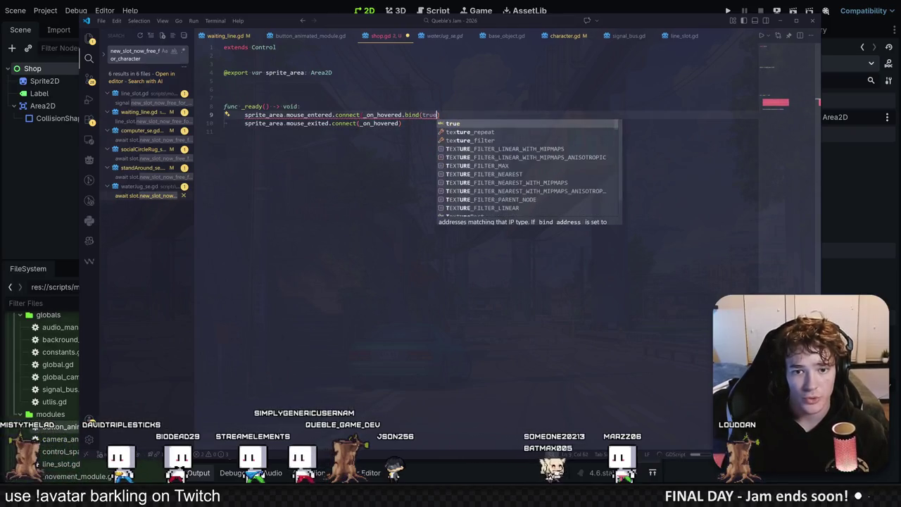
{"action": "left_click", "coordinate": [399, 123]}
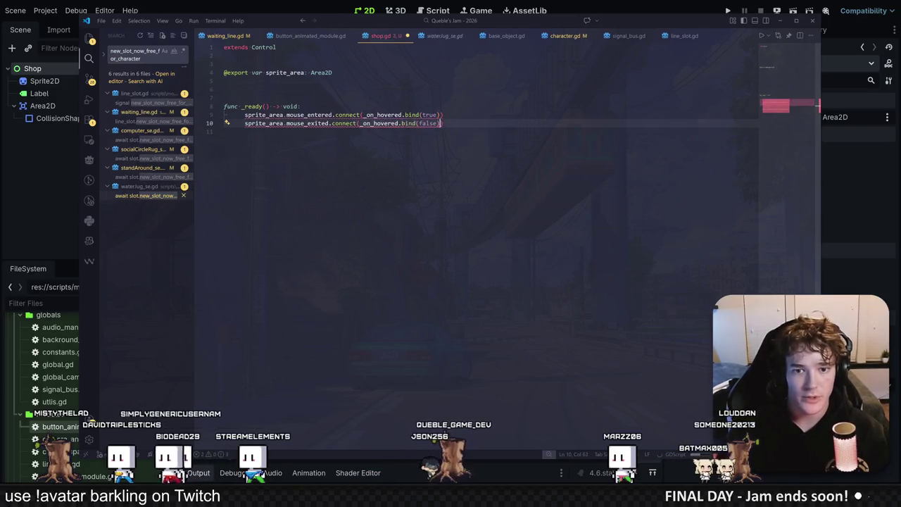
{"action": "key", "text": "Tab"}
Step: Write _on_hovered(hovered: bool) setting the 1.2 scale, save, and start a tween variable line
{"action": "key", "text": "Return"}
{"action": "key", "text": "Return"}
{"action": "key", "text": "Return"}
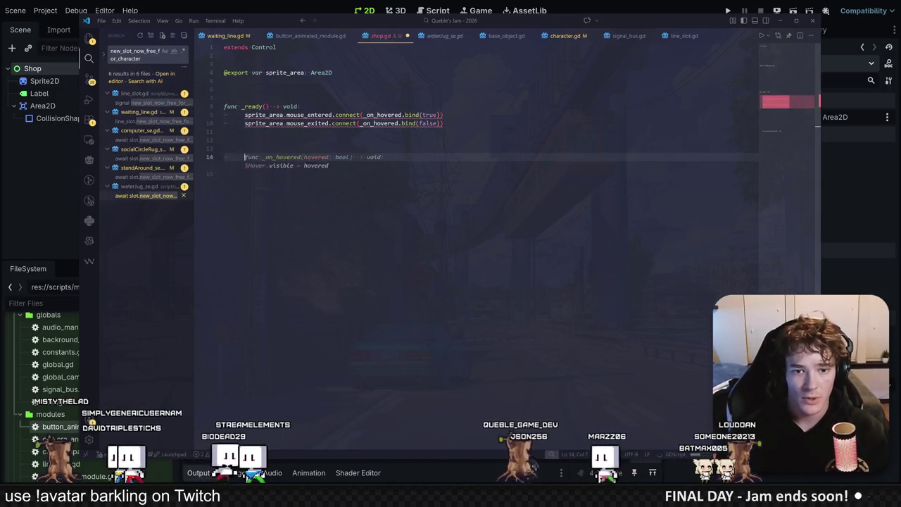
{"action": "key", "text": "Up"}
{"action": "type", "text": "unc _on_hovered(hovere"}
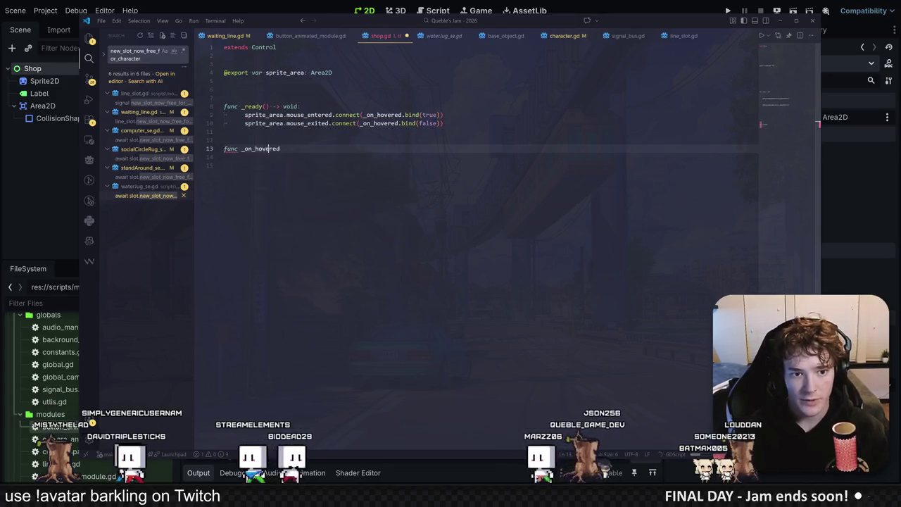
{"action": "type", "text": "d:"}
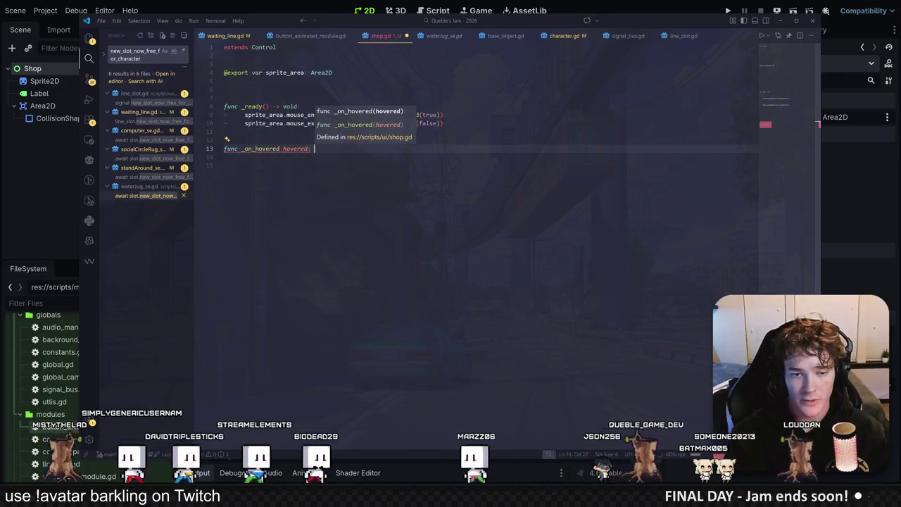
{"action": "key", "text": "Tab"}
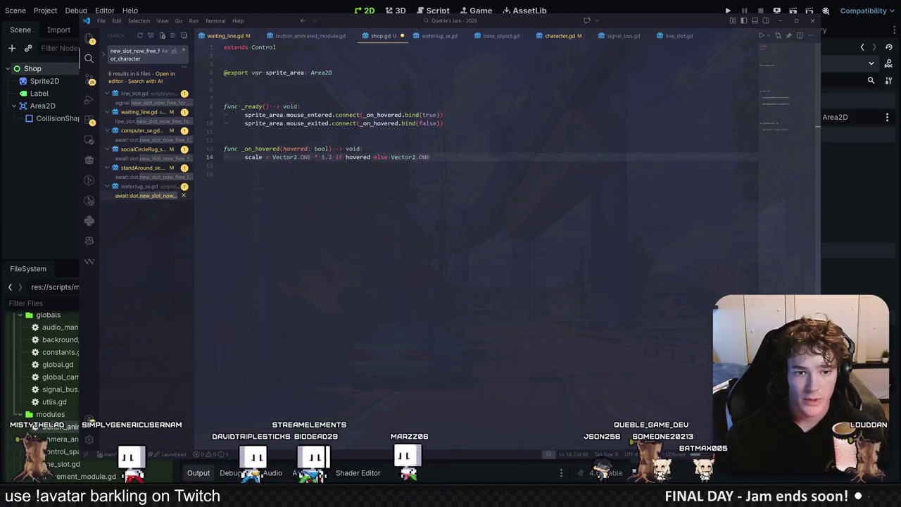
{"action": "key", "text": "ctrl+s"}
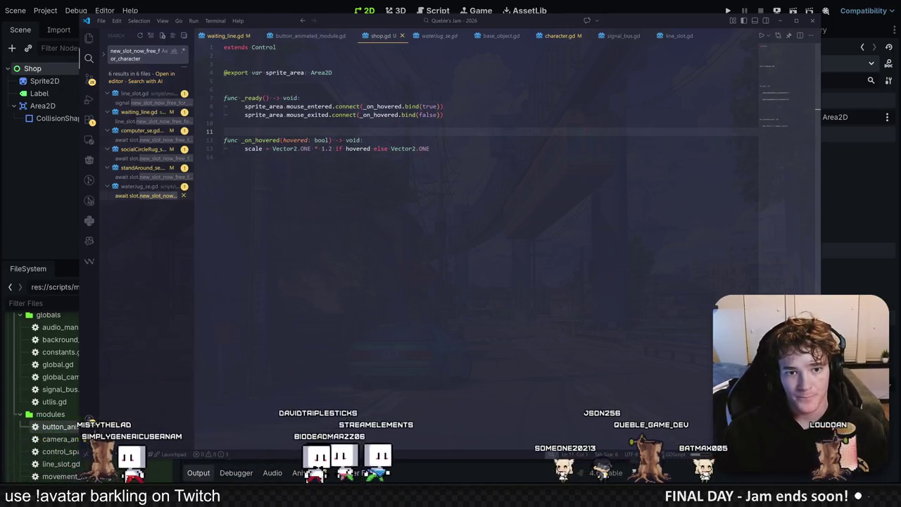
{"action": "left_click", "coordinate": [333, 72]}
{"action": "key", "text": "Return"}
{"action": "key", "text": "Return"}
Step: Declare a Tween variable and add reset_tween() to kill any existing tween and create a parallel one
{"action": "type", "text": "var tween: "}
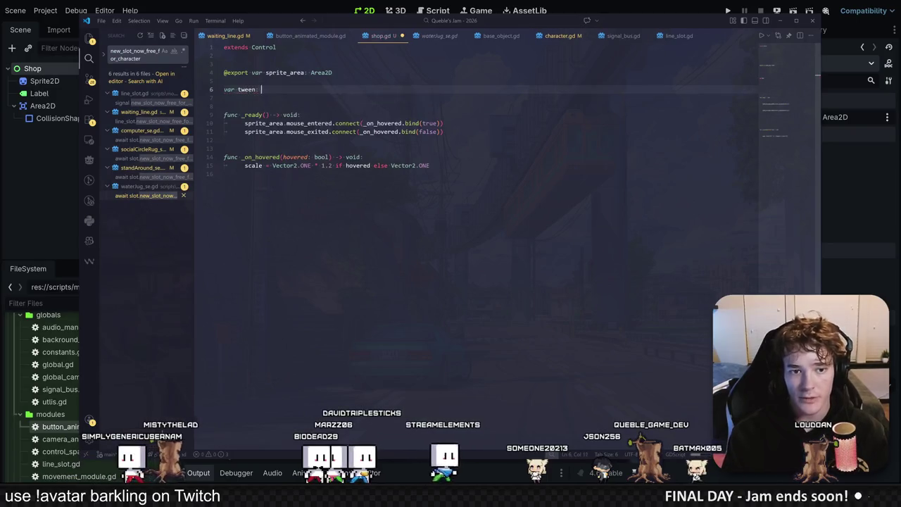
{"action": "type", "text": "Tw"}
{"action": "key", "text": "Return"}
{"action": "left_click", "coordinate": [226, 174]}
{"action": "key", "text": "Return"}
{"action": "key", "text": "Return"}
{"action": "key", "text": "Return"}
{"action": "type", "text": "func reset_tween()"}
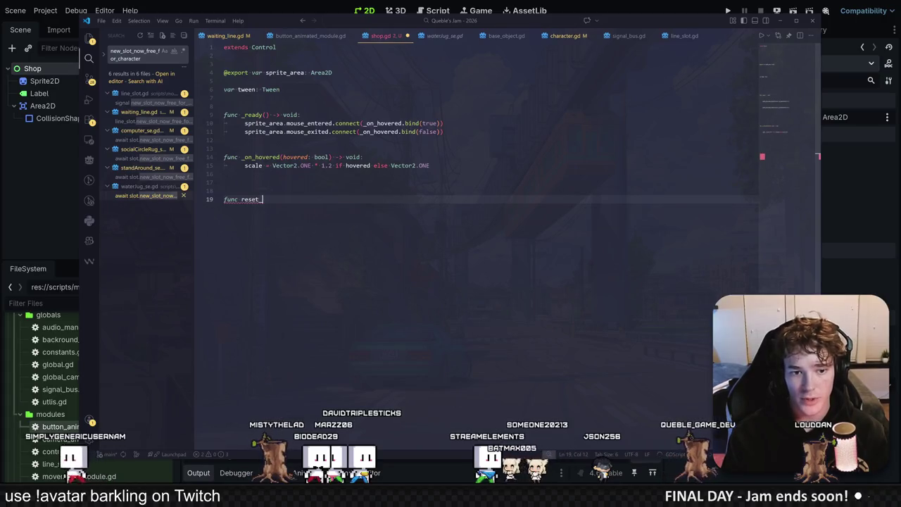
{"action": "type", "text": " -> void"}
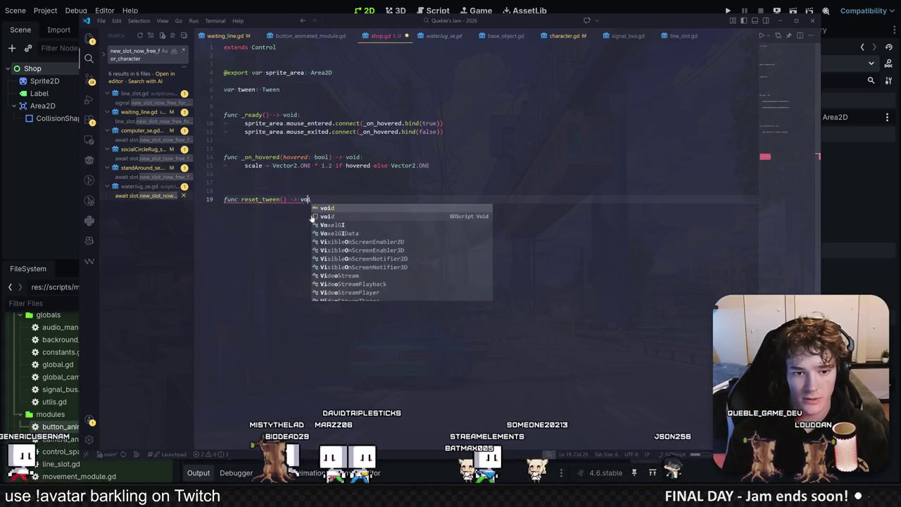
{"action": "type", "text": ":"}
{"action": "key", "text": "Return"}
{"action": "type", "text": "tween"}
{"action": "key", "text": "Return"}
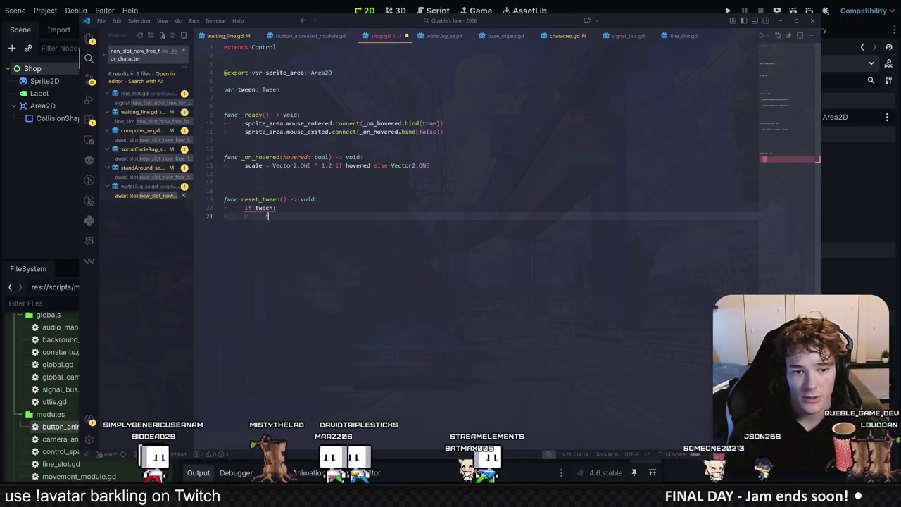
{"action": "type", "text": "tween.kil"}
{"action": "key", "text": "Return"}
{"action": "key", "text": "Return"}
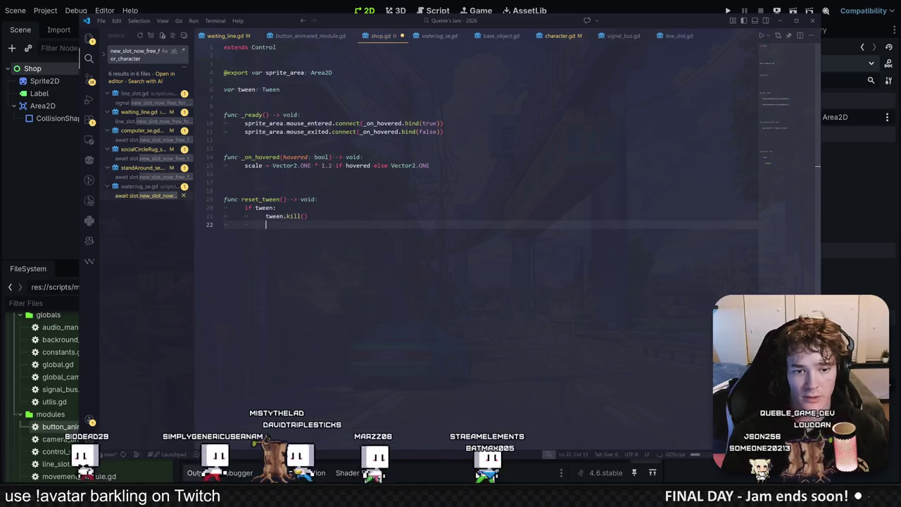
{"action": "type", "text": "tween = create_tween()"}
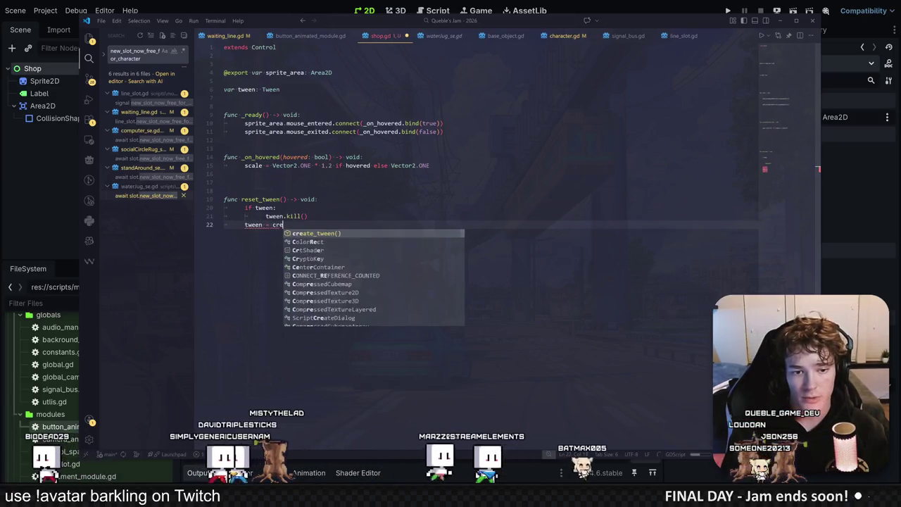
{"action": "type", "text": ".set_parallel "}
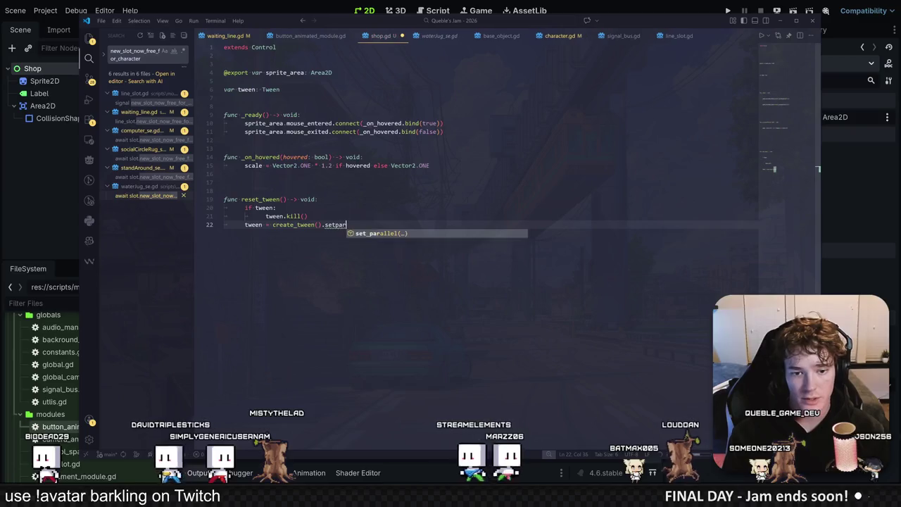
{"action": "type", "text": "(true)"}
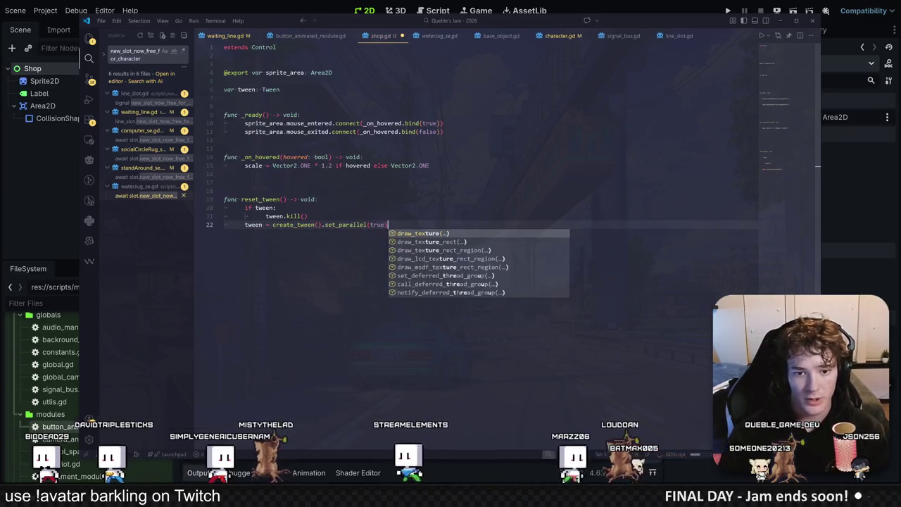
Step: Export ease_type as Tween.EaseType and a trans_type variable, then save shop.gd
{"action": "left_click", "coordinate": [332, 73]}
{"action": "key", "text": "Up"}
{"action": "type", "text": "@export ea"}
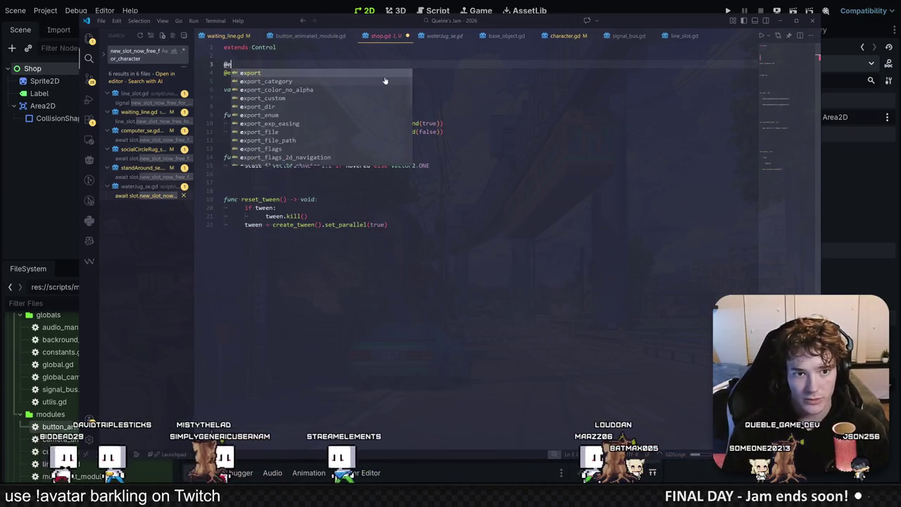
{"action": "key", "text": "BackSpace"}
{"action": "key", "text": "BackSpace"}
{"action": "type", "text": "var e"}
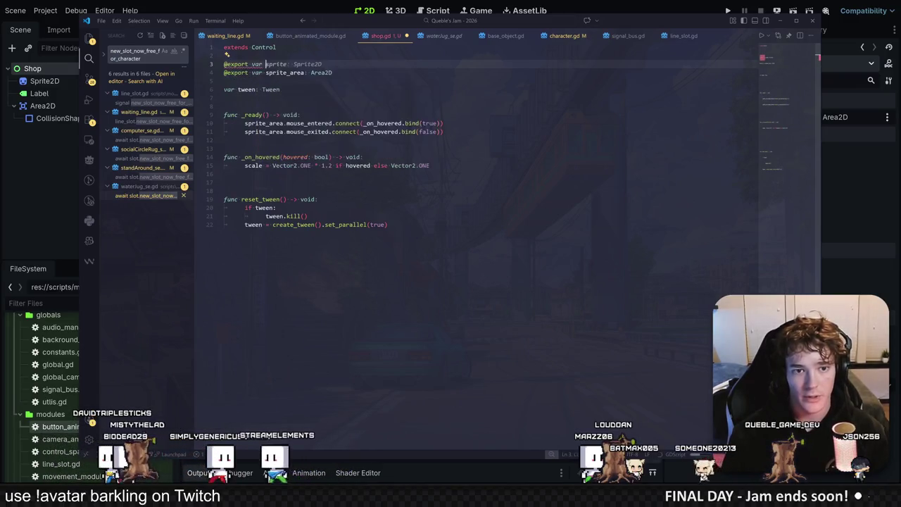
{"action": "type", "text": "ase_type: "}
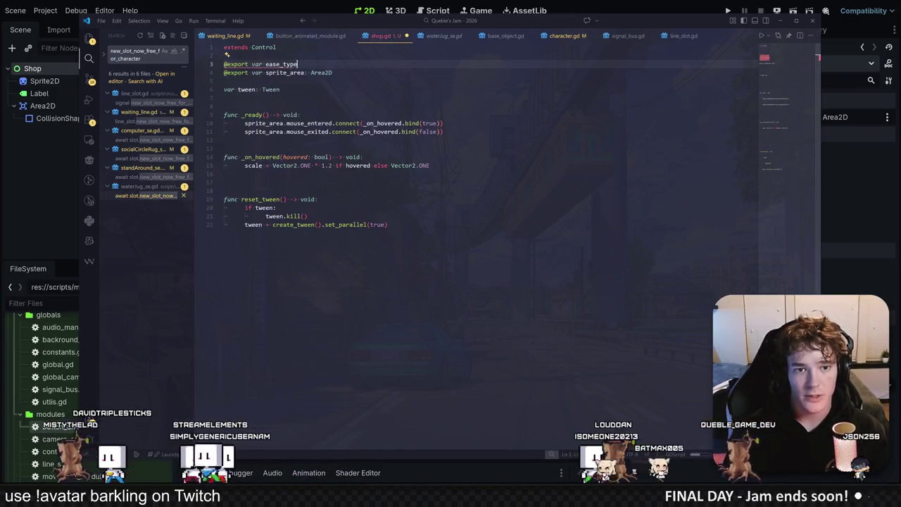
{"action": "type", "text": "Tween.EaseType"}
{"action": "key", "text": "Return"}
{"action": "type", "text": "@export var"}
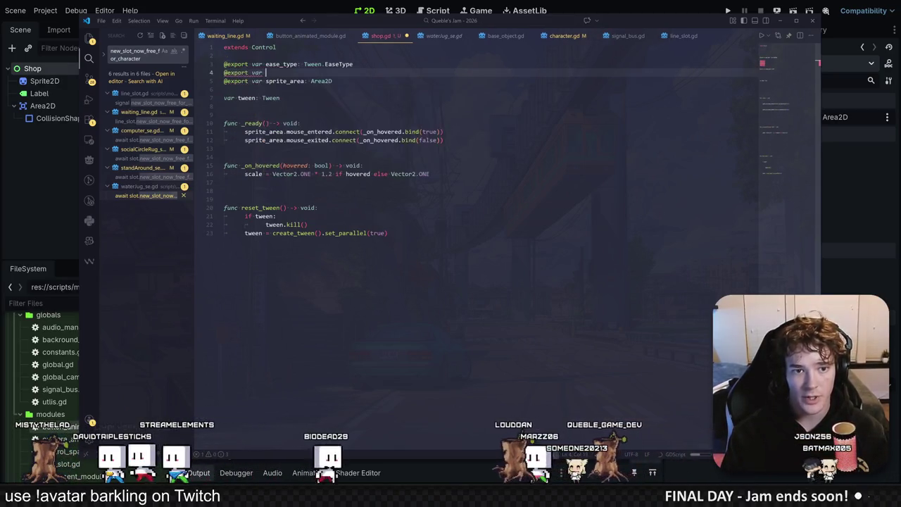
{"action": "key", "text": "Tab"}
{"action": "left_click", "coordinate": [226, 115]}
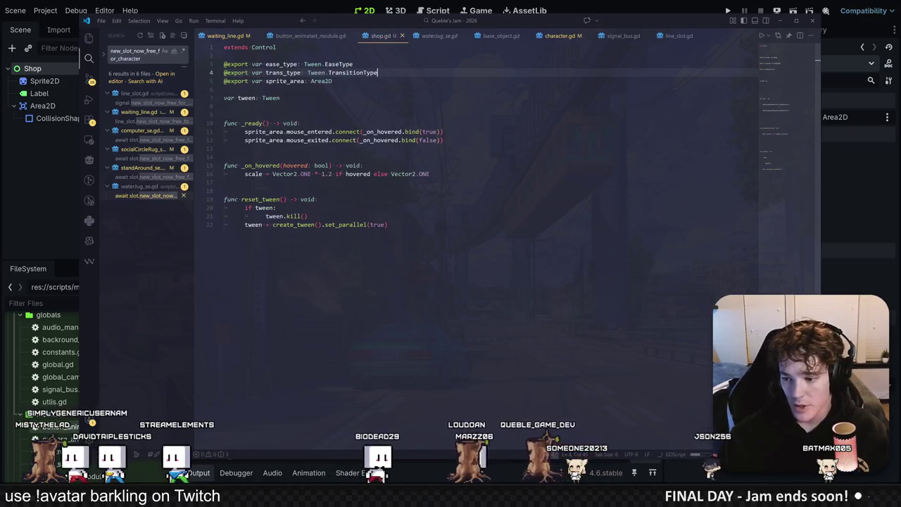
{"action": "key", "text": "ctrl+s"}
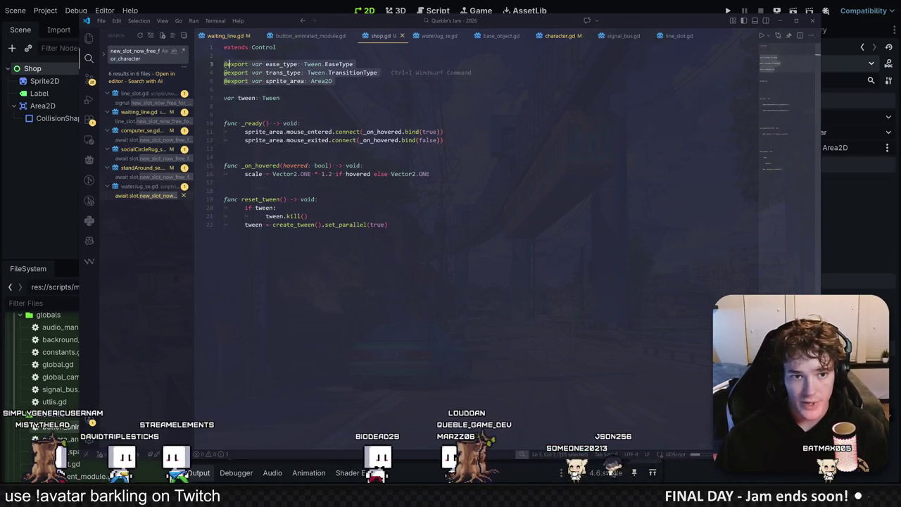
Step: Append .set_ease(ease_type).set_trans(trans_type) to the create_tween().set_parallel(true) line
{"action": "left_click", "coordinate": [233, 156]}
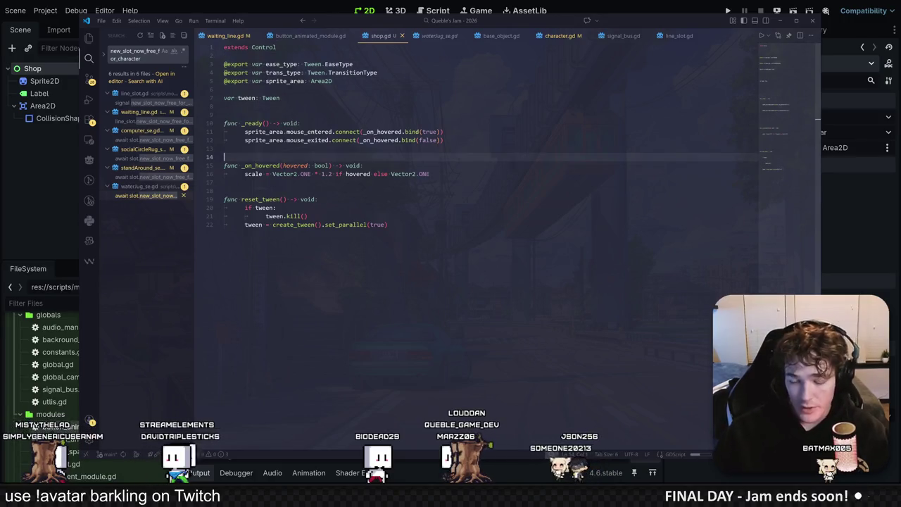
{"action": "left_click", "coordinate": [387, 224]}
{"action": "type", "text": ".set"}
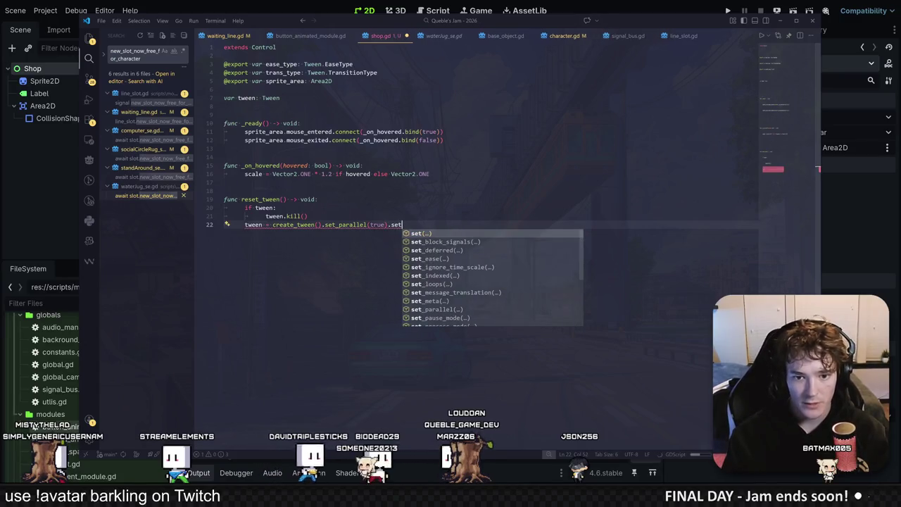
{"action": "type", "text": "_ease(ease_type).set_trans(trans_type"}
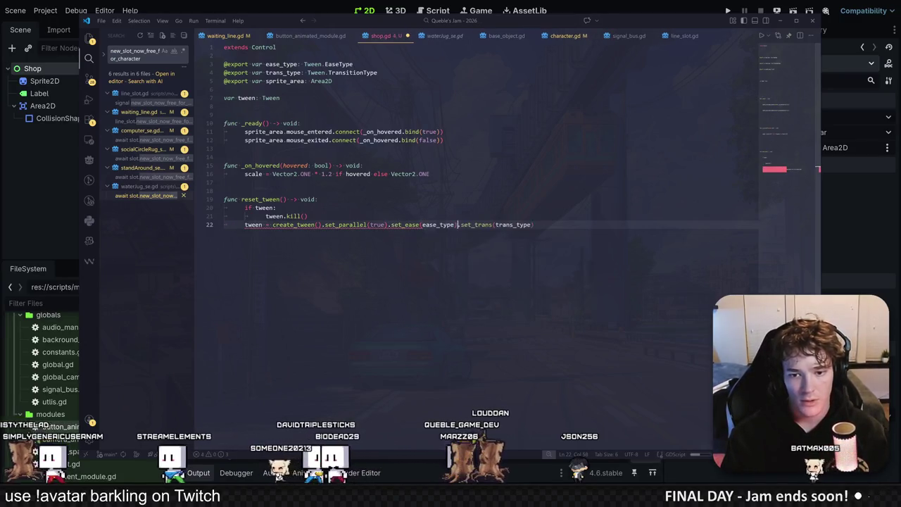
{"action": "left_click", "coordinate": [225, 191]}
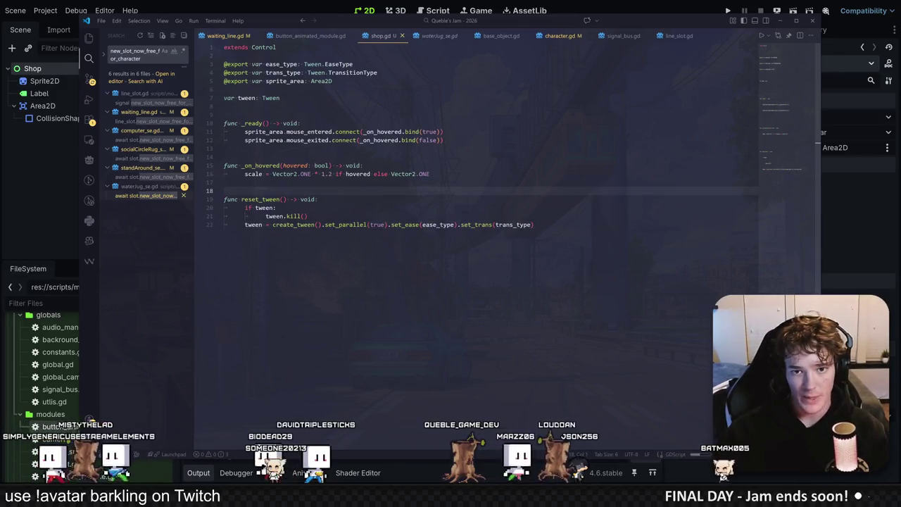
{"action": "left_click", "coordinate": [226, 114]}
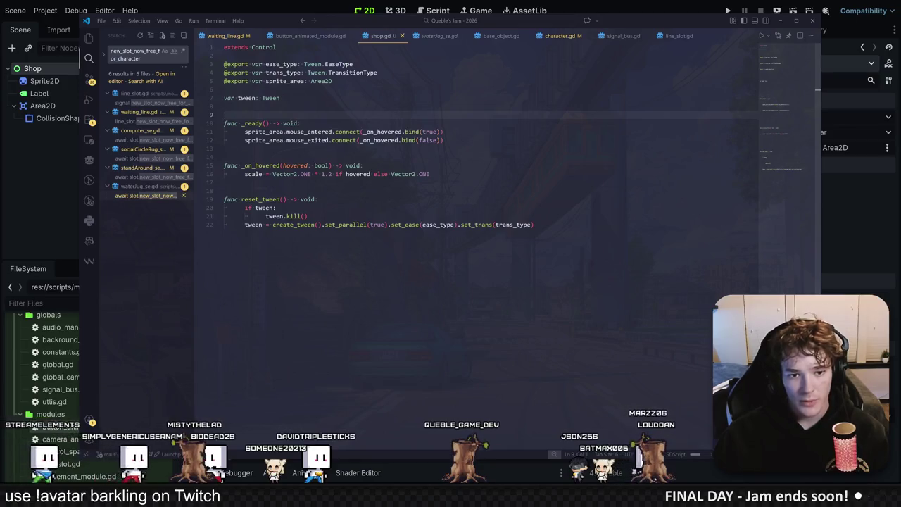
Step: Replace _on_hovered's direct scale assignment with reset_tween() and tween.tween_property on sprite_area
{"action": "left_click_drag", "start_coordinate": [429, 174], "coordinate": [282, 165]}
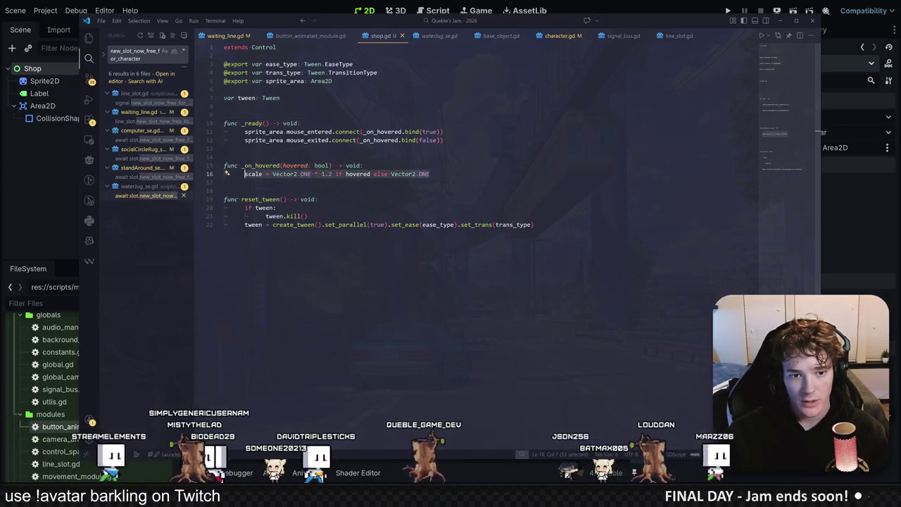
{"action": "type", "text": "res"}
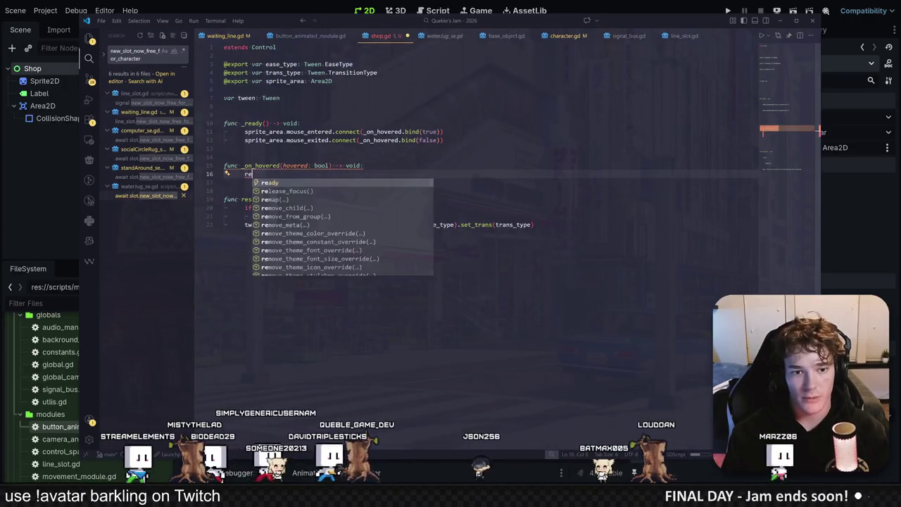
{"action": "key", "text": "Return"}
{"action": "key", "text": "Return"}
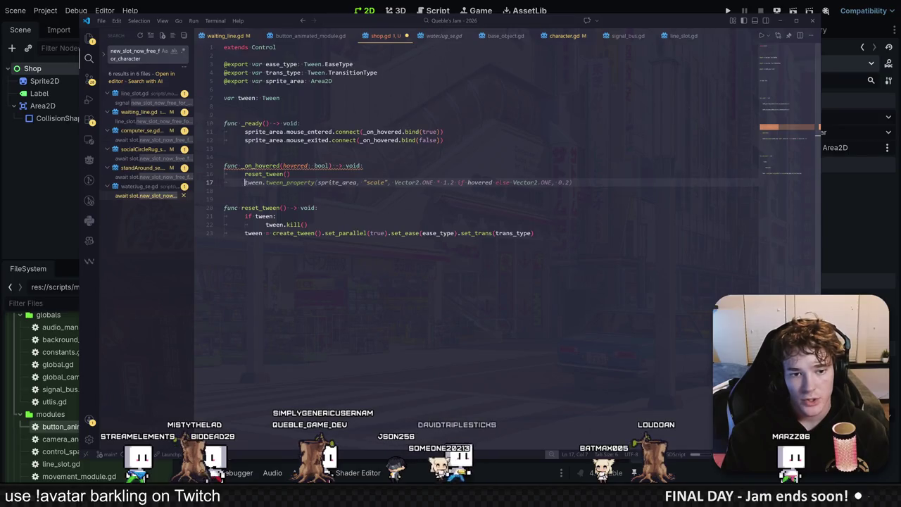
{"action": "type", "text": "tween.tween_callback"}
{"action": "key", "text": "BackSpace"}
{"action": "key", "text": "BackSpace"}
{"action": "key", "text": "BackSpace"}
{"action": "type", "text": "_property "}
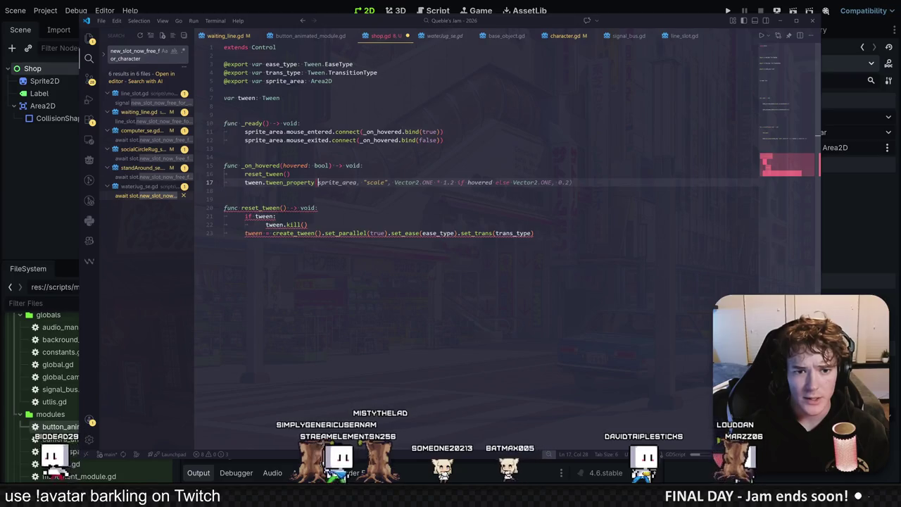
{"action": "type", "text": "sprite_area"}
{"action": "key", "text": "alt+Tab"}
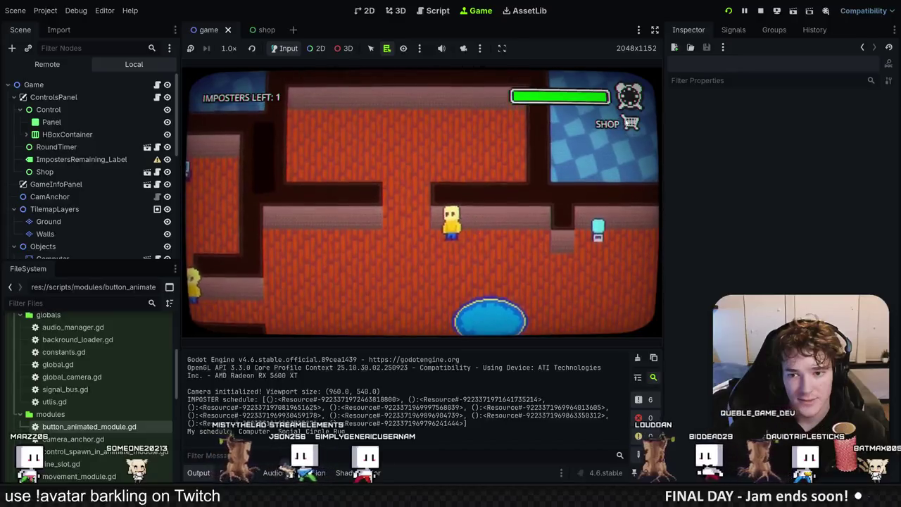
Step: Walk the player toward the shop cart, stop the game, and open the shop scene
{"action": "key", "text": "w"}
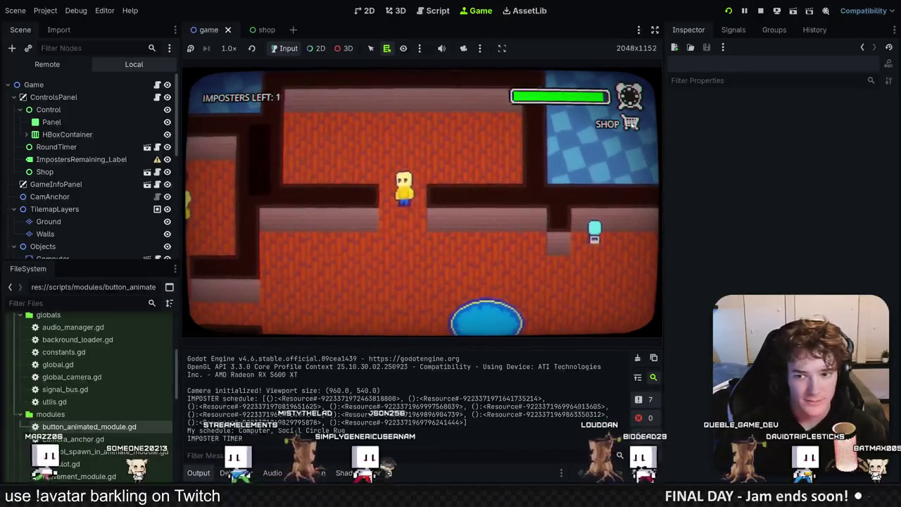
{"action": "key", "text": "a"}
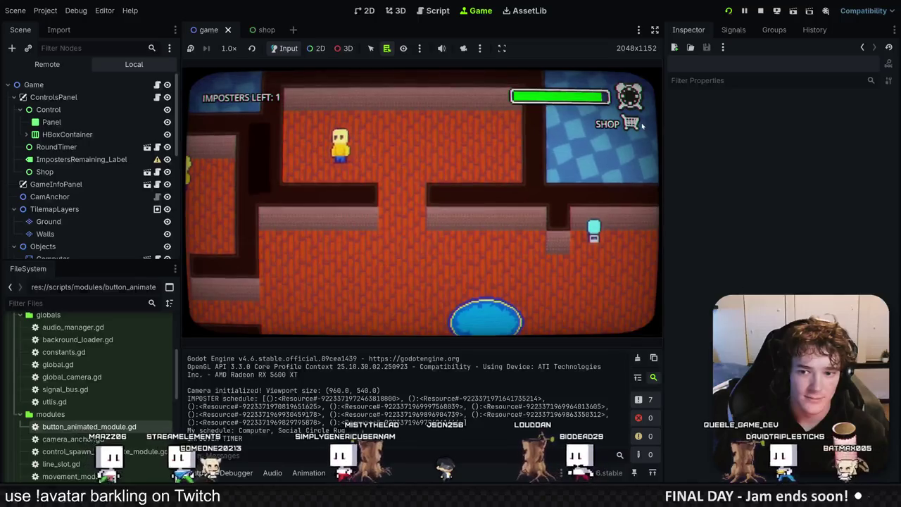
{"action": "left_click", "coordinate": [759, 12]}
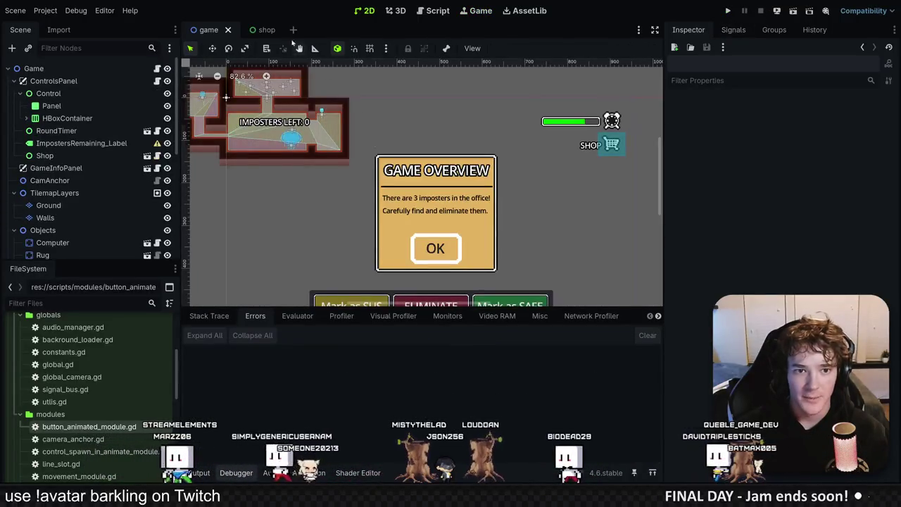
{"action": "left_click", "coordinate": [262, 29]}
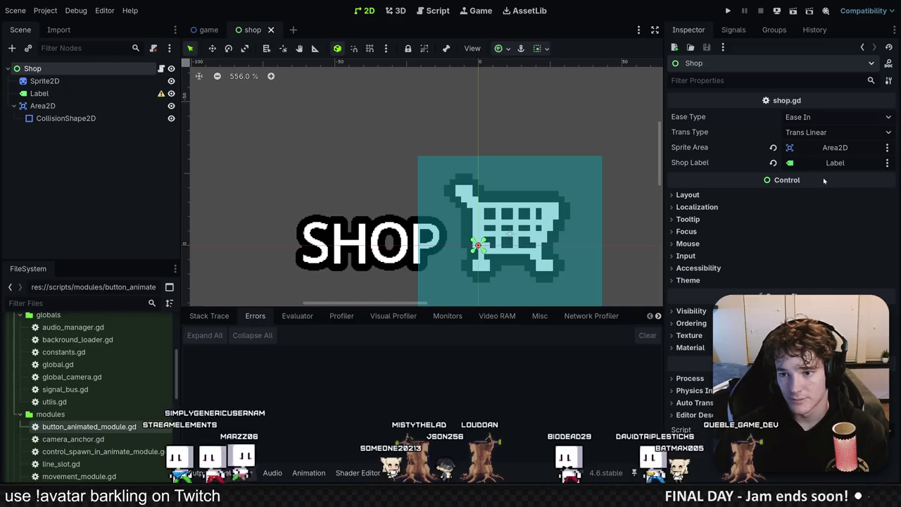
{"action": "key", "text": "alt+Tab"}
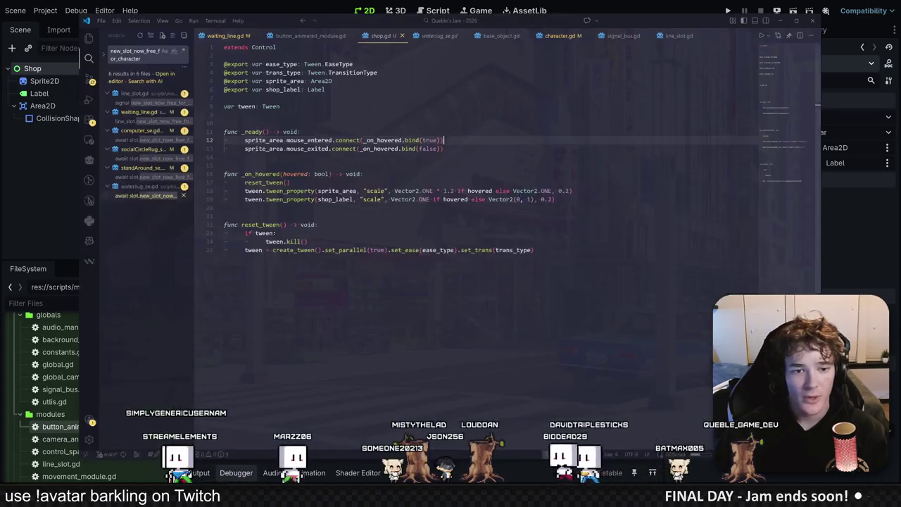
Step: Export a sprite: Sprite2D variable and point the hover tween at sprite instead of sprite_area
{"action": "left_click", "coordinate": [377, 73]}
{"action": "key", "text": "Return"}
{"action": "type", "text": "export var sprite: Sprite2D"}
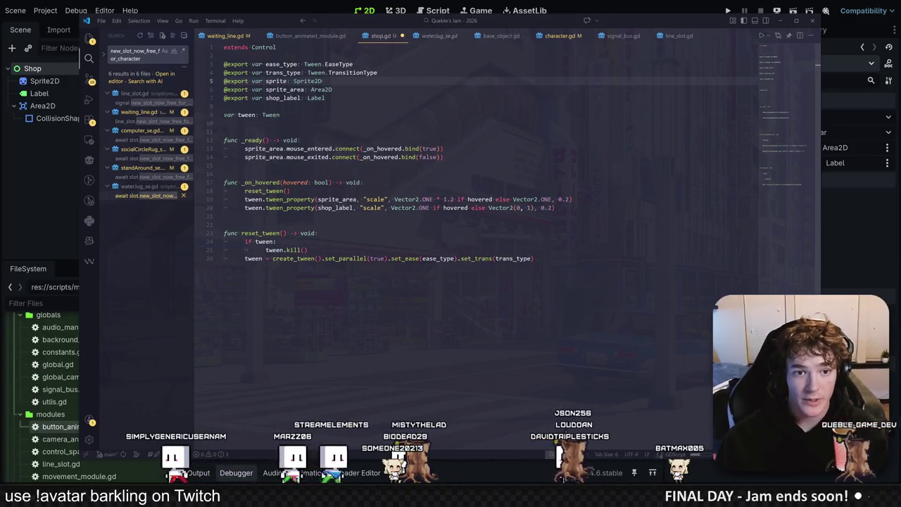
{"action": "key", "text": "Tab"}
{"action": "key", "text": "BackSpace"}
{"action": "key", "text": "BackSpace"}
{"action": "key", "text": "BackSpace"}
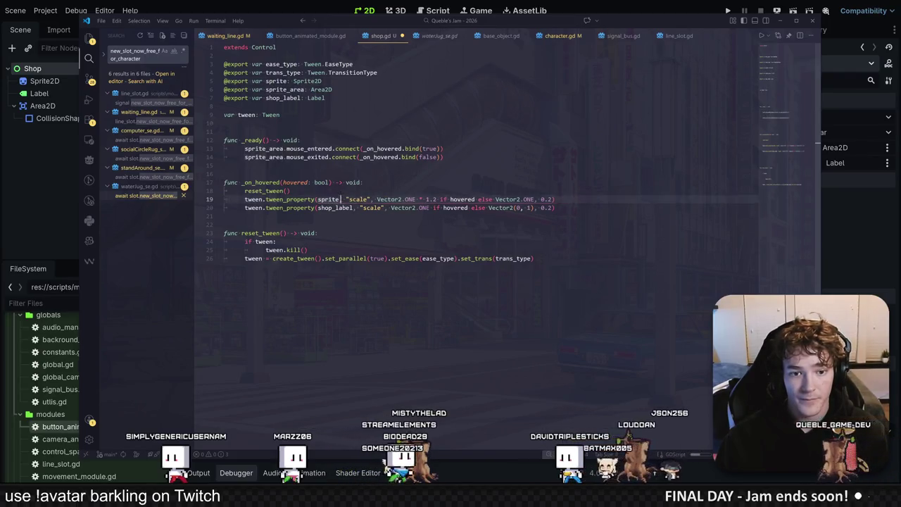
Step: Check the Sprite export on the Shop node, run the game, then export tween_time as float 0.2
{"action": "left_click", "coordinate": [834, 195]}
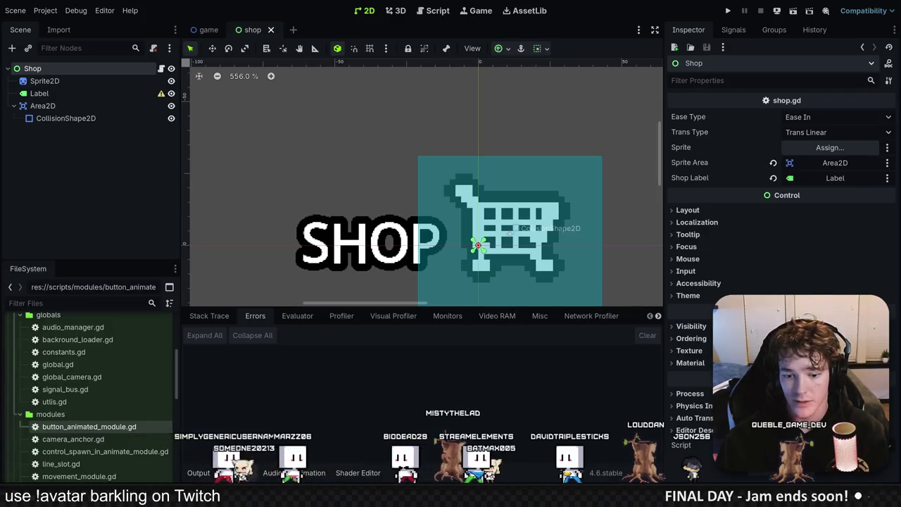
{"action": "key", "text": "F5"}
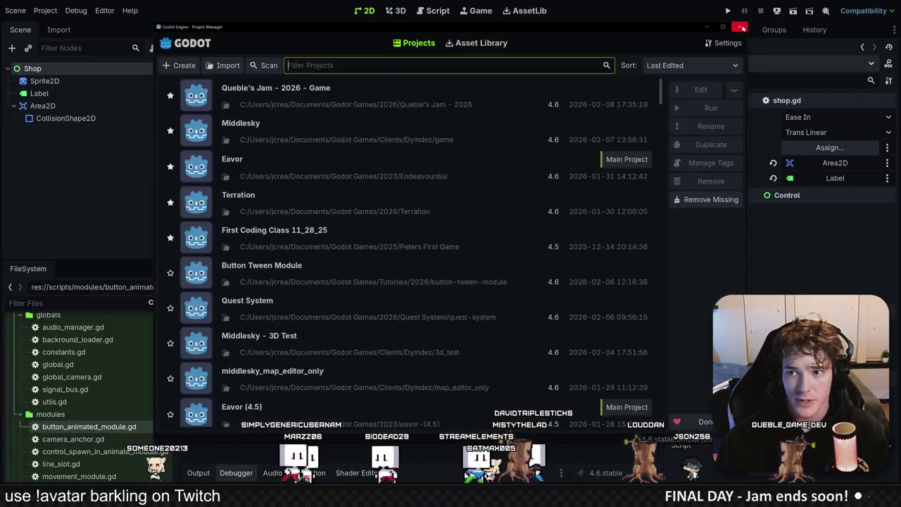
{"action": "key", "text": "alt+Tab"}
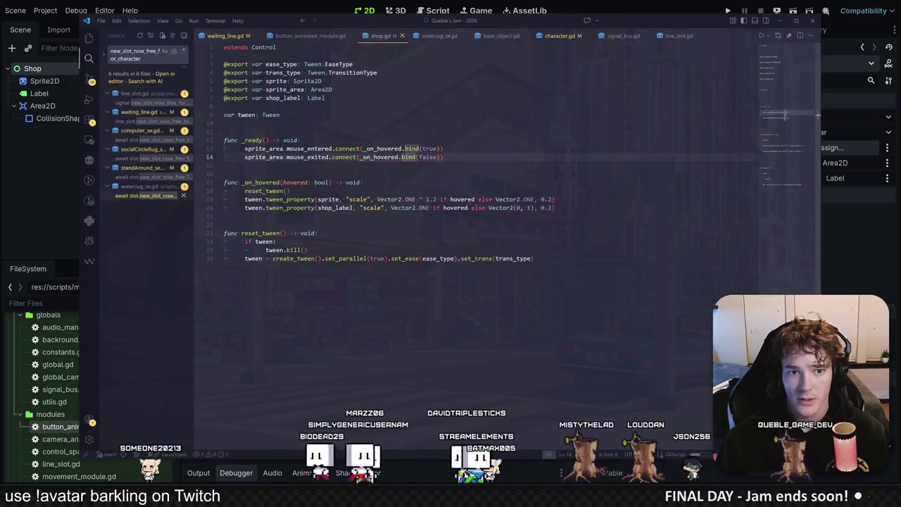
{"action": "key", "text": "Return"}
{"action": "type", "text": "@export var tw"}
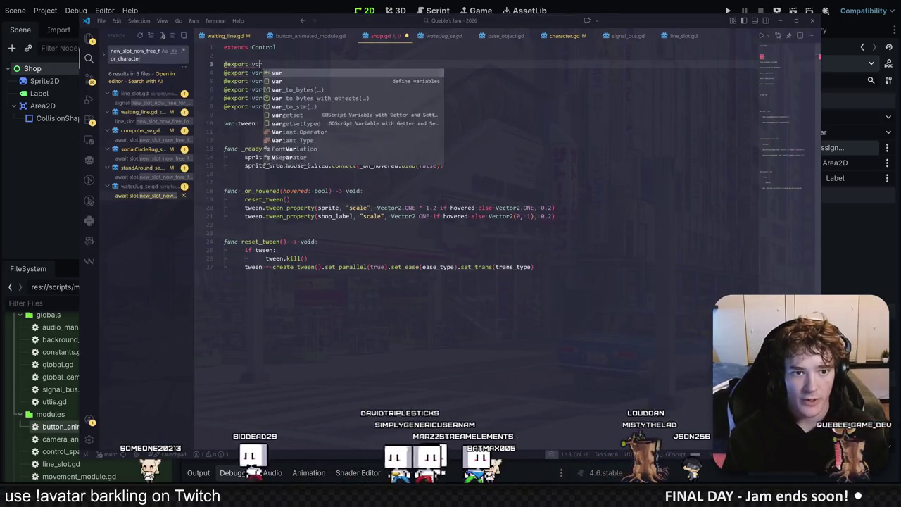
{"action": "type", "text": "een_tiom"}
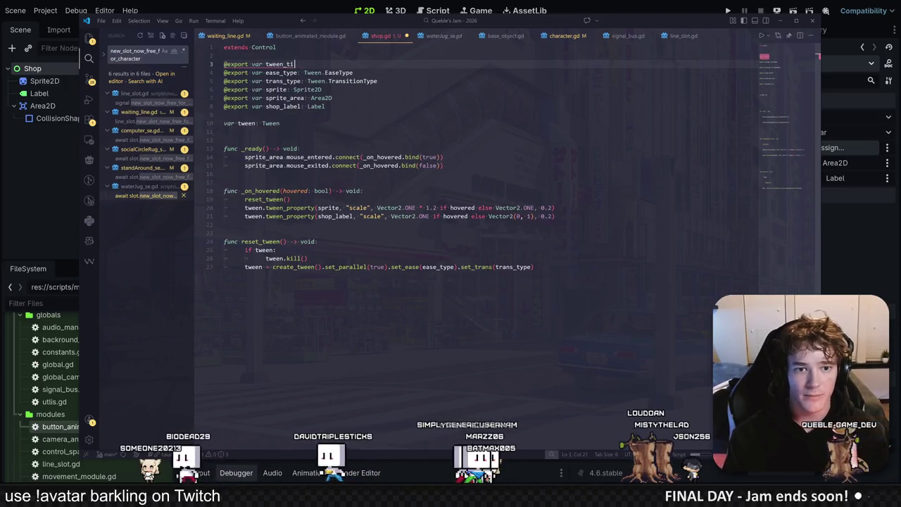
{"action": "type", "text": ": float = 0.2"}
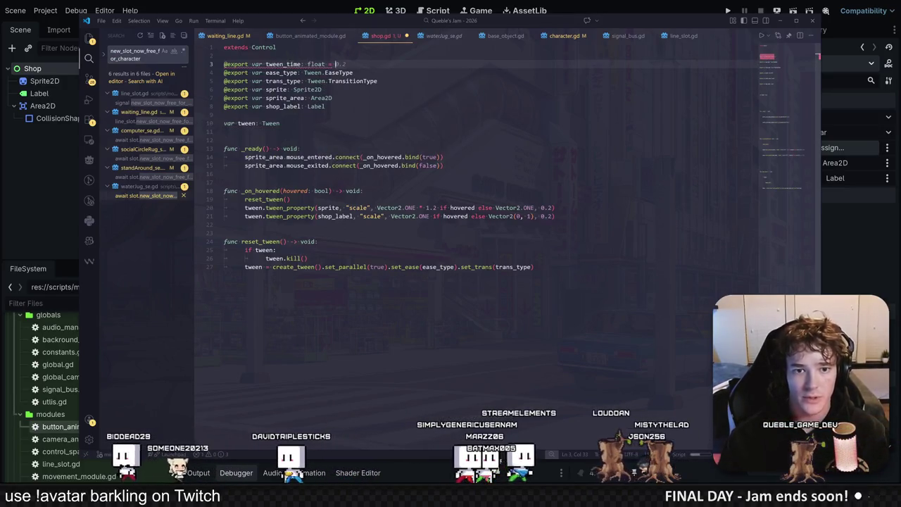
Step: Save shop.gd, then set the Shop's Tween Time 0.07, Ease Out, Trans Back, and Sprite to Sprite2D
{"action": "key", "text": "ctrl+s"}
{"action": "key", "text": "alt+Tab"}
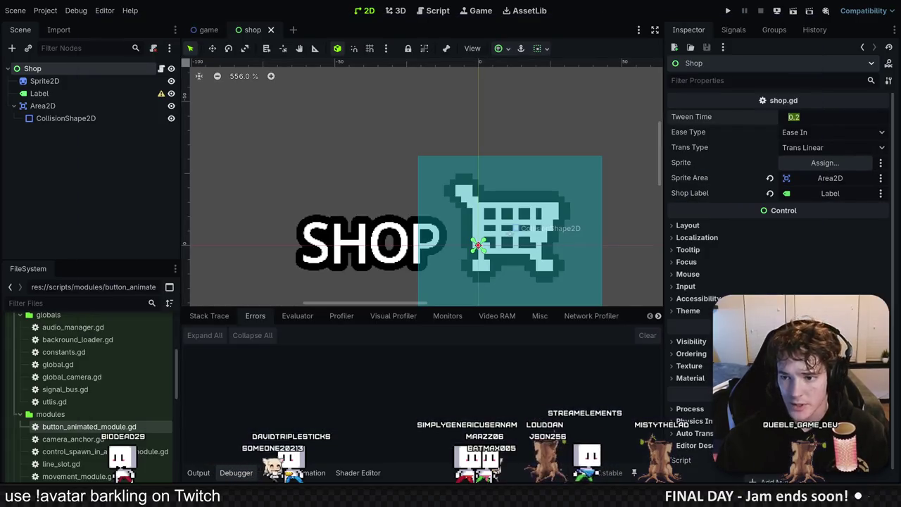
{"action": "type", "text": "0.07"}
{"action": "key", "text": "Return"}
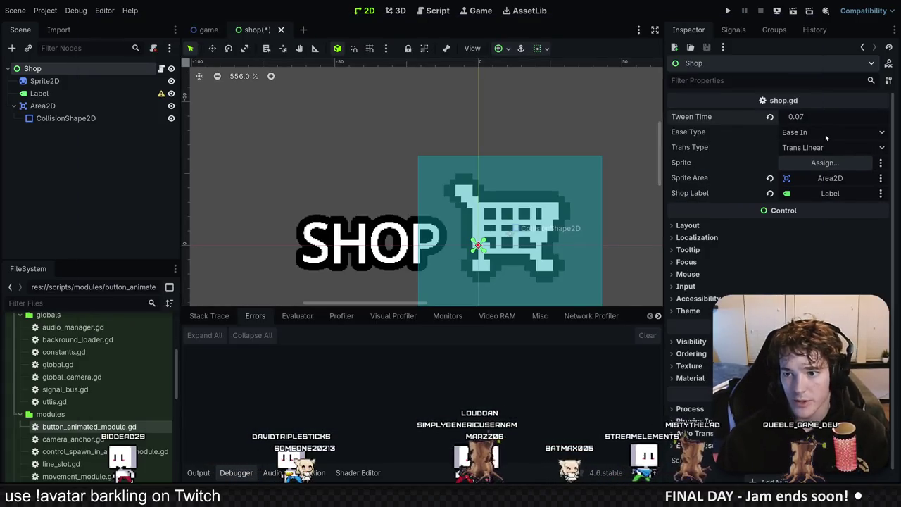
{"action": "left_click", "coordinate": [826, 134]}
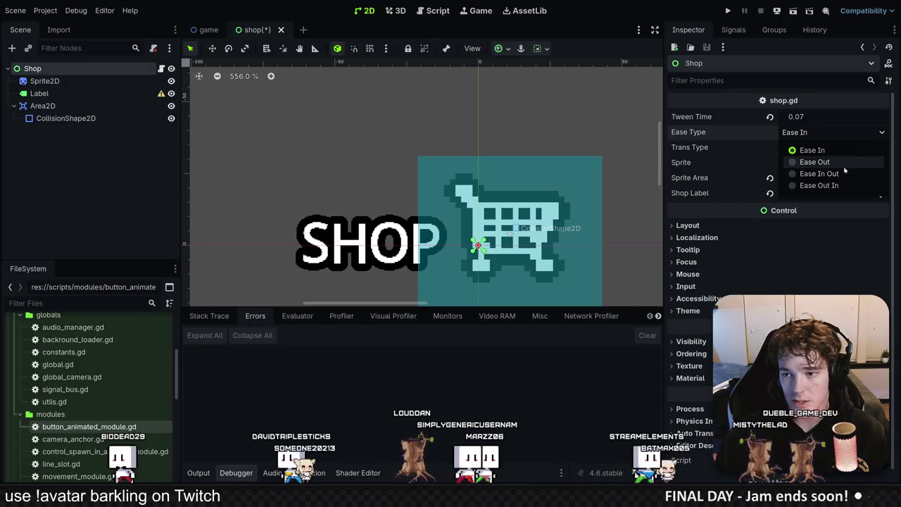
{"action": "left_click", "coordinate": [845, 162]}
{"action": "left_click", "coordinate": [797, 149]}
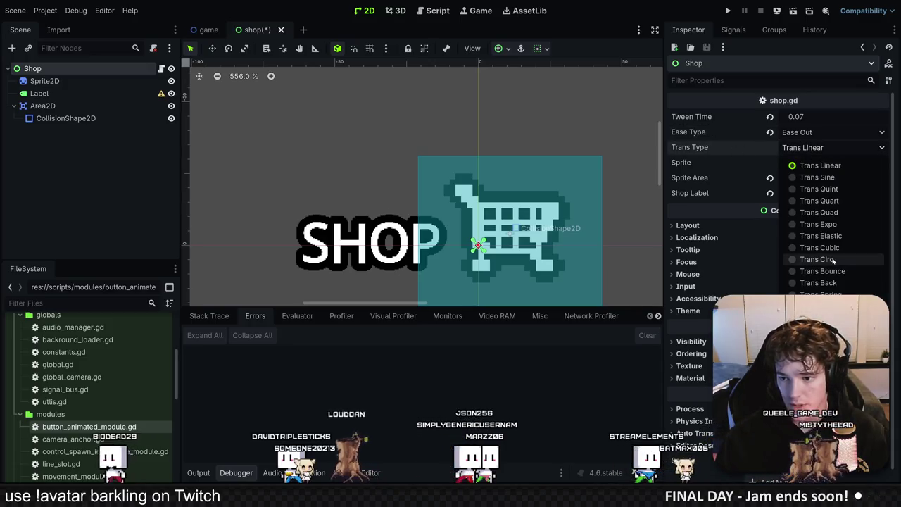
{"action": "left_click", "coordinate": [831, 282]}
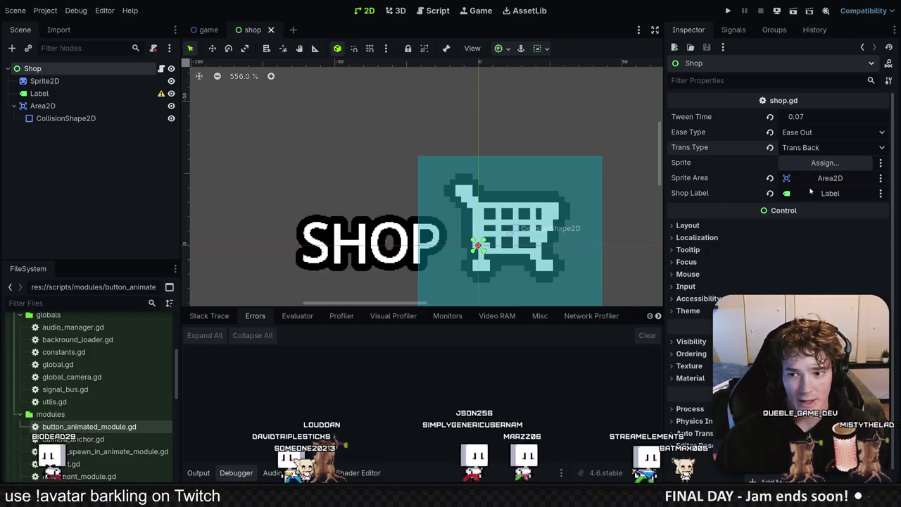
{"action": "left_click", "coordinate": [825, 163]}
{"action": "key", "text": "Return"}
Step: Save the shop scene, run the game and walk the player through the maze, then stop it
{"action": "key", "text": "ctrl+s"}
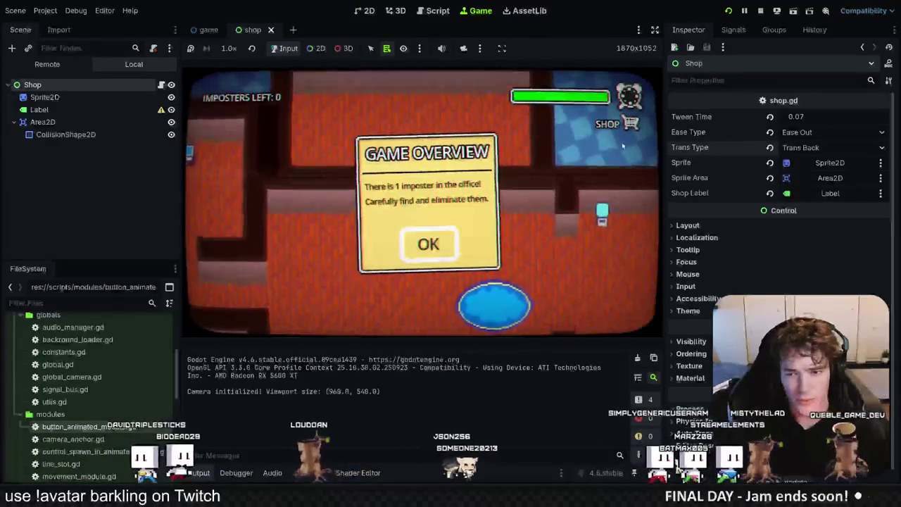
{"action": "key", "text": "Return"}
{"action": "key", "text": "s"}
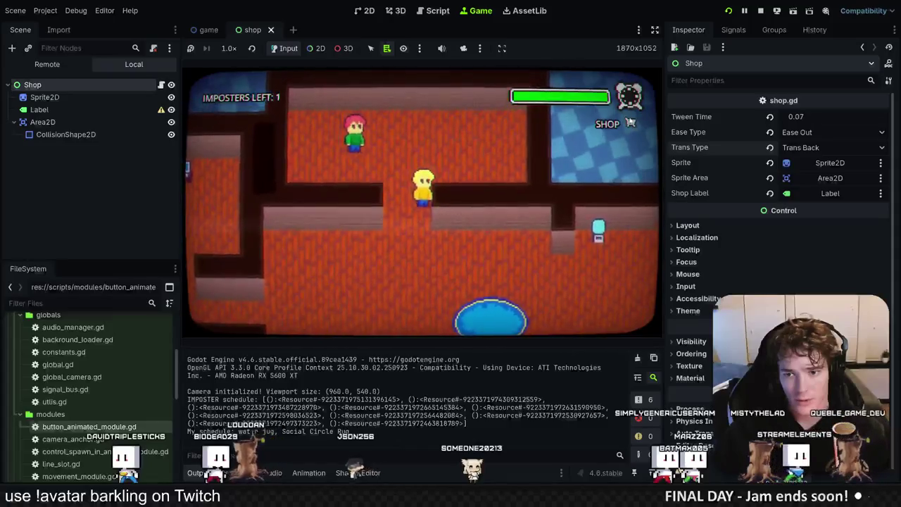
{"action": "key", "text": "d"}
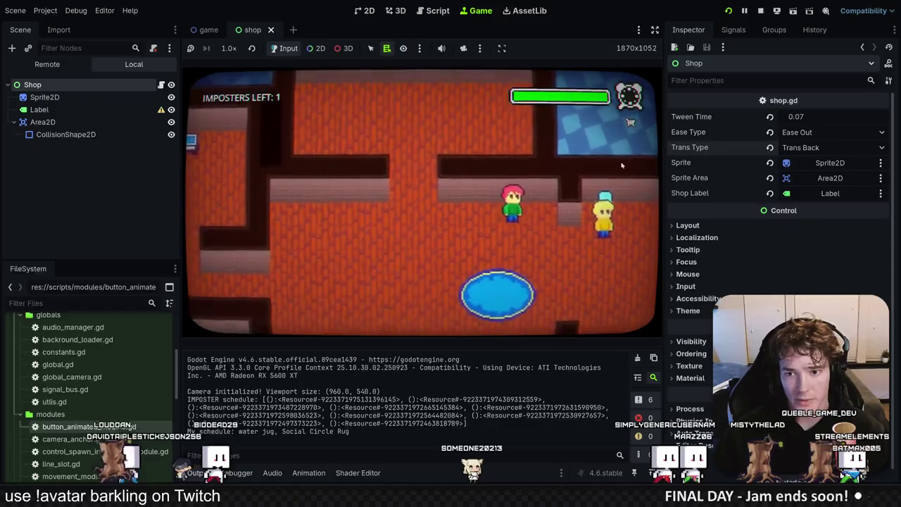
{"action": "key", "text": "F8"}
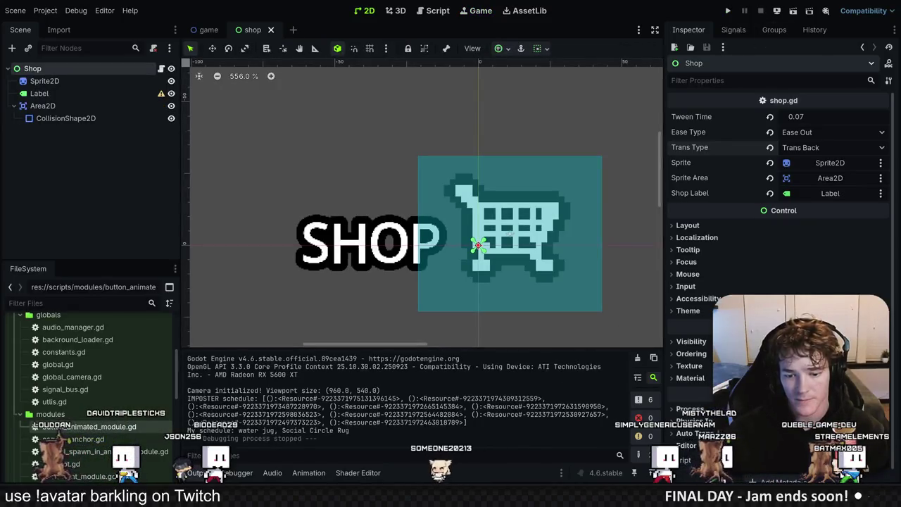
{"action": "key", "text": "alt+Tab"}
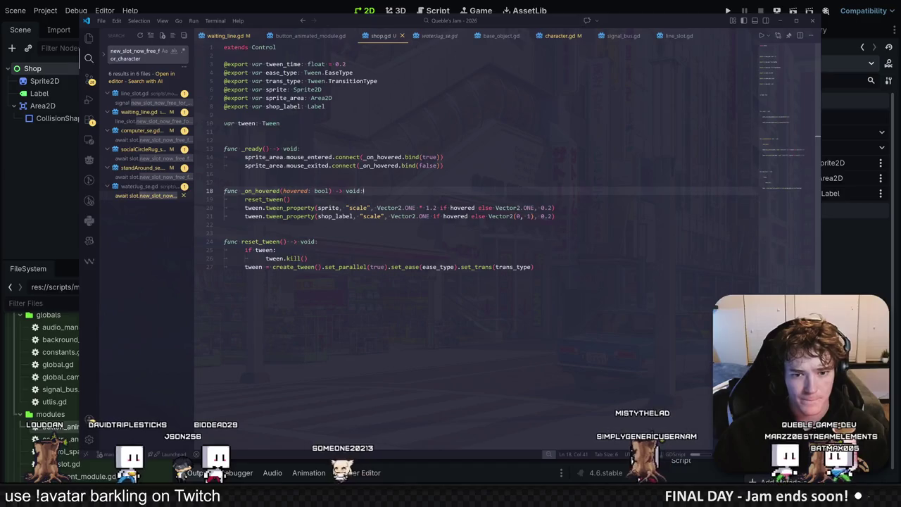
Step: Change the sprite's hover scale multiplier from 1.2 to 2.2 in shop.gd
{"action": "double_click", "coordinate": [410, 208]}
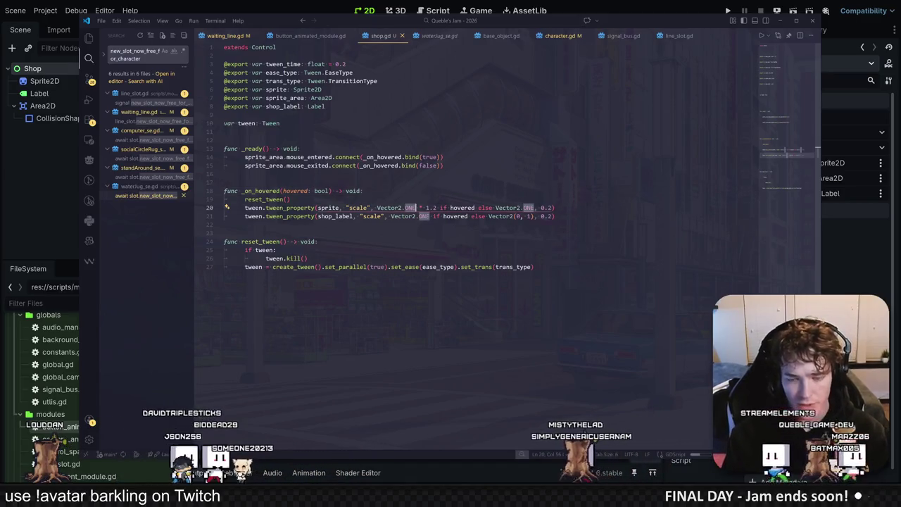
{"action": "type", "text": "two"}
{"action": "key", "text": "ctrl+z"}
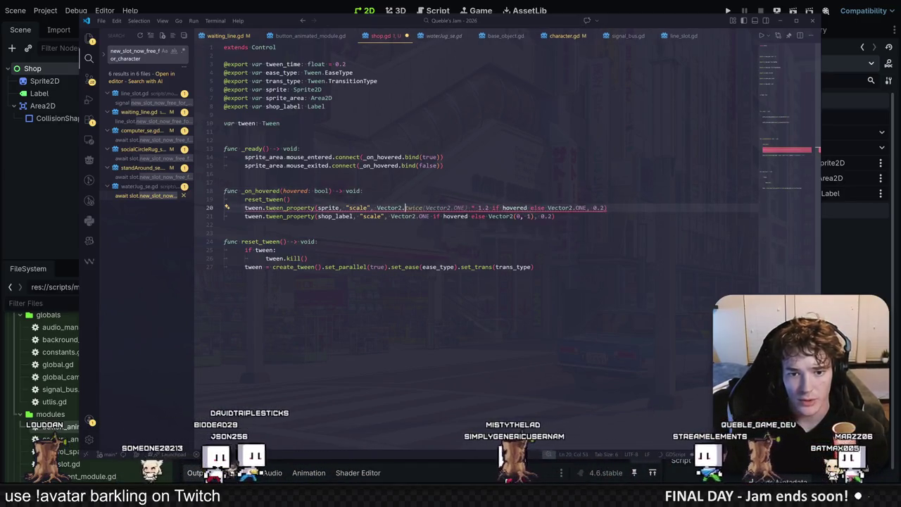
{"action": "type", "text": "ONE"}
{"action": "left_click", "coordinate": [427, 207]}
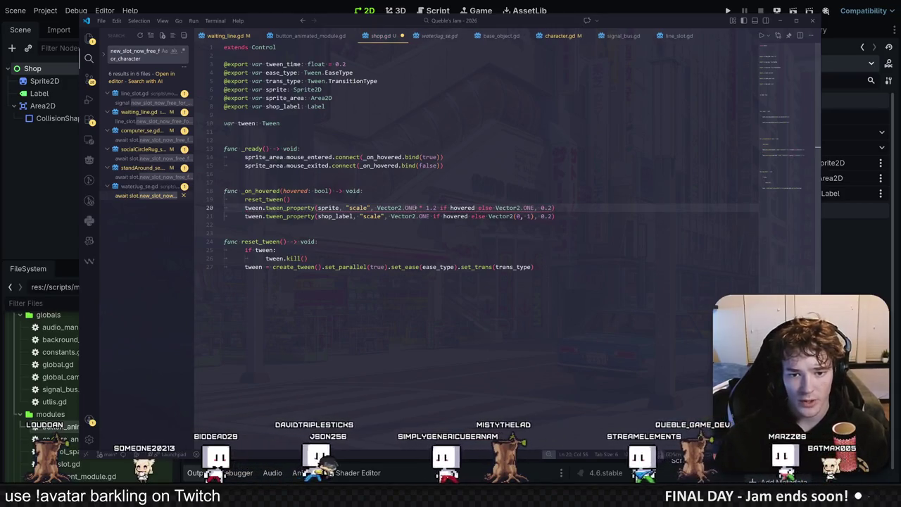
{"action": "key", "text": "Delete"}
{"action": "type", "text": "2"}
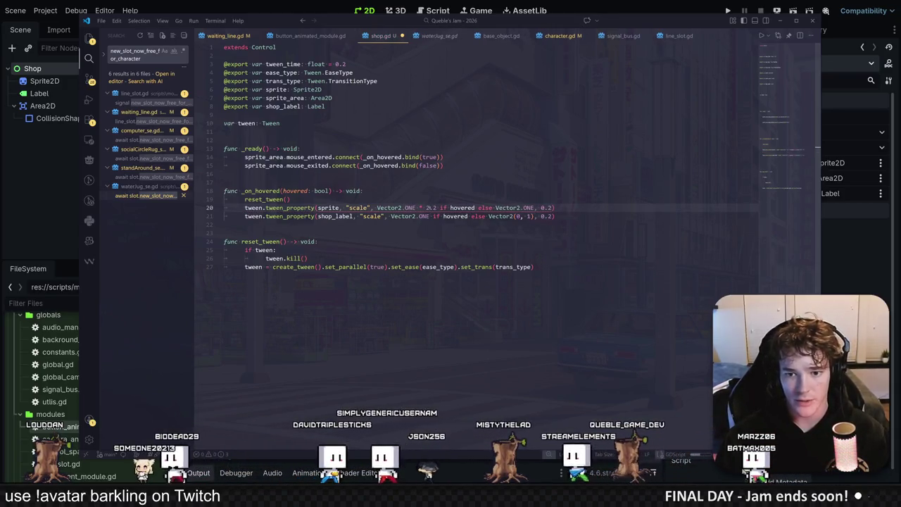
{"action": "left_click", "coordinate": [535, 207]}
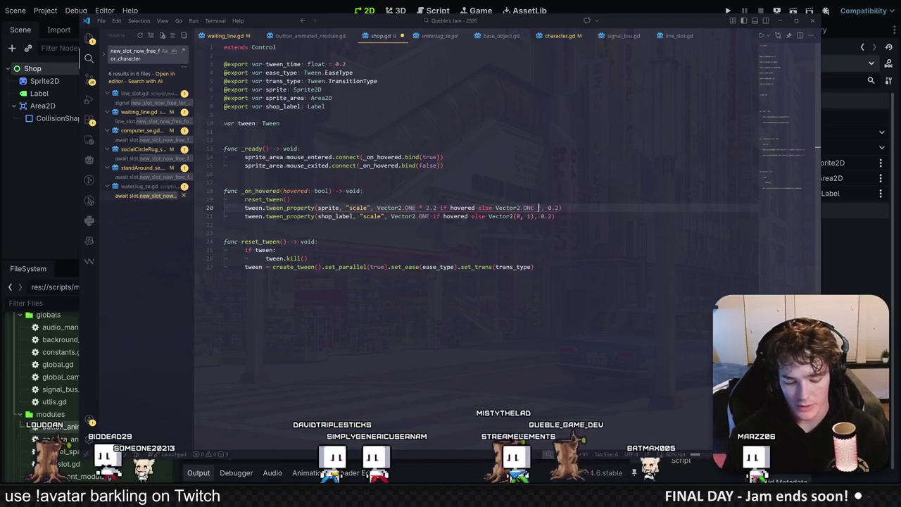
{"action": "key", "text": "alt+Tab"}
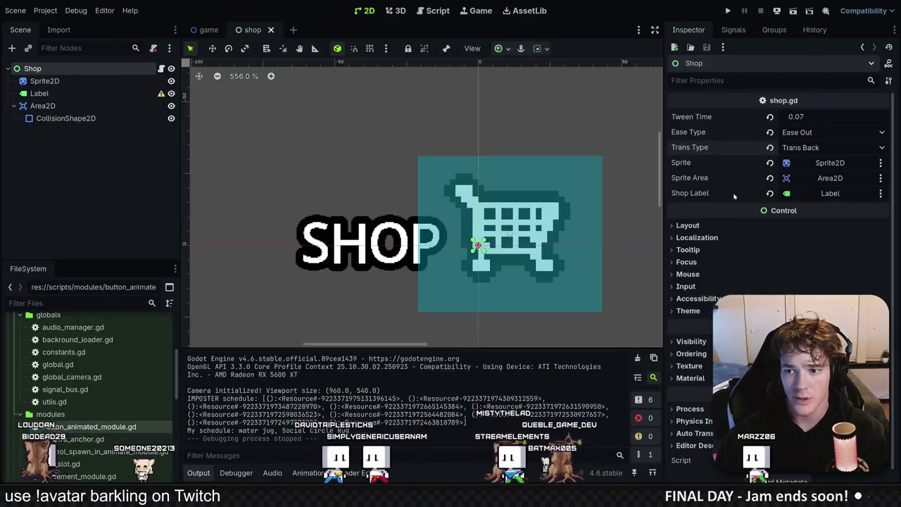
Step: Run the game, walk the player around to test the hover growth, stop, and return to the game scene
{"action": "left_click", "coordinate": [727, 11]}
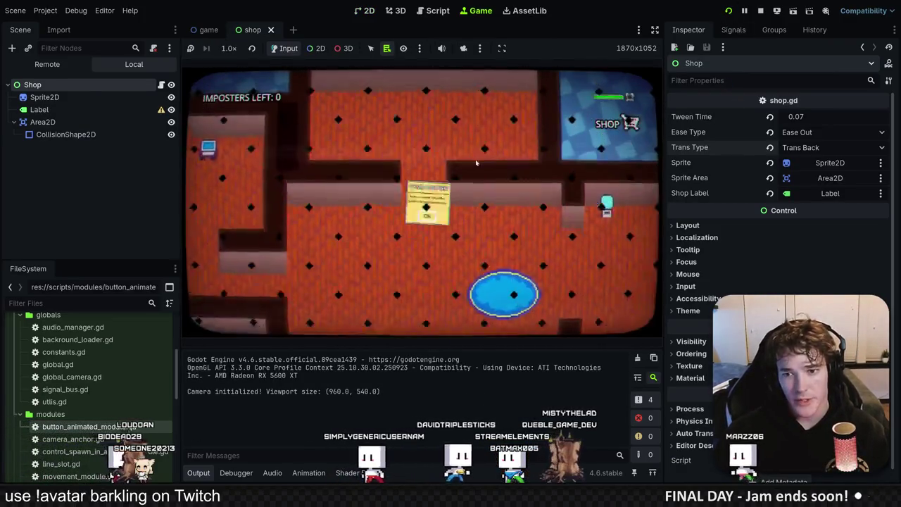
{"action": "left_click", "coordinate": [448, 227]}
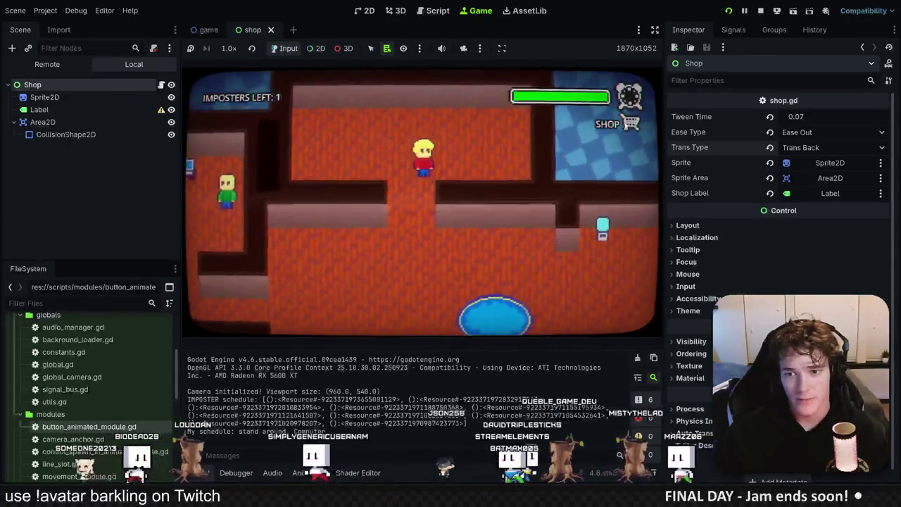
{"action": "key", "text": "d"}
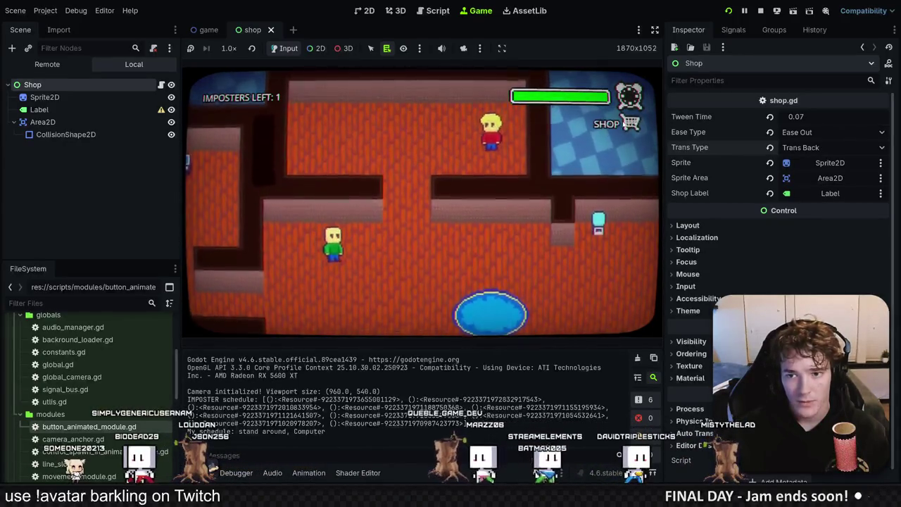
{"action": "key", "text": "a"}
{"action": "key", "text": "s"}
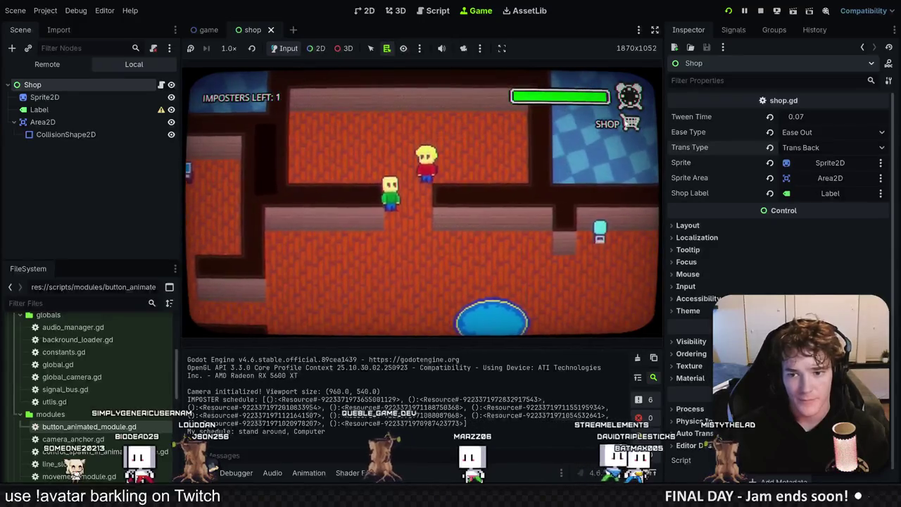
{"action": "key", "text": "d"}
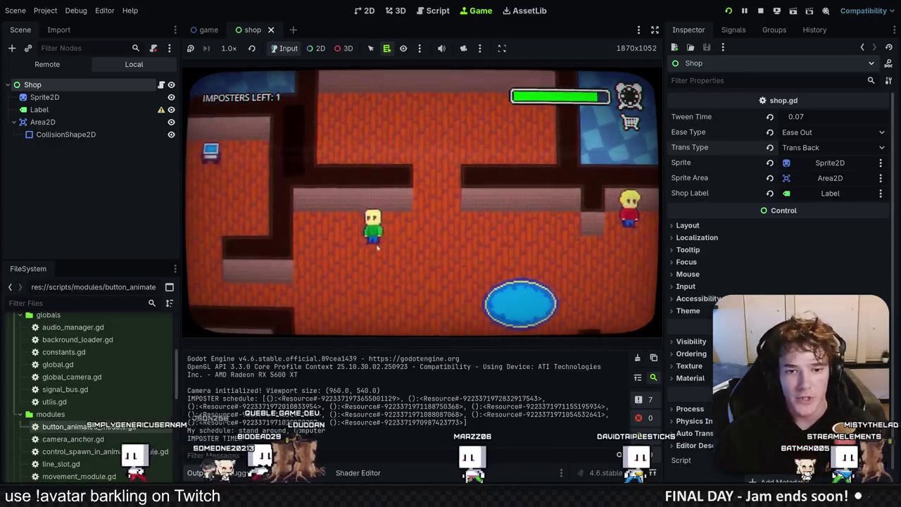
{"action": "key", "text": "a"}
{"action": "key", "text": "s"}
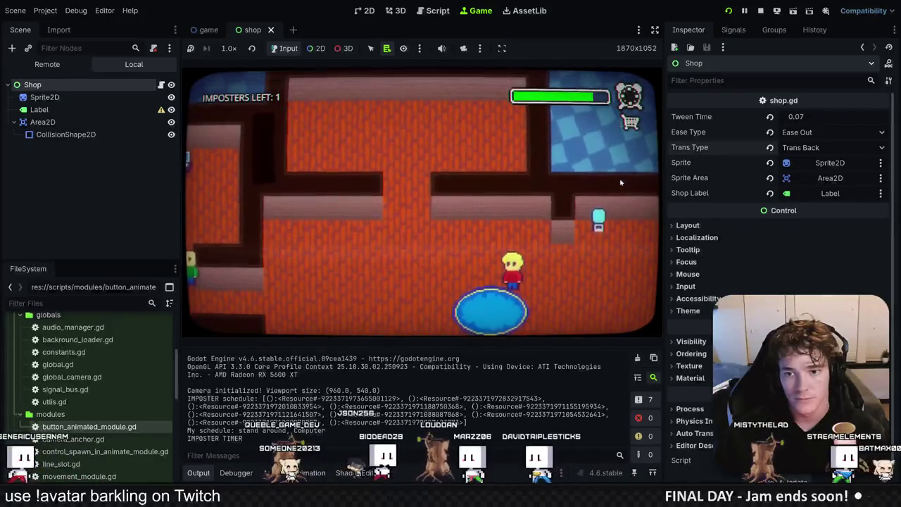
{"action": "key", "text": "w"}
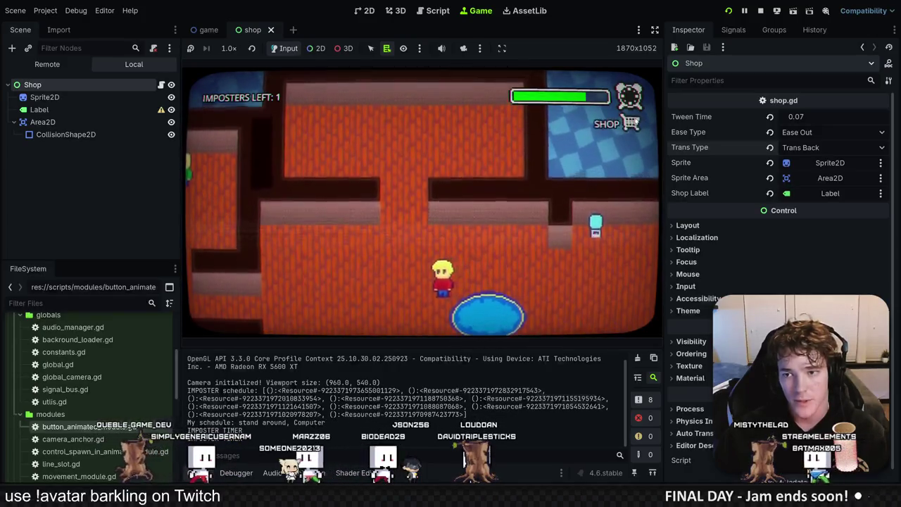
{"action": "left_click", "coordinate": [761, 10]}
{"action": "left_click", "coordinate": [208, 29]}
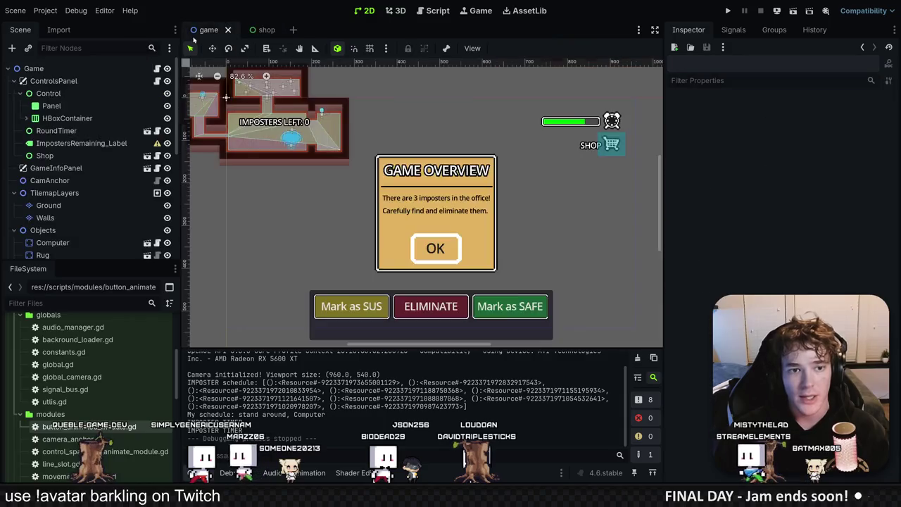
Step: Select and frame the Shop node in the game scene, then save the scene
{"action": "left_click", "coordinate": [38, 143]}
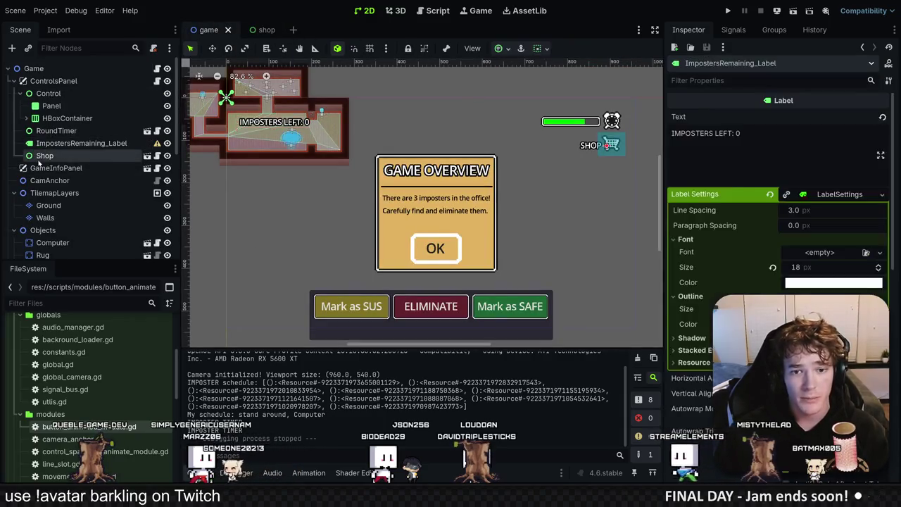
{"action": "double_click", "coordinate": [44, 156]}
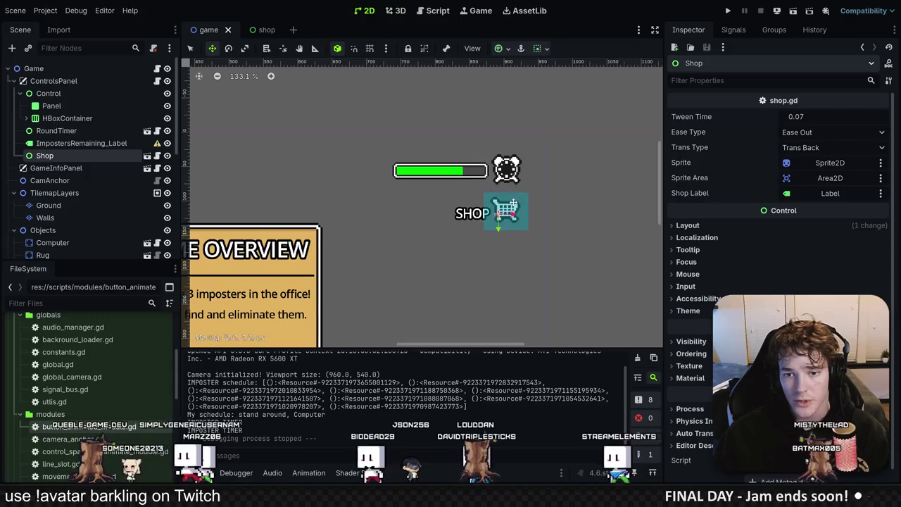
{"action": "key", "text": "ctrl+s"}
{"action": "scroll", "coordinate": [430, 213], "scroll_direction": "down", "scroll_amount": 3}
{"action": "scroll", "coordinate": [431, 214], "scroll_direction": "left", "scroll_amount": 2}
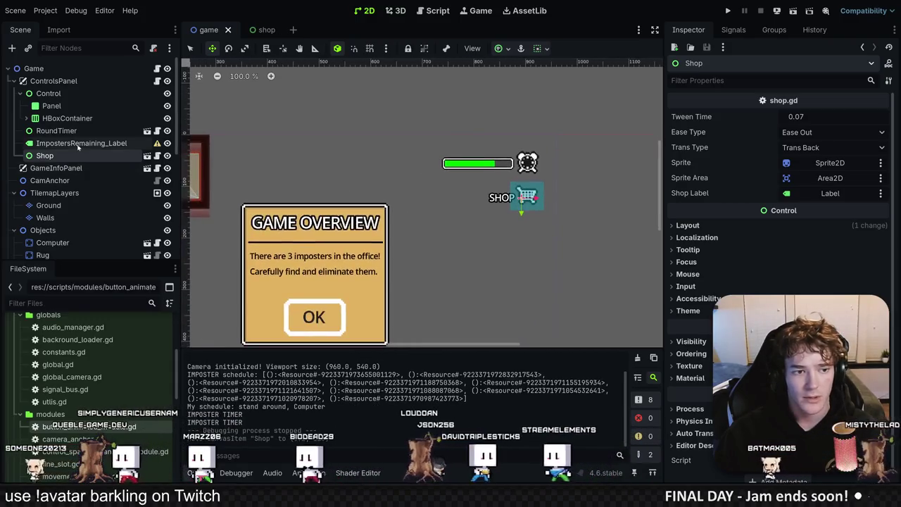
Step: Review round_timer.gd and the RoundTimer scene's ControlSpawnInAnimateModule script
{"action": "left_click", "coordinate": [55, 131]}
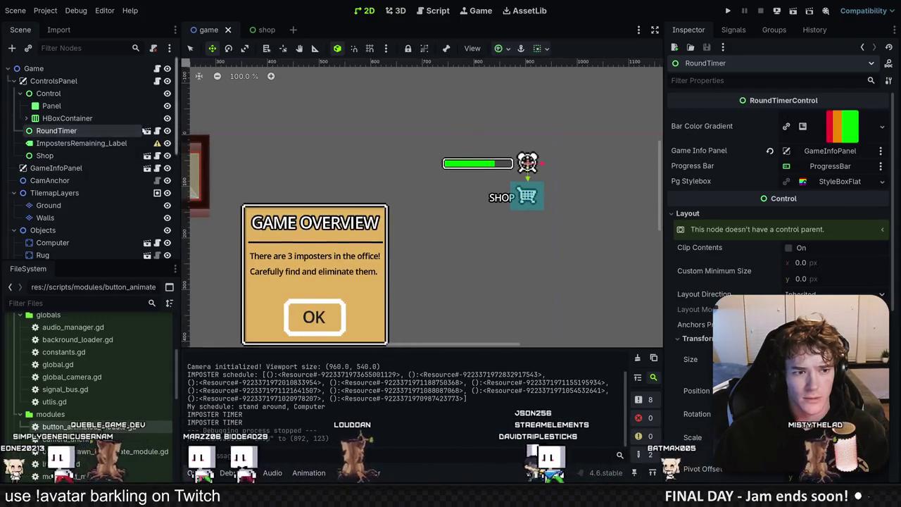
{"action": "left_click", "coordinate": [146, 131]}
{"action": "scroll", "coordinate": [297, 211], "scroll_direction": "down", "scroll_amount": 3}
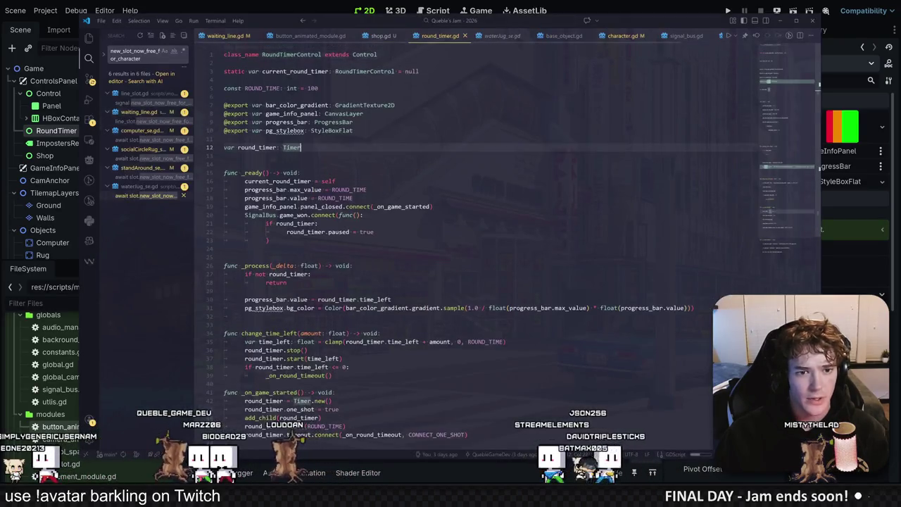
{"action": "left_click", "coordinate": [297, 153]}
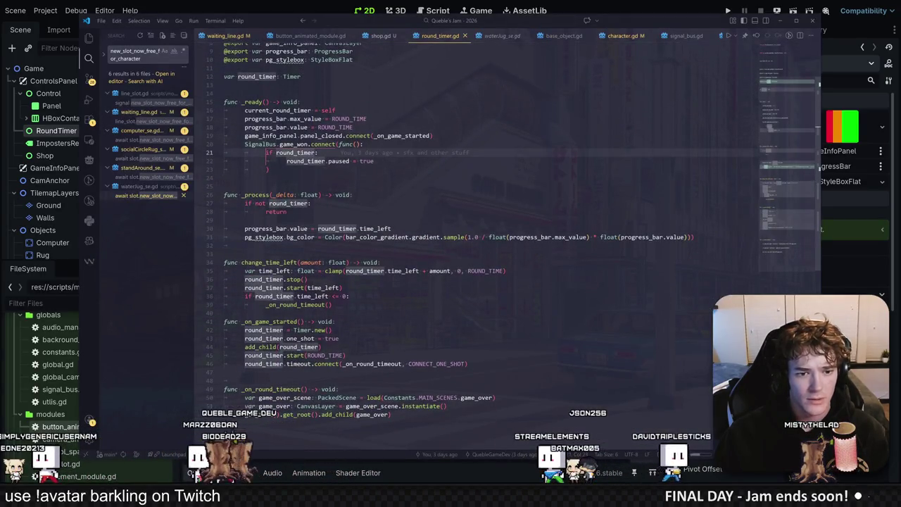
{"action": "key", "text": "alt+Tab"}
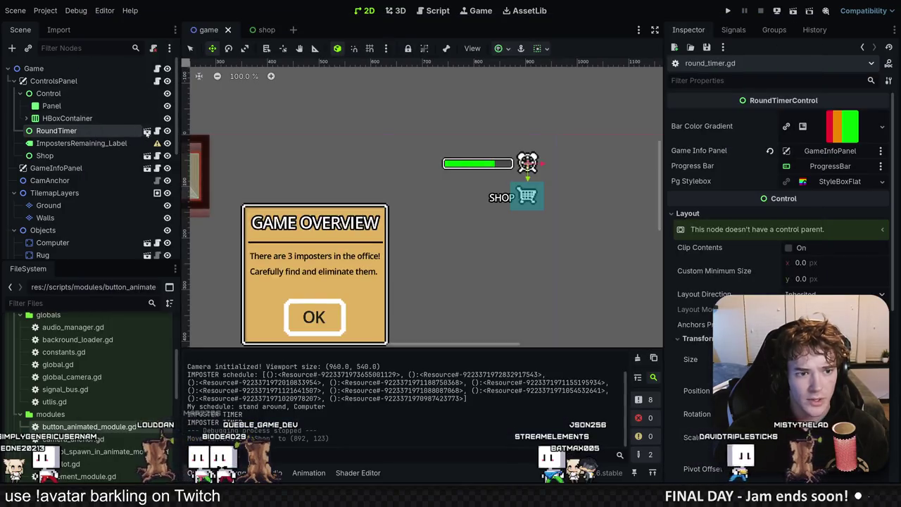
{"action": "left_click", "coordinate": [147, 131]}
{"action": "left_click", "coordinate": [77, 81]}
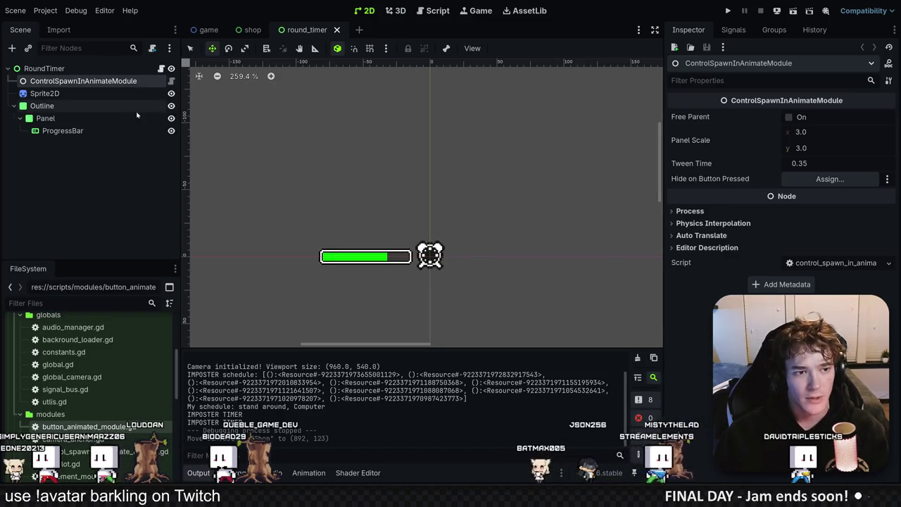
{"action": "left_click", "coordinate": [171, 81]}
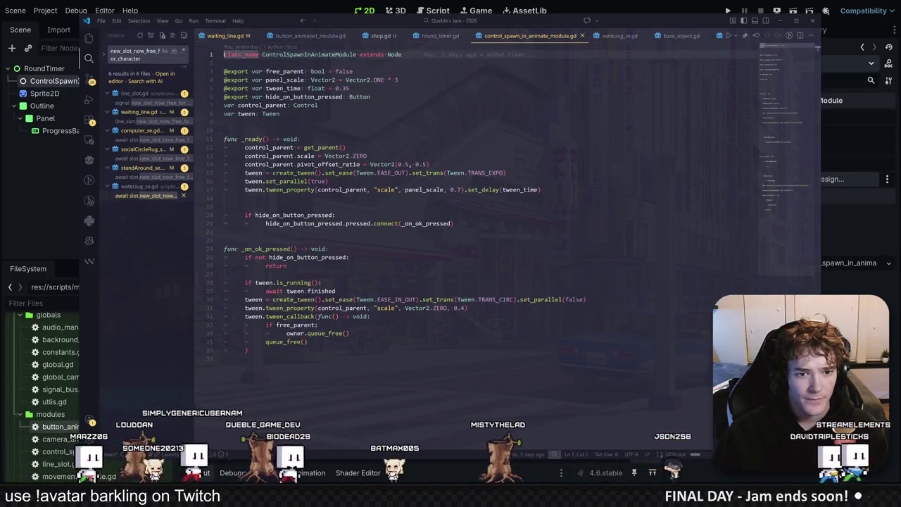
{"action": "key", "text": "alt+Tab"}
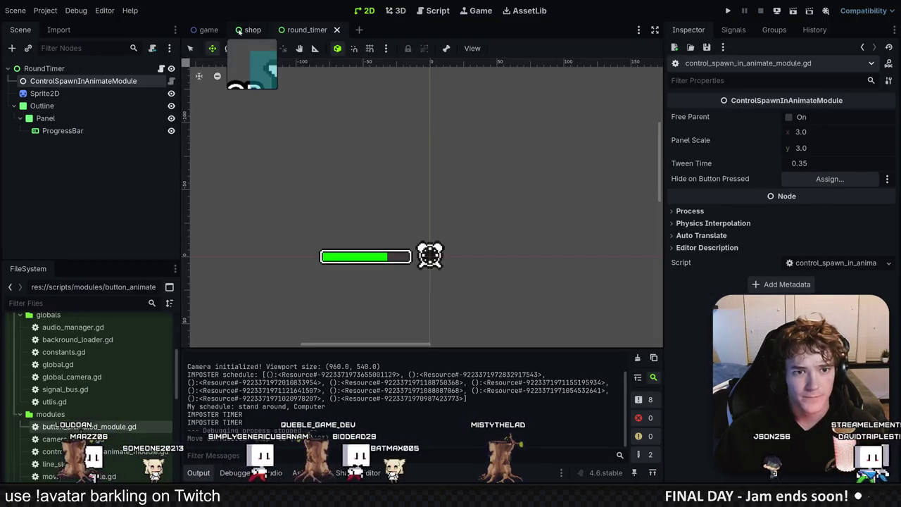
Step: In the shop scene, start adding a node and search for 'contrll'
{"action": "left_click", "coordinate": [253, 30]}
{"action": "key", "text": "ctrl+a"}
{"action": "type", "text": "cont"}
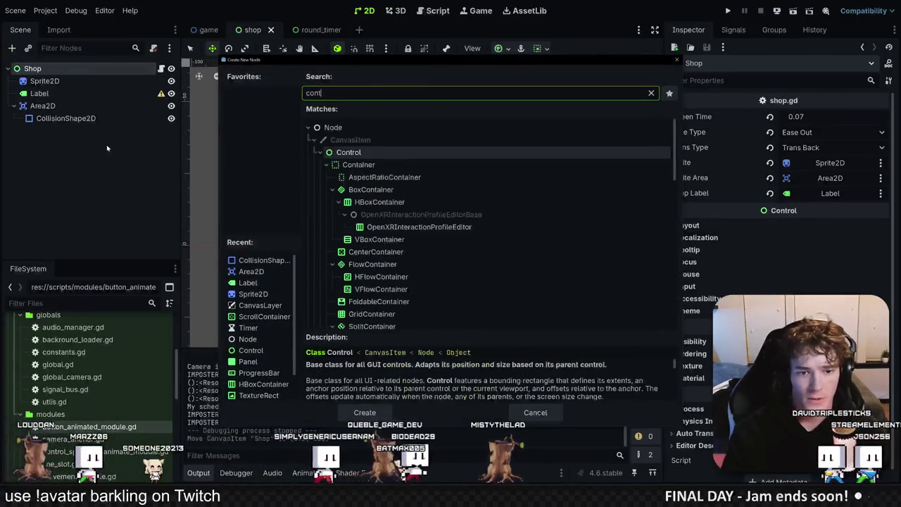
{"action": "type", "text": "rll"}
Step: Add a ControlSpawnInAnimateModule node to the shop scene and run the game from the main menu
{"action": "left_click", "coordinate": [389, 140]}
{"action": "double_click", "coordinate": [389, 140]}
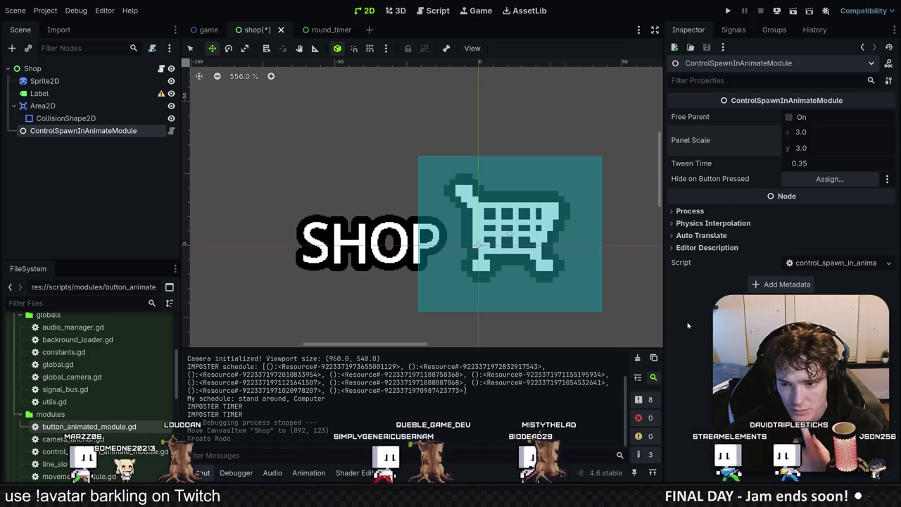
{"action": "left_click", "coordinate": [728, 11]}
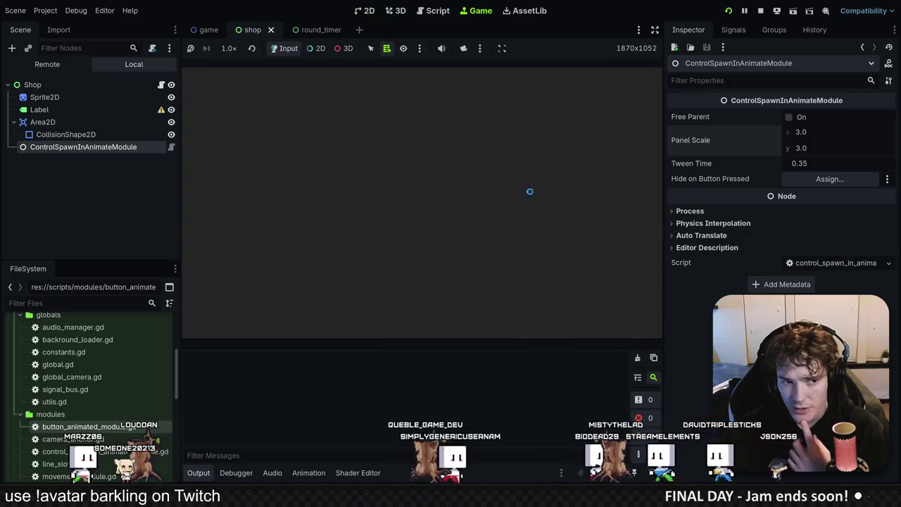
{"action": "left_click", "coordinate": [464, 202]}
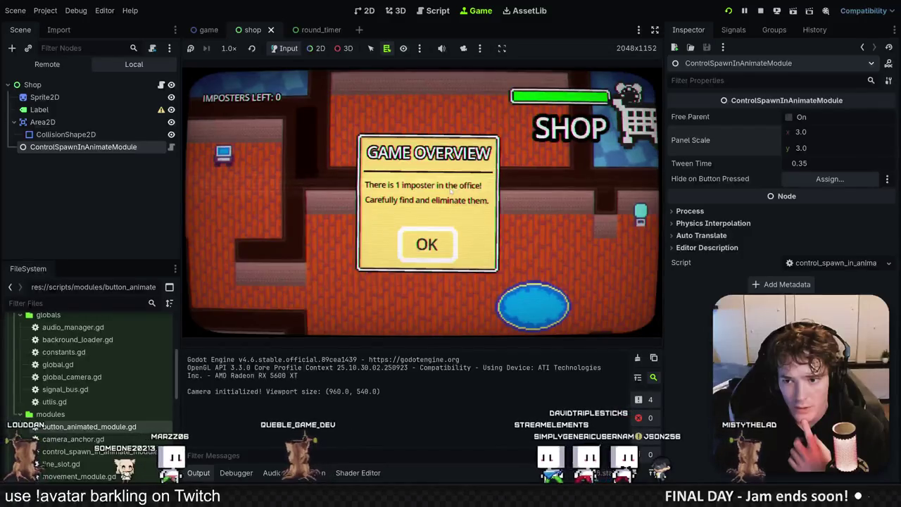
Step: Set Panel Scale x and y to 1, then relaunch the game and start the level
{"action": "left_click", "coordinate": [802, 132]}
{"action": "type", "text": "1"}
{"action": "key", "text": "Return"}
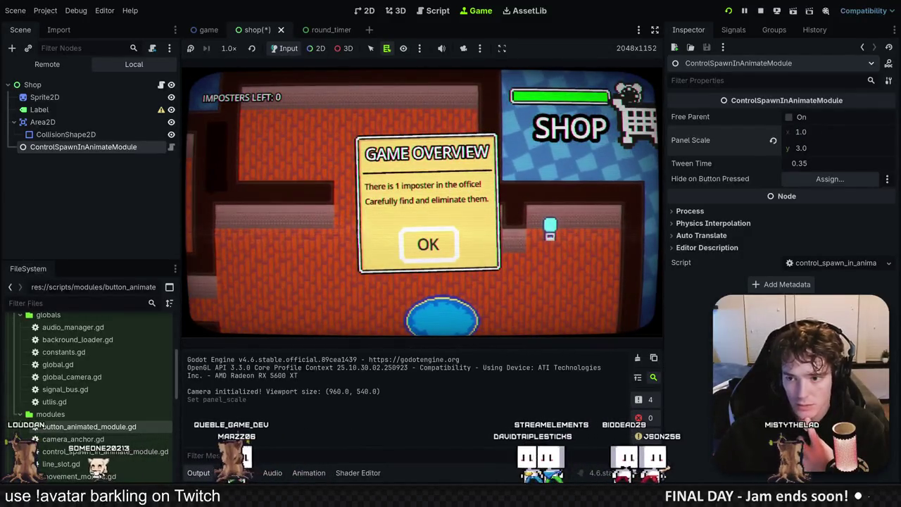
{"action": "left_click", "coordinate": [817, 146]}
{"action": "type", "text": "1"}
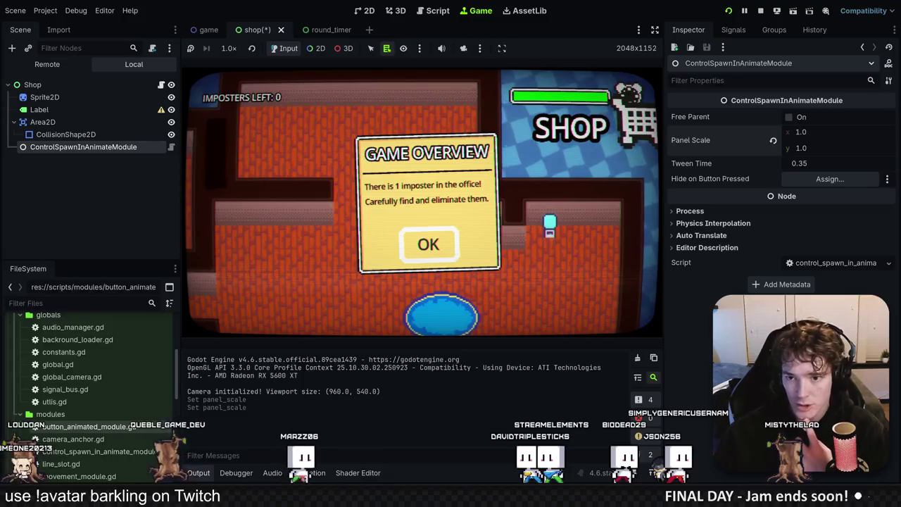
{"action": "key", "text": "F5"}
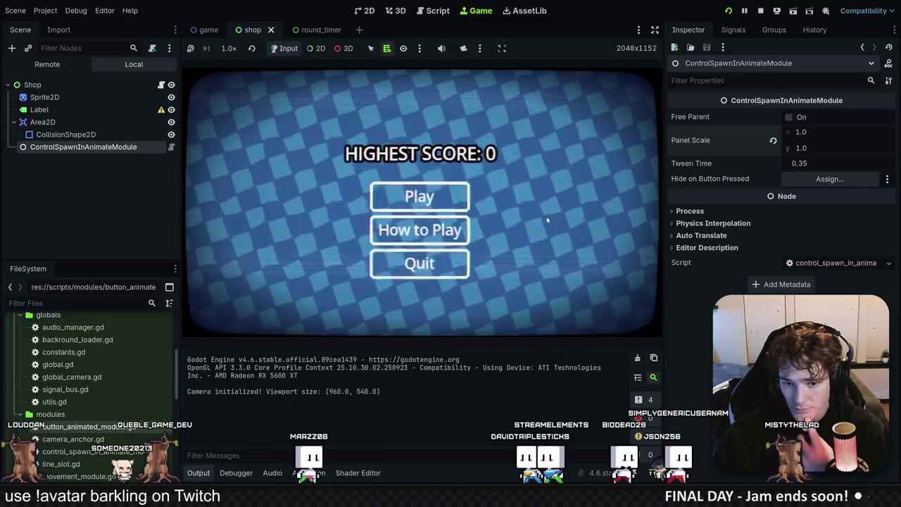
{"action": "left_click", "coordinate": [420, 192]}
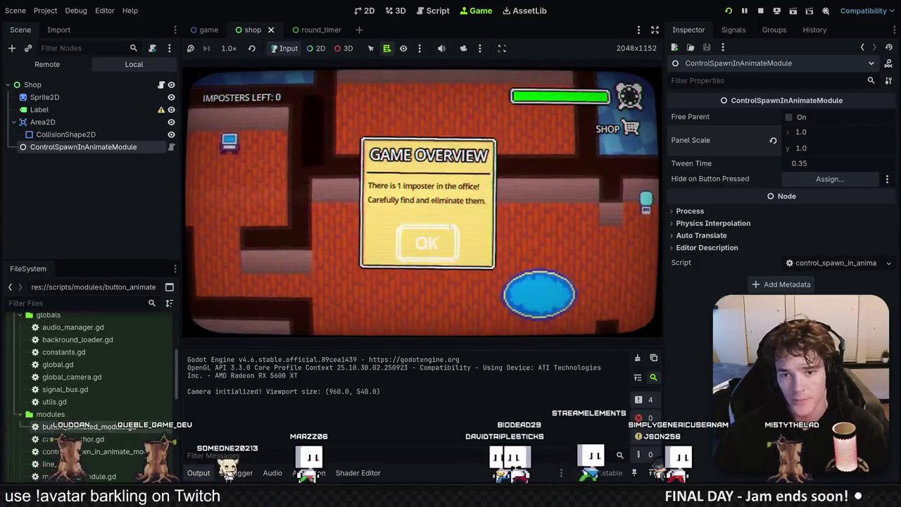
{"action": "left_click", "coordinate": [437, 242]}
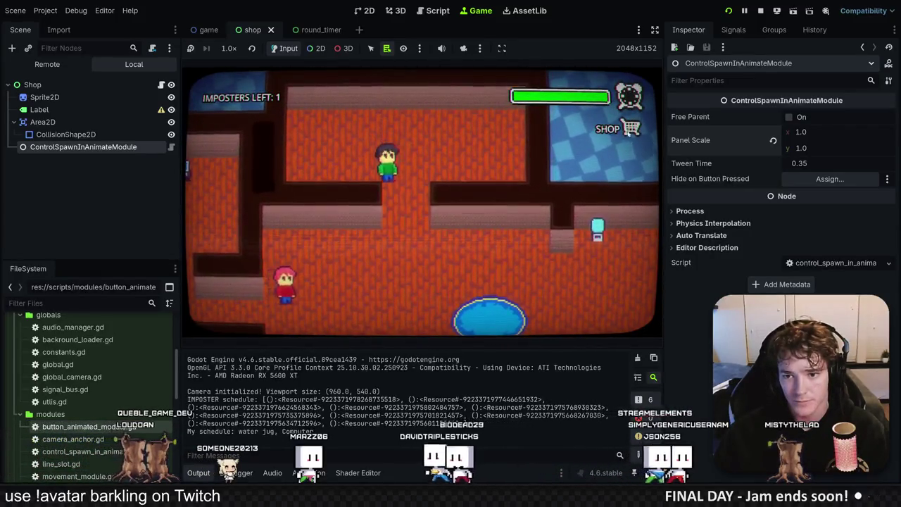
Step: Stop the game and add shop_label.scale = Vector2(0, 1) at the top of shop.gd's _ready
{"action": "key", "text": "F8"}
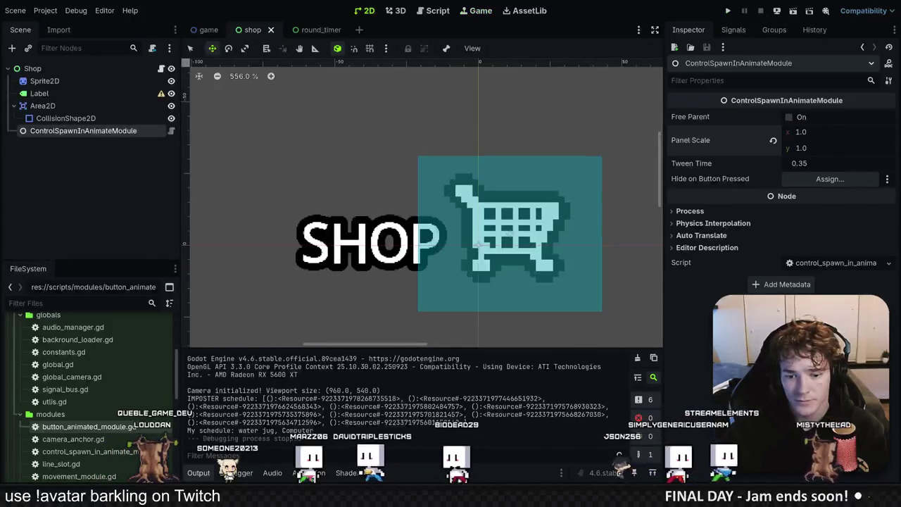
{"action": "key", "text": "alt+Tab"}
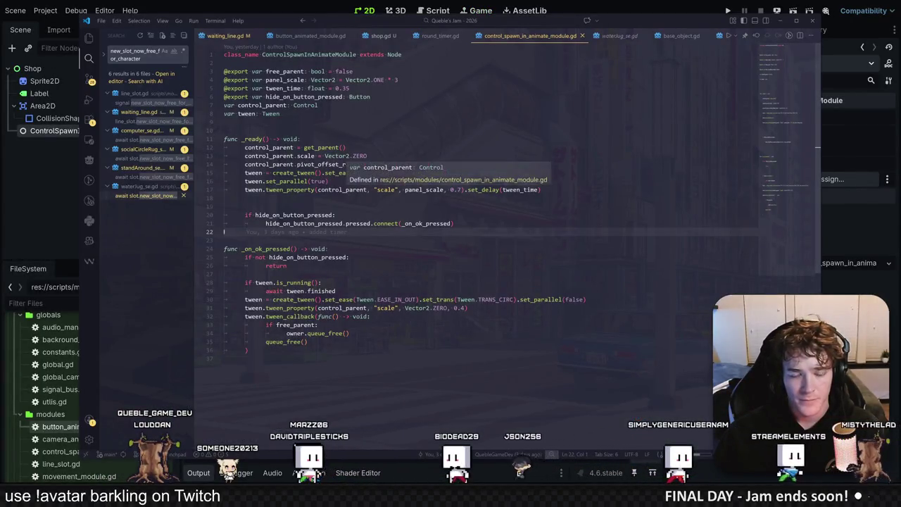
{"action": "left_click", "coordinate": [224, 130]}
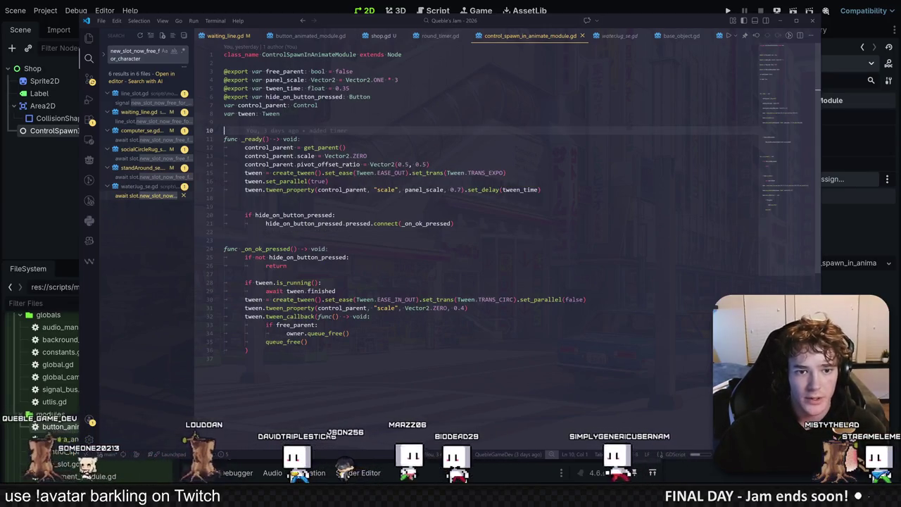
{"action": "left_click", "coordinate": [380, 35]}
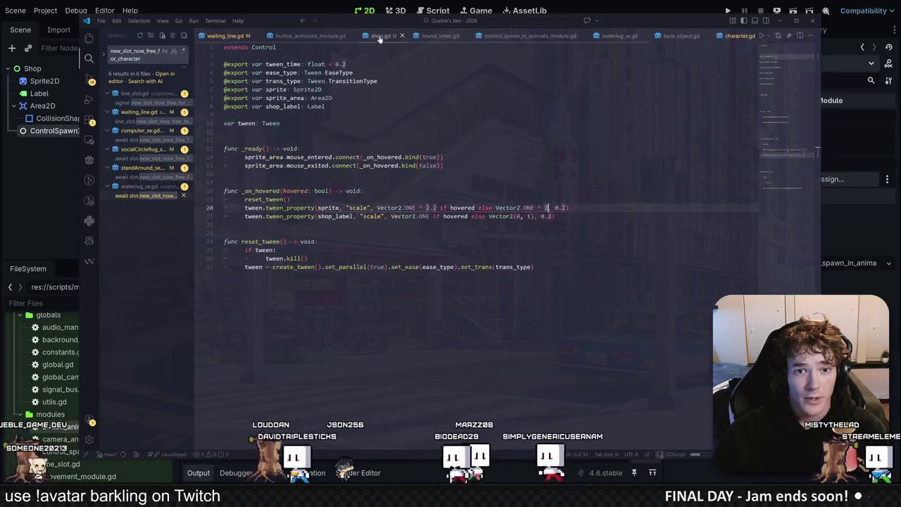
{"action": "key", "text": "ctrl+c"}
{"action": "left_click", "coordinate": [300, 148]}
{"action": "key", "text": "Return"}
{"action": "key", "text": "ctrl+v"}
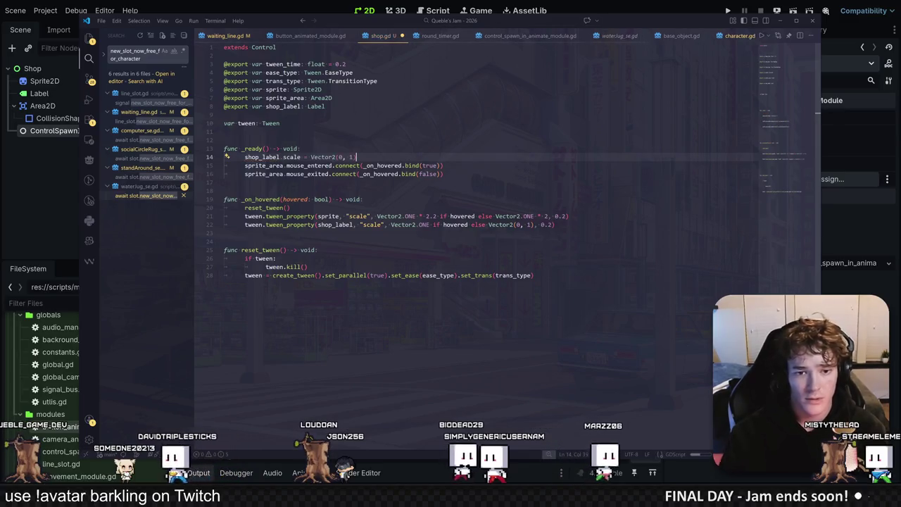
Step: Launch the game and eliminate the yellow character to clear the first round
{"action": "key", "text": "F5"}
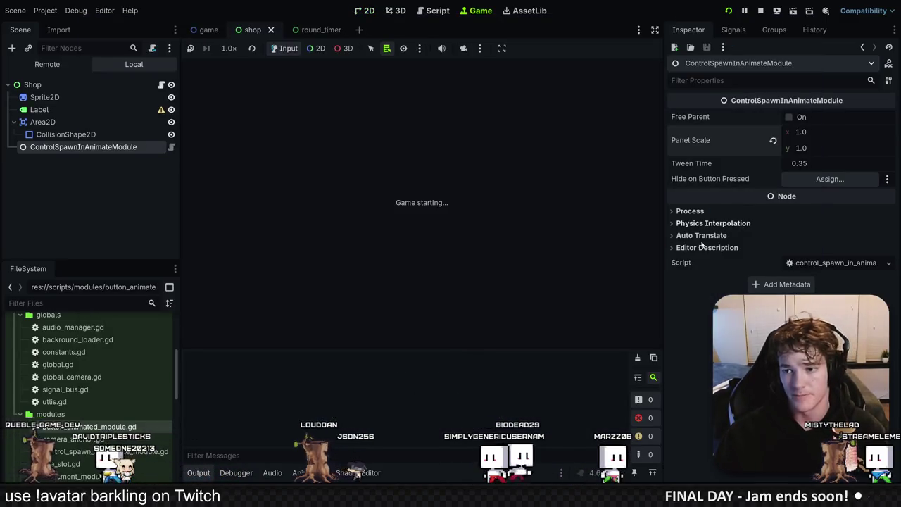
{"action": "left_click", "coordinate": [458, 218]}
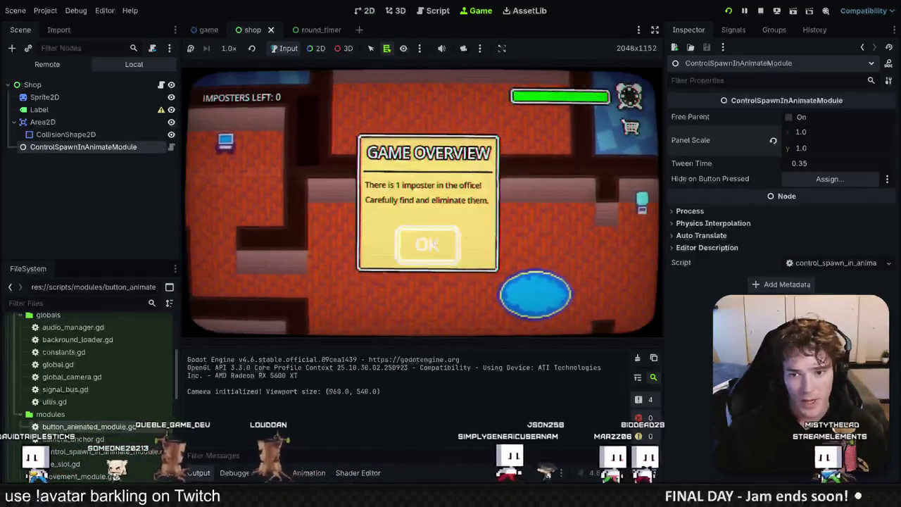
{"action": "left_click", "coordinate": [428, 251]}
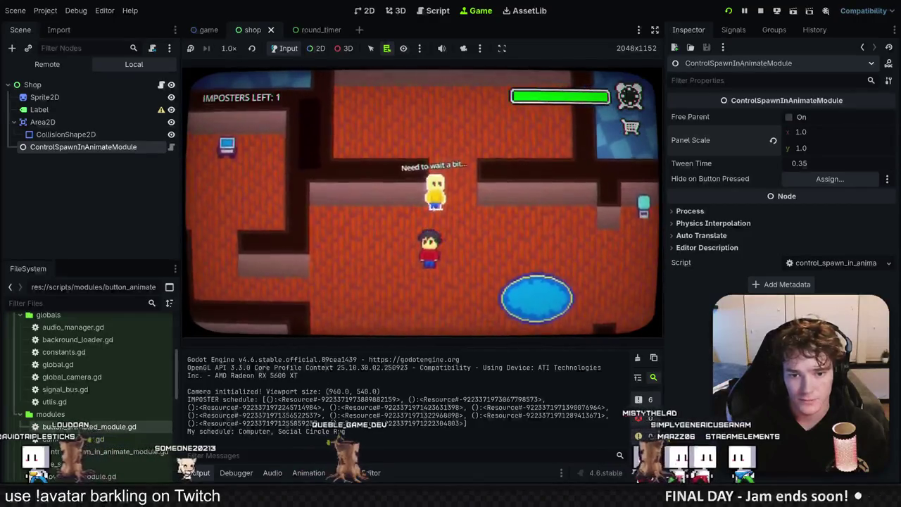
{"action": "left_click", "coordinate": [408, 186]}
{"action": "left_click", "coordinate": [366, 312]}
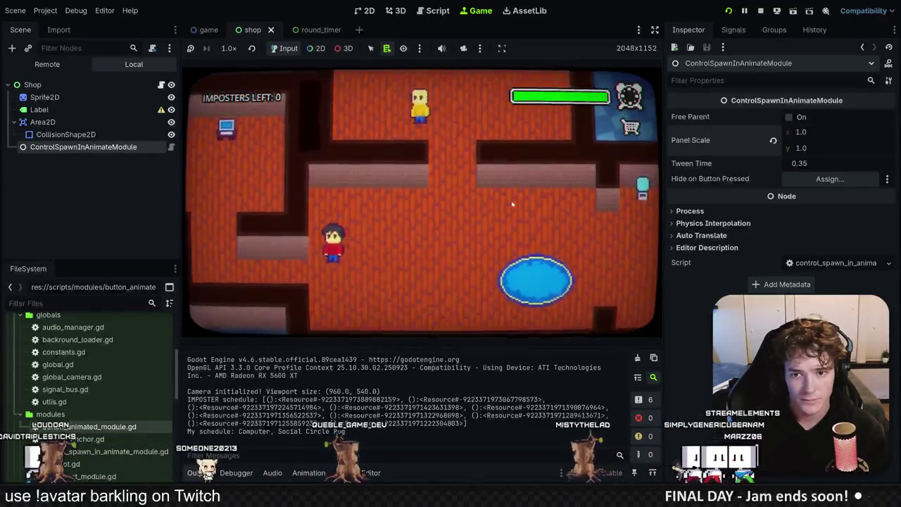
{"action": "left_click", "coordinate": [427, 240]}
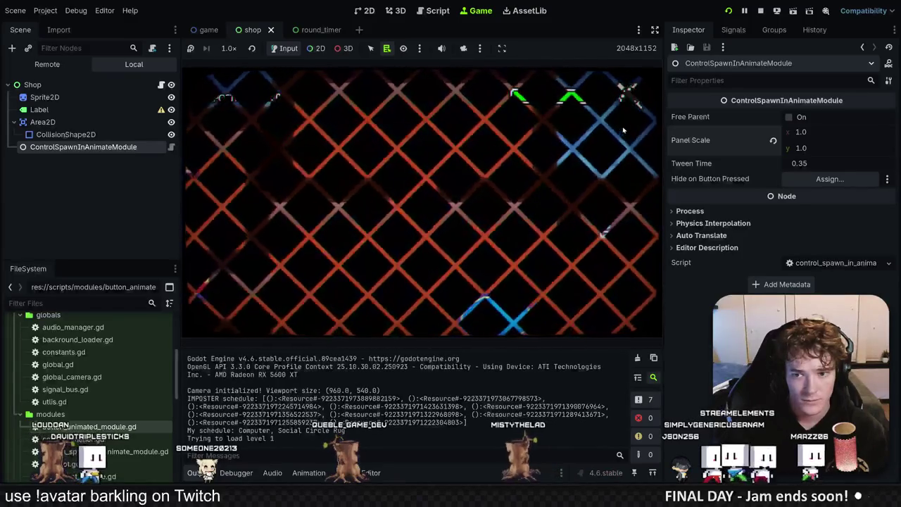
Step: Eliminate a character in level 1, advance into level 2, and stop the game
{"action": "left_click", "coordinate": [427, 241]}
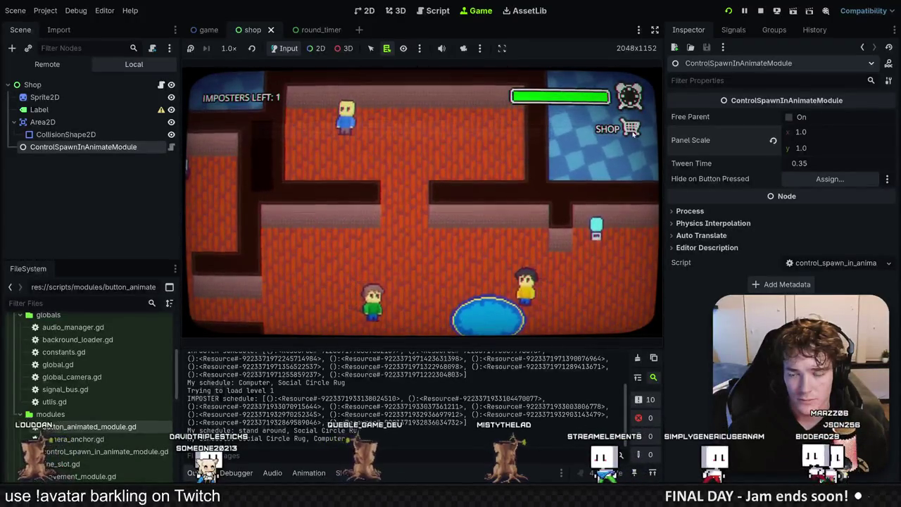
{"action": "left_click", "coordinate": [519, 243]}
{"action": "left_click", "coordinate": [423, 312]}
{"action": "key", "text": "Return"}
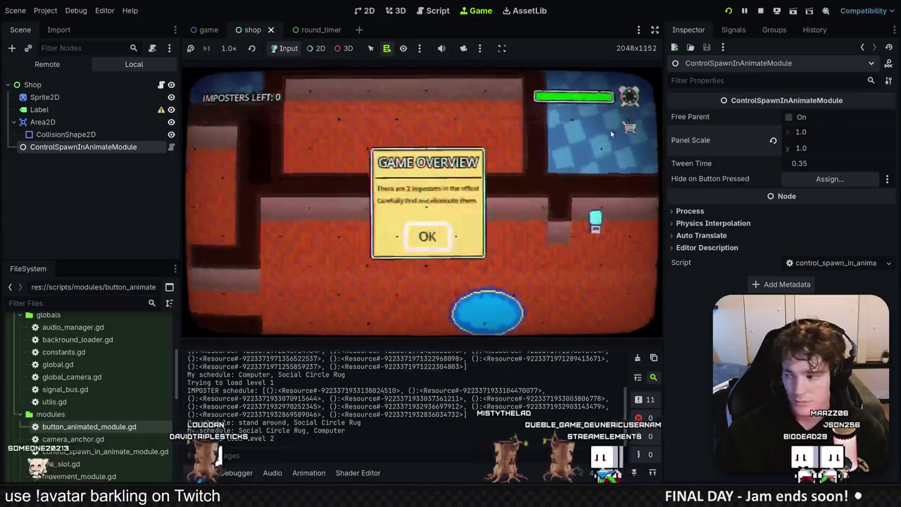
{"action": "key", "text": "Return"}
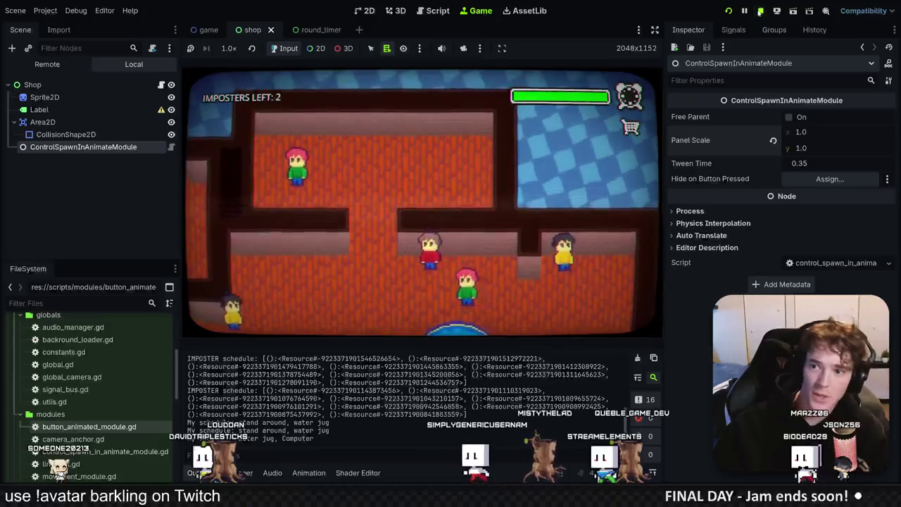
{"action": "left_click", "coordinate": [760, 10]}
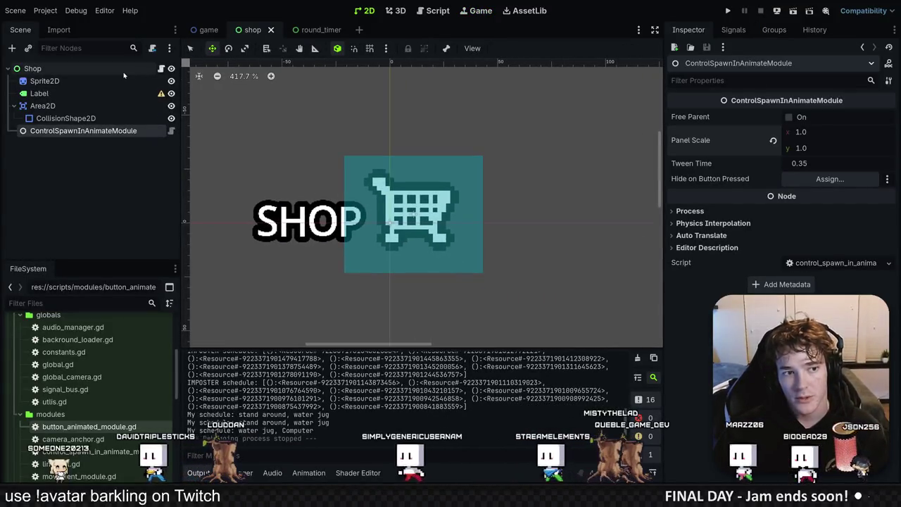
Step: Check the Area2D node's available signals in the Node dock, then open the Shop script
{"action": "left_click", "coordinate": [120, 70]}
{"action": "left_click", "coordinate": [71, 106]}
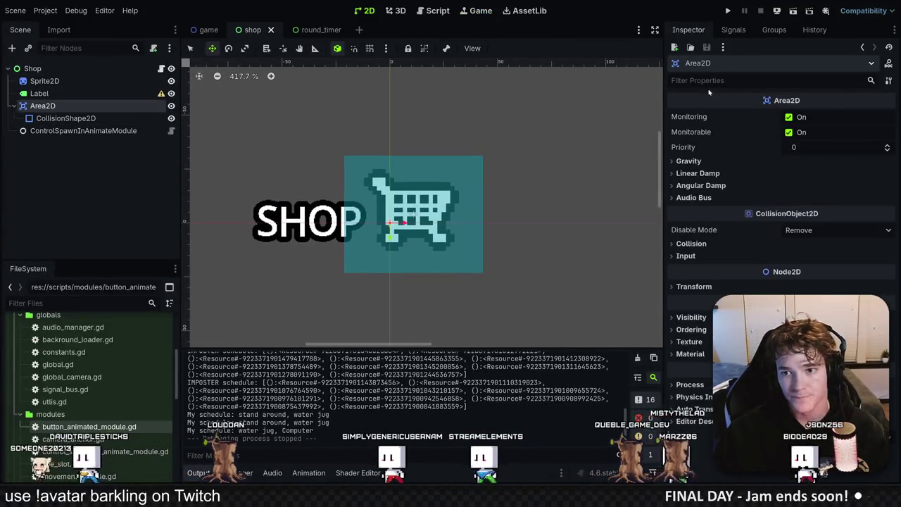
{"action": "left_click", "coordinate": [733, 29]}
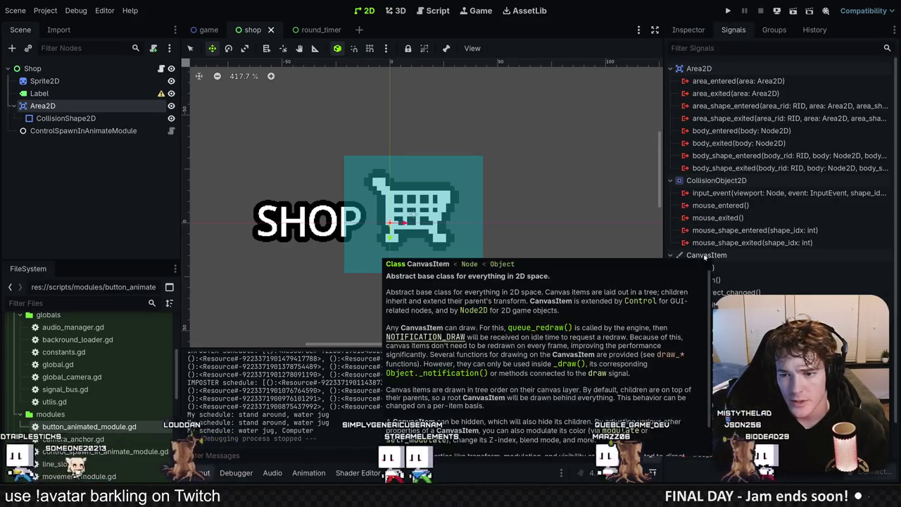
{"action": "left_click", "coordinate": [161, 68]}
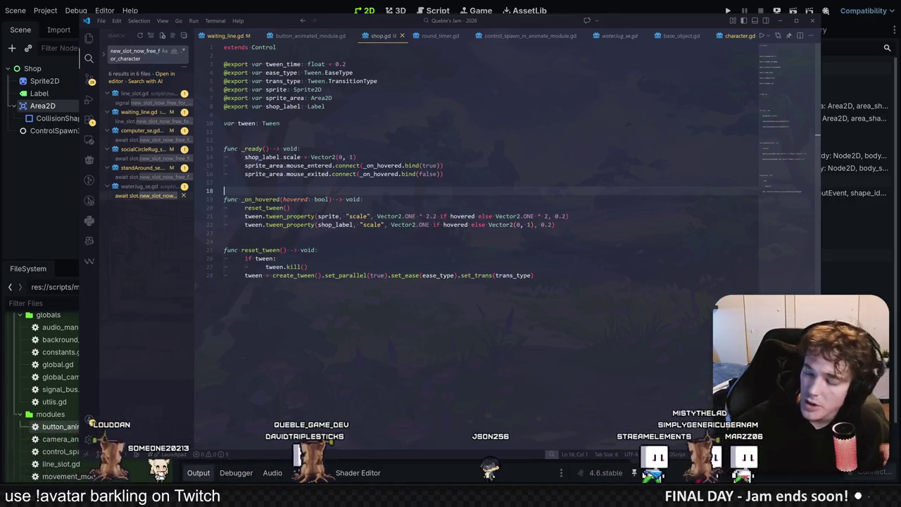
Step: In shop.gd's _ready, connect sprite_area's input_event and add an _on_input_event function
{"action": "left_click", "coordinate": [444, 173]}
{"action": "key", "text": "Return"}
{"action": "type", "text": "sprit"}
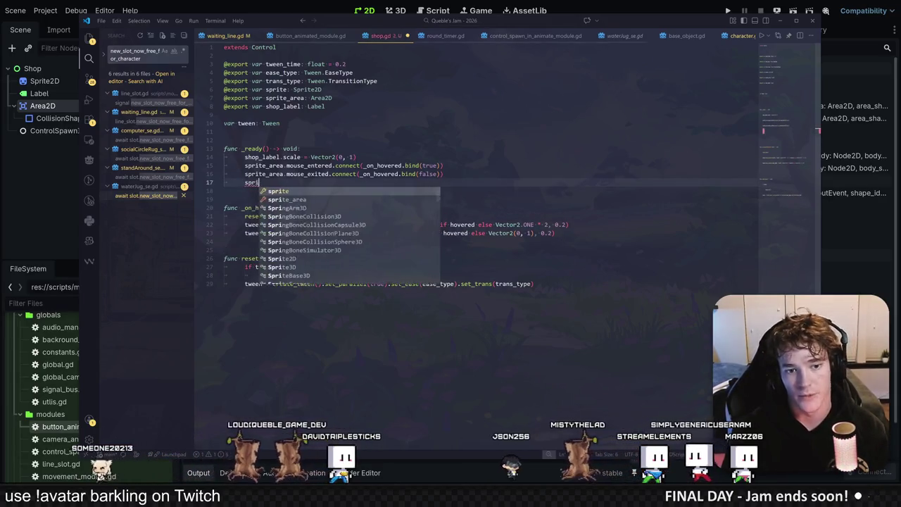
{"action": "key", "text": "Tab"}
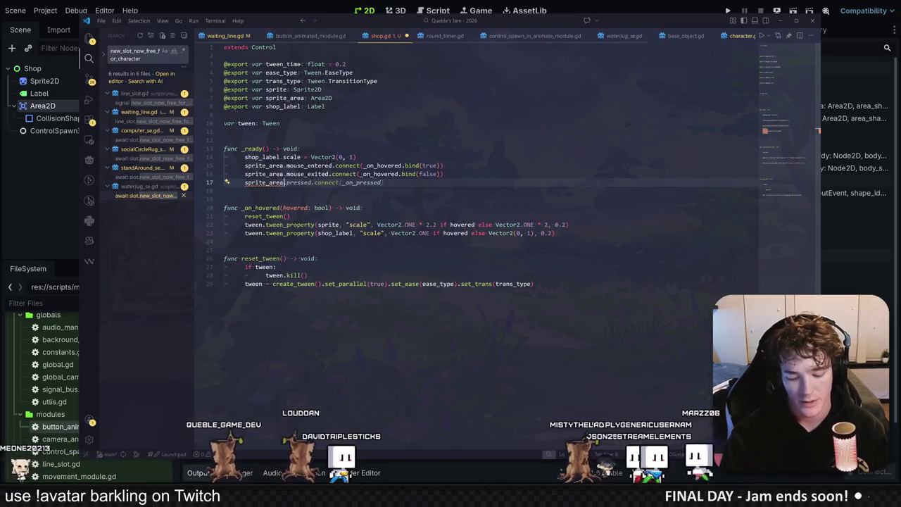
{"action": "type", "text": ".inp"}
{"action": "key", "text": "Tab"}
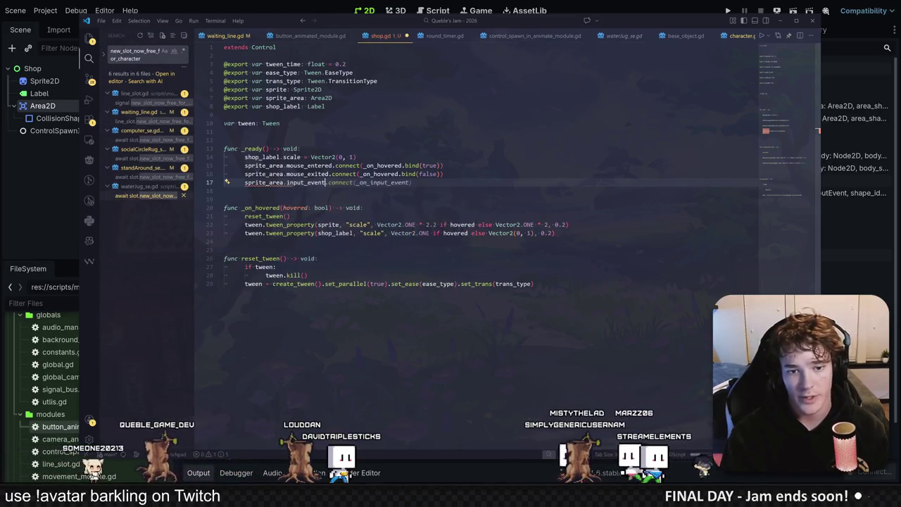
{"action": "key", "text": "Tab"}
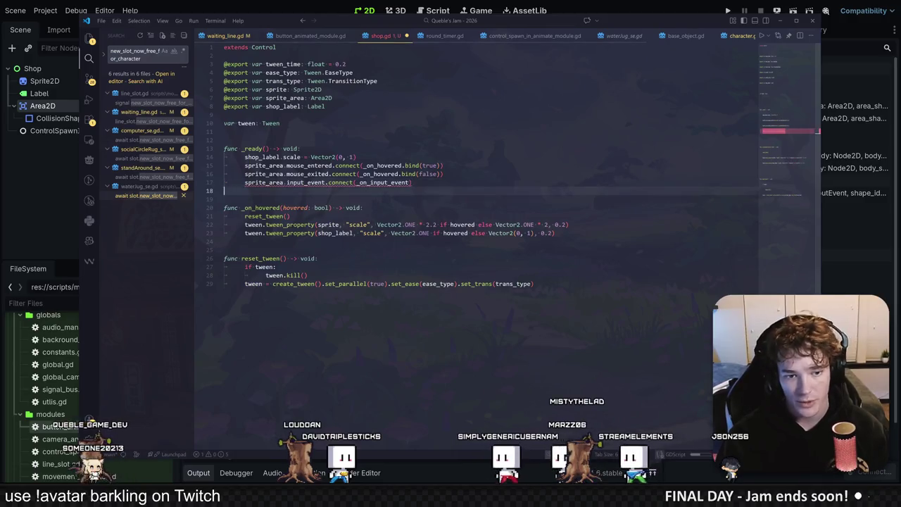
{"action": "key", "text": "Down"}
{"action": "key", "text": "Return"}
{"action": "key", "text": "Return"}
{"action": "type", "text": "func _"}
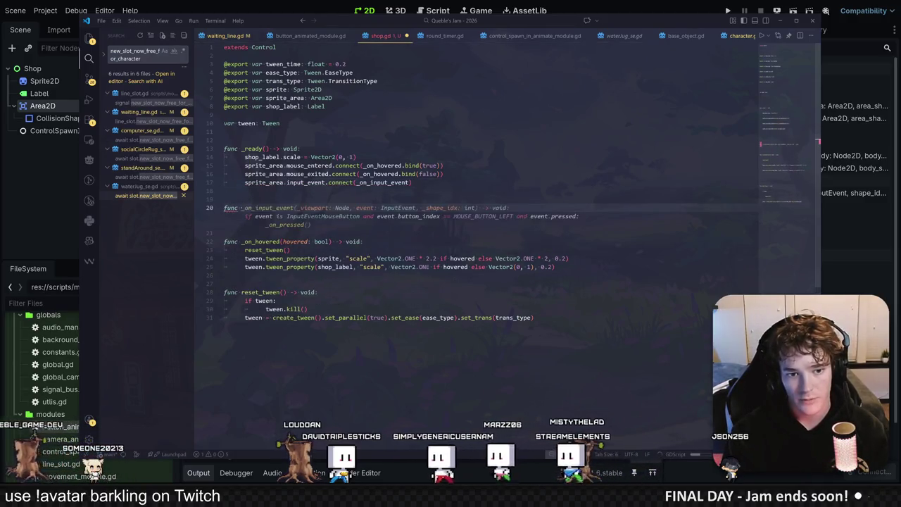
{"action": "type", "text": "on_inp"}
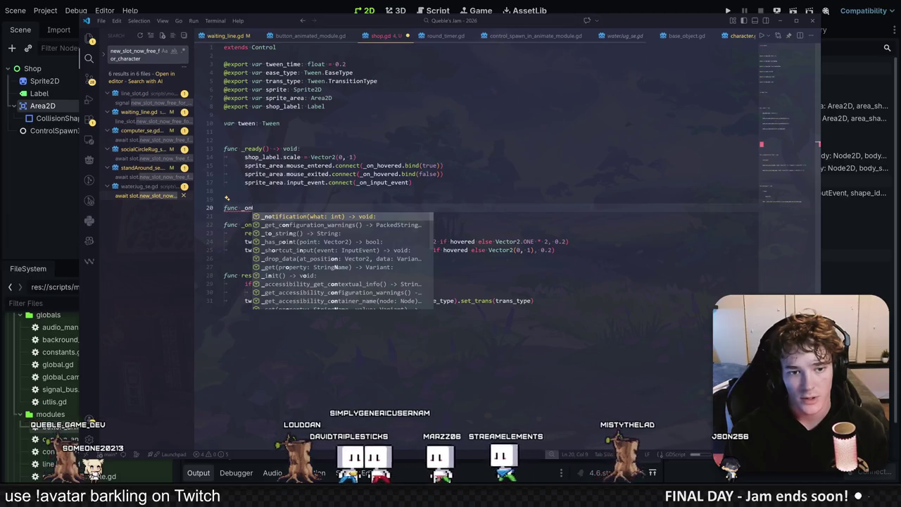
{"action": "type", "text": "ut_"}
{"action": "key", "text": "Tab"}
Step: Replace the _on_pressed() call under the mouse-button check with pass, then return to Godot
{"action": "left_click", "coordinate": [232, 191]}
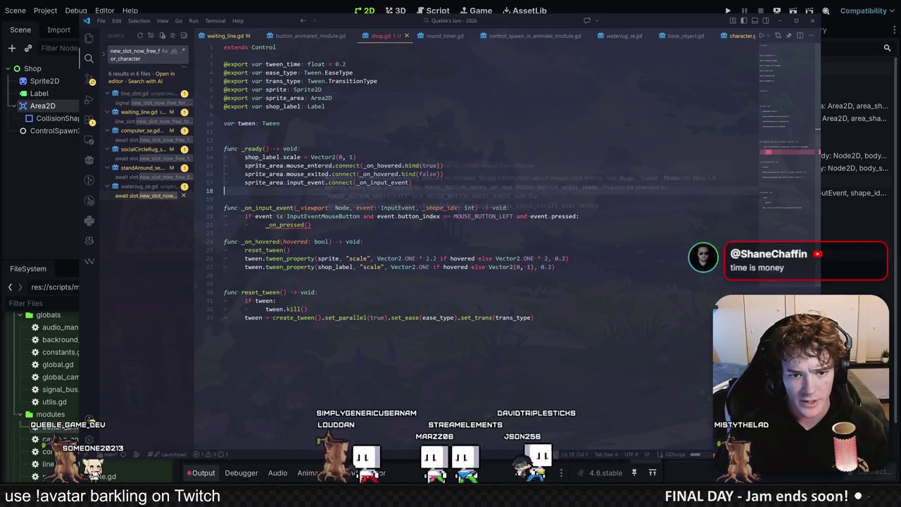
{"action": "double_click", "coordinate": [324, 216]}
{"action": "left_click", "coordinate": [250, 232]}
{"action": "left_click", "coordinate": [579, 216]}
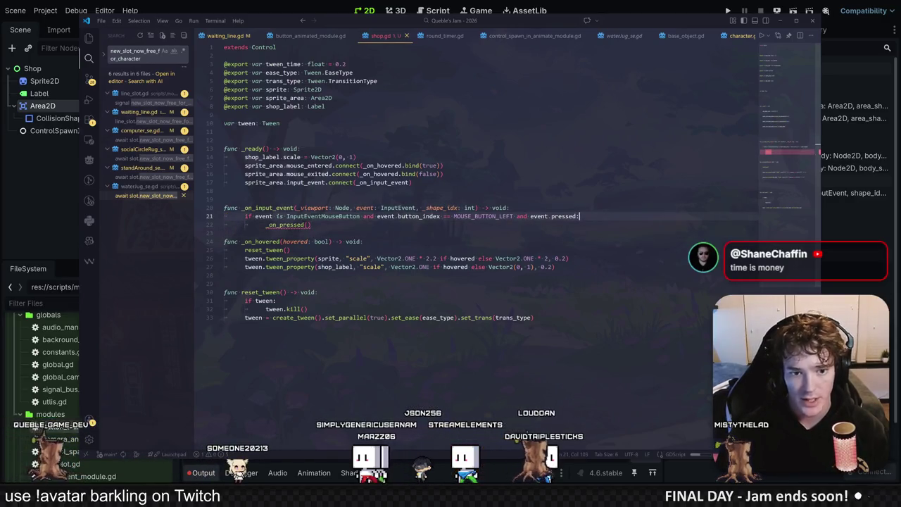
{"action": "left_click", "coordinate": [577, 216]}
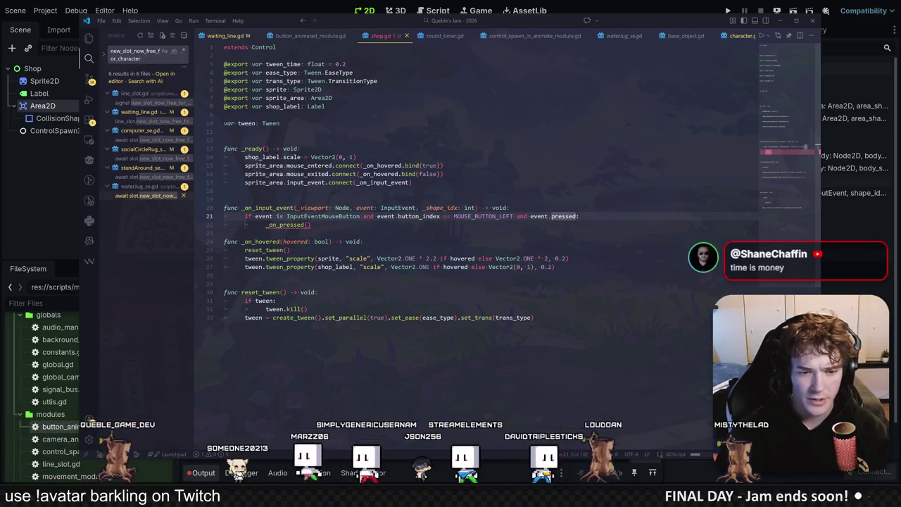
{"action": "key", "text": "Down"}
{"action": "key", "text": "shift+Home"}
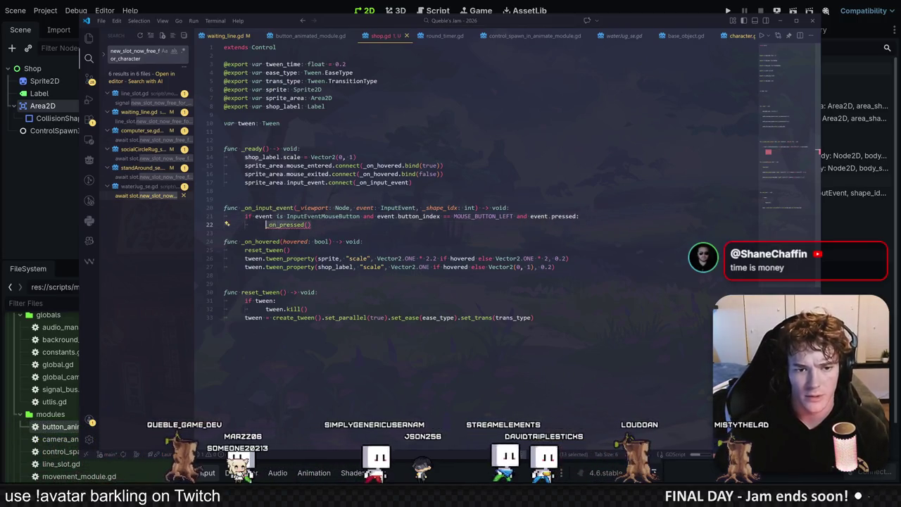
{"action": "key", "text": "Down"}
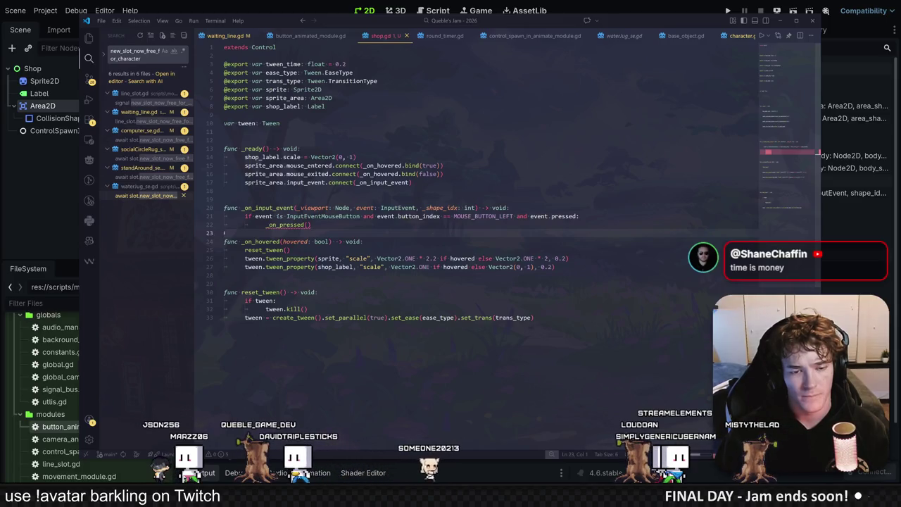
{"action": "left_click_drag", "start_coordinate": [311, 225], "coordinate": [245, 224]}
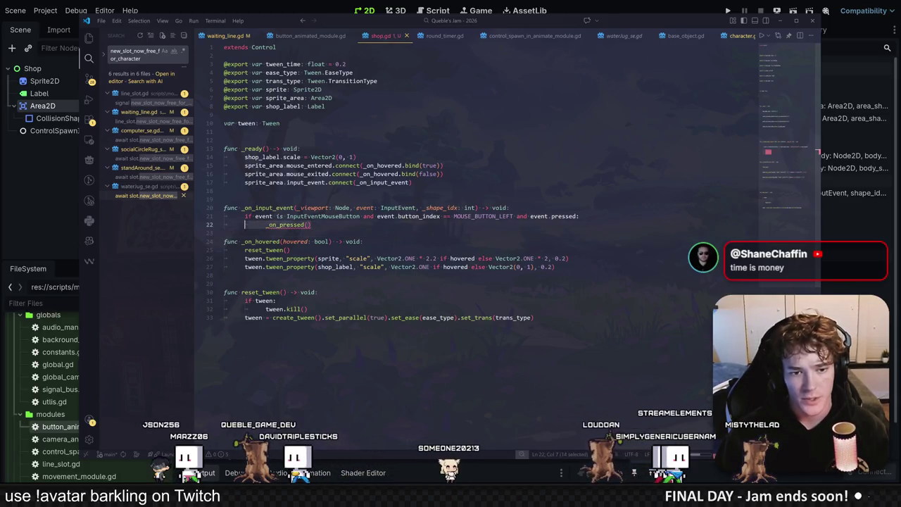
{"action": "type", "text": "pass"}
{"action": "left_click", "coordinate": [233, 200]}
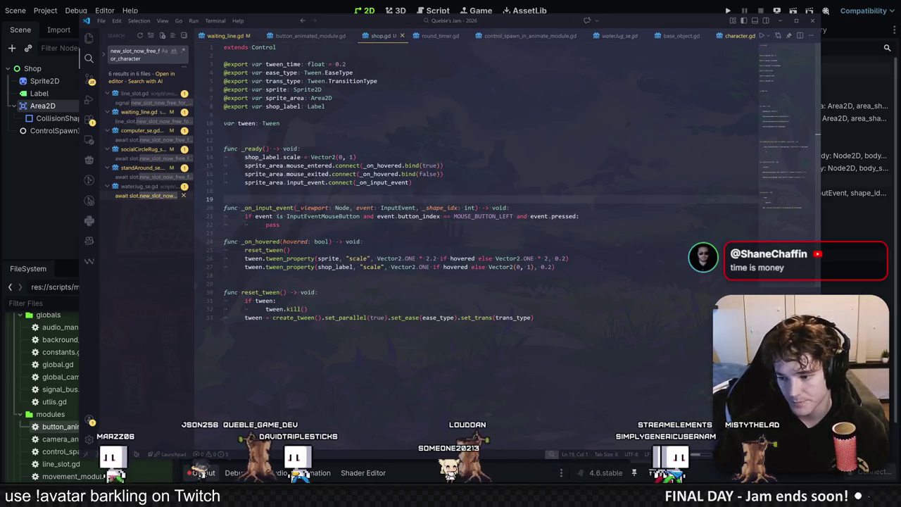
{"action": "left_click", "coordinate": [53, 187]}
Step: Create a new scene with a CanvasLayer root node named ShopPanel
{"action": "scroll", "coordinate": [382, 162], "scroll_direction": "down", "scroll_amount": 10}
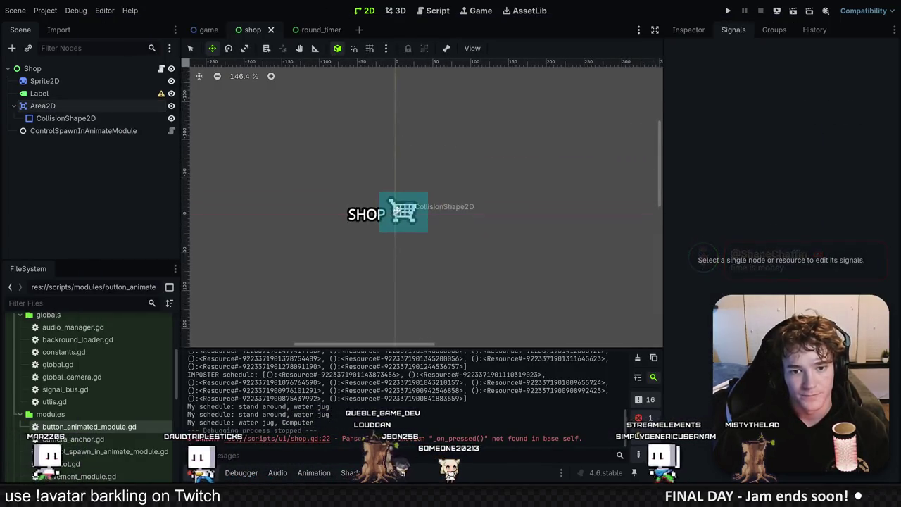
{"action": "scroll", "coordinate": [456, 167], "scroll_direction": "up", "scroll_amount": 3}
{"action": "left_click_drag", "start_coordinate": [464, 173], "coordinate": [378, 175]}
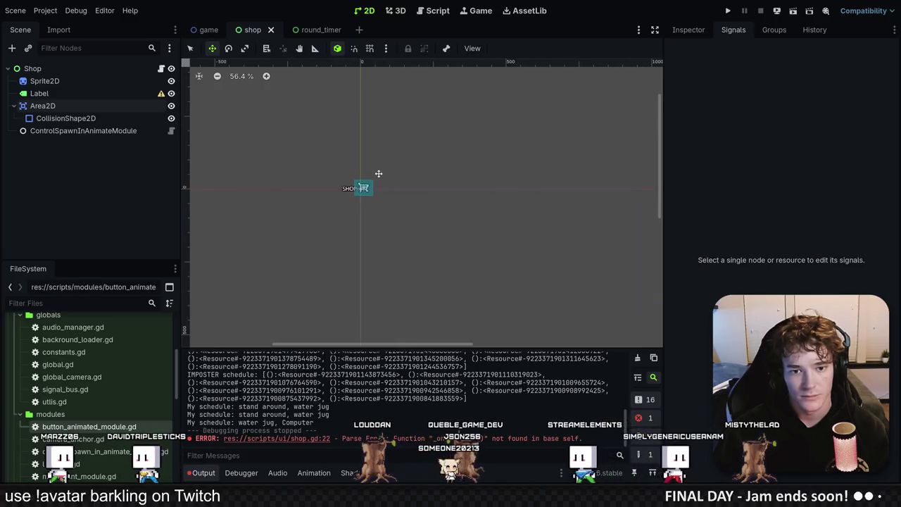
{"action": "left_click", "coordinate": [360, 31]}
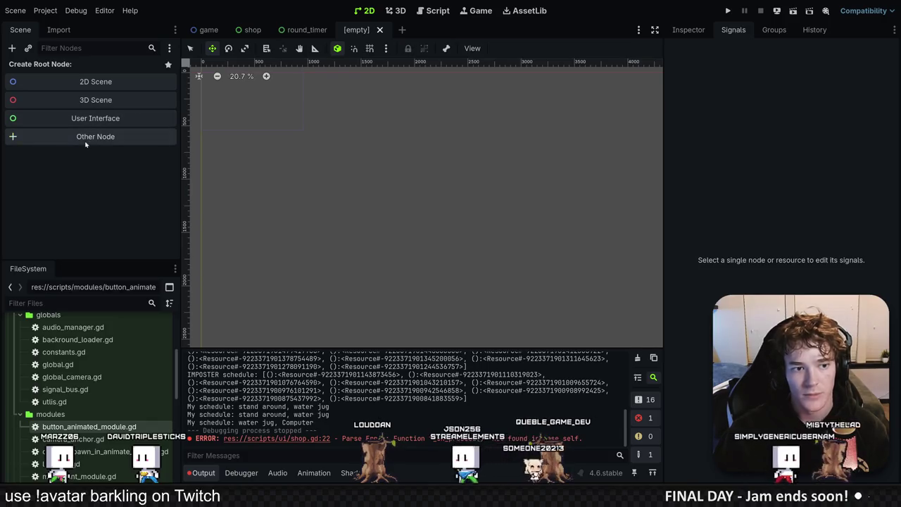
{"action": "left_click", "coordinate": [85, 144]}
{"action": "type", "text": "canv"}
{"action": "key", "text": "Down"}
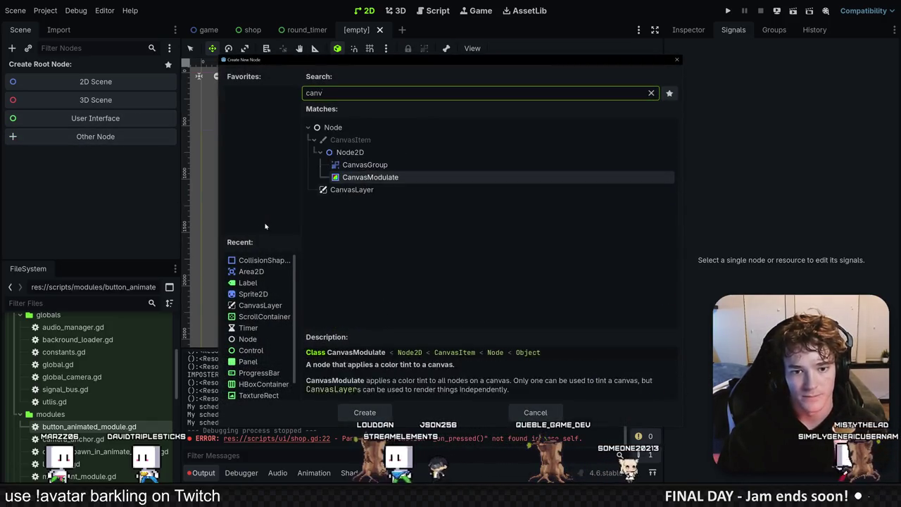
{"action": "key", "text": "Down"}
{"action": "key", "text": "Return"}
{"action": "double_click", "coordinate": [50, 67]}
{"action": "type", "text": "ShopPanel"}
{"action": "key", "text": "Return"}
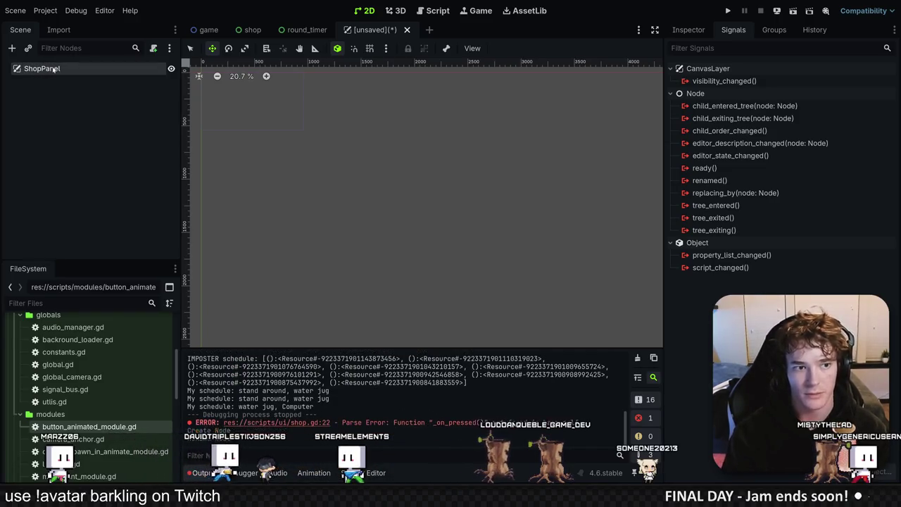
Step: Save the new scene as shop_panel.tscn
{"action": "left_click", "coordinate": [699, 31]}
{"action": "key", "text": "ctrl+s"}
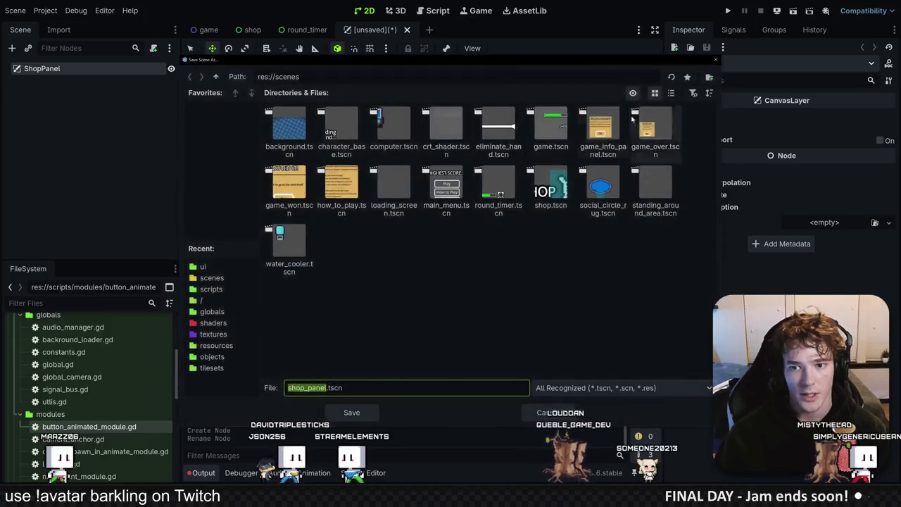
{"action": "left_click", "coordinate": [355, 413]}
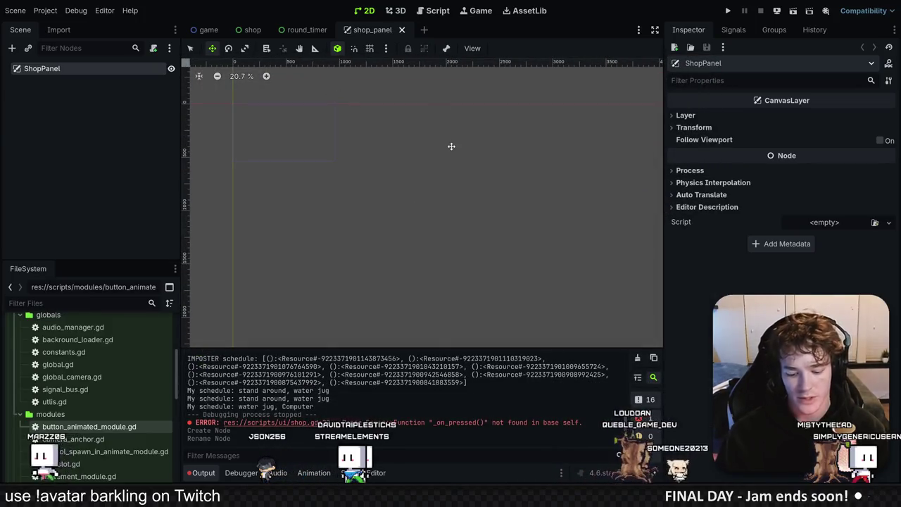
{"action": "key", "text": "shift+alt+o"}
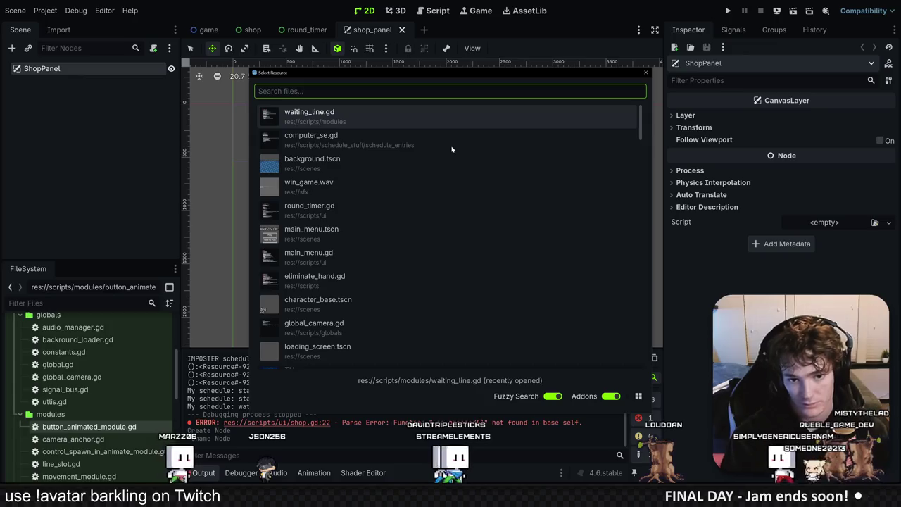
Step: Open the GameInfoPanel scene from the game scene and inspect its Control node's layout
{"action": "key", "text": "Escape"}
{"action": "left_click", "coordinate": [208, 30]}
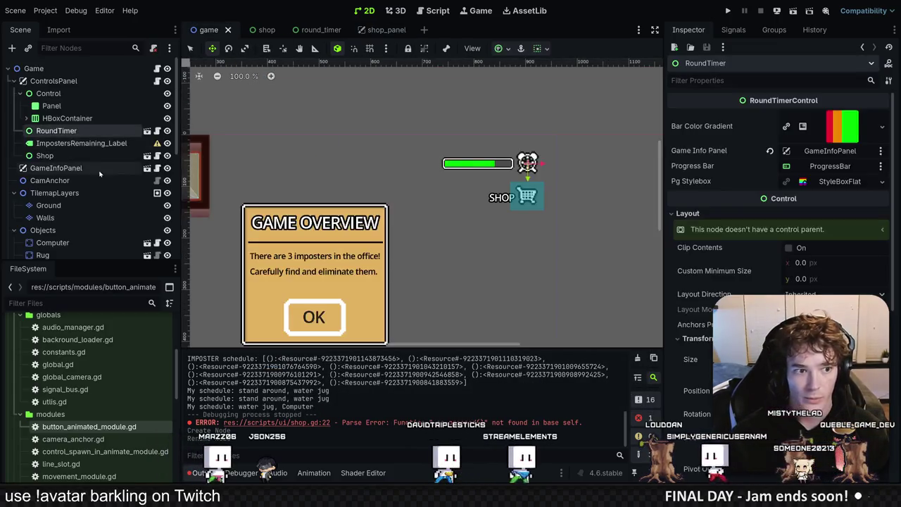
{"action": "left_click", "coordinate": [81, 142]}
{"action": "left_click", "coordinate": [56, 131]}
{"action": "scroll", "coordinate": [452, 145], "scroll_direction": "down", "scroll_amount": 3}
{"action": "left_click", "coordinate": [52, 168]}
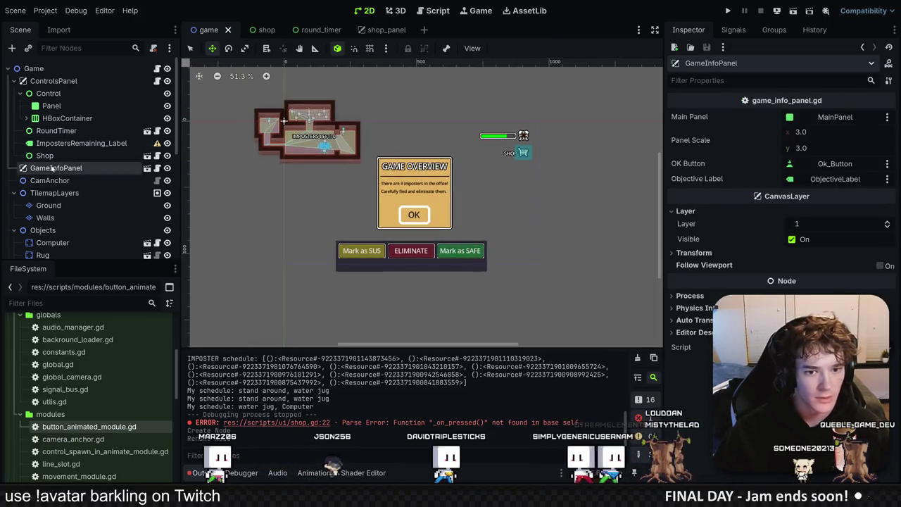
{"action": "left_click", "coordinate": [147, 169]}
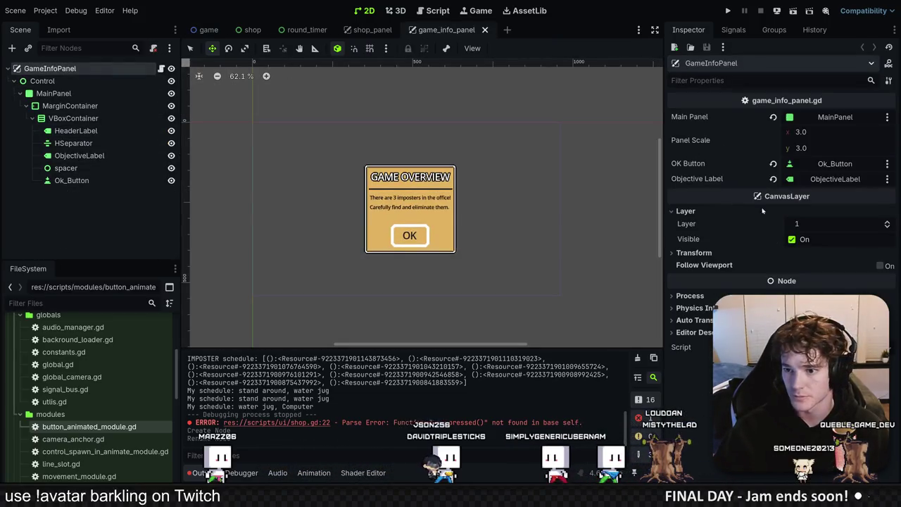
{"action": "left_click", "coordinate": [681, 254]}
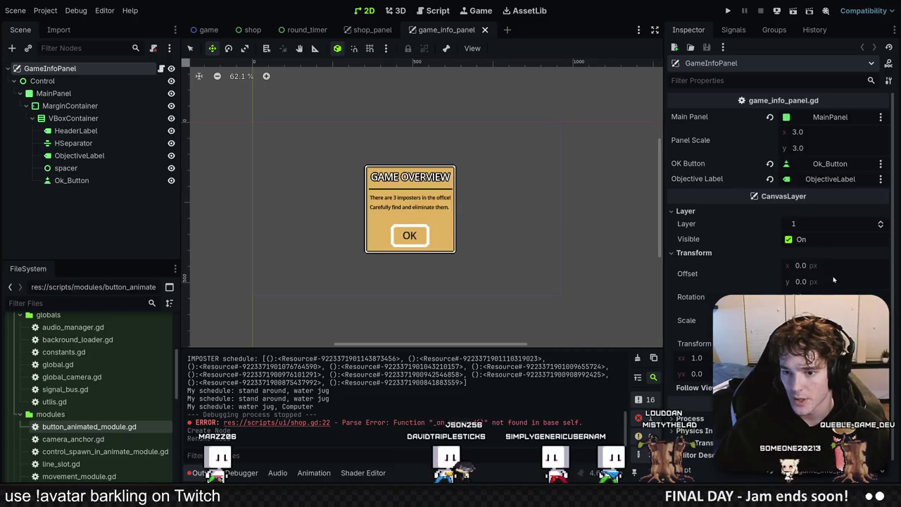
{"action": "left_click", "coordinate": [88, 85]}
{"action": "left_click", "coordinate": [686, 115]}
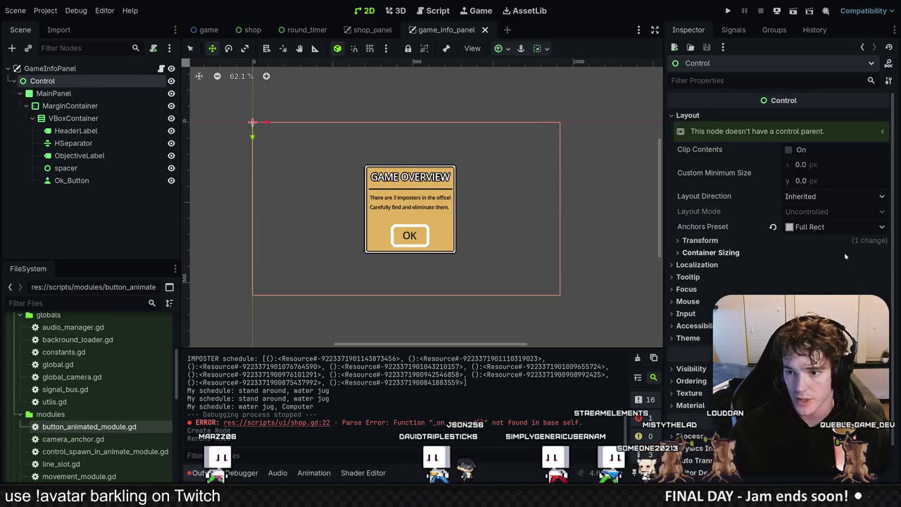
{"action": "left_click", "coordinate": [687, 240]}
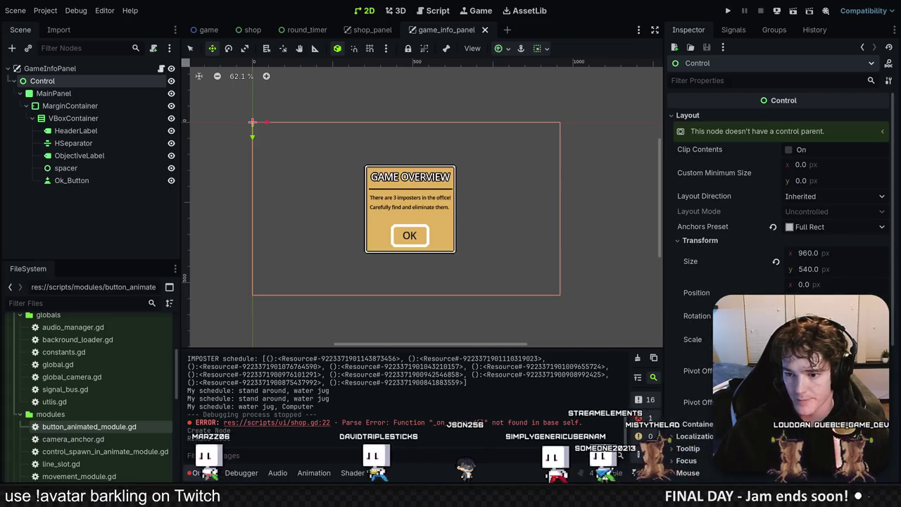
Step: Copy the Control node with its children and return to the shop_panel scene
{"action": "left_click", "coordinate": [233, 134]}
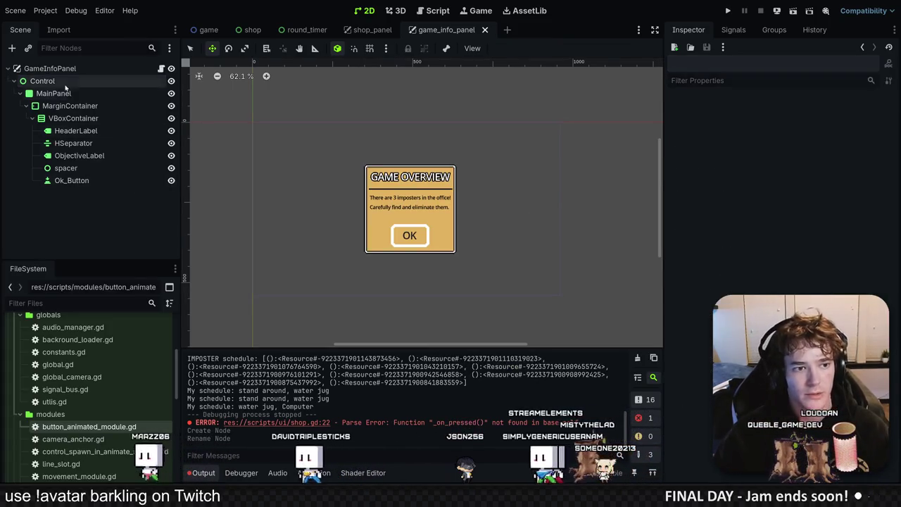
{"action": "right_click", "coordinate": [67, 83]}
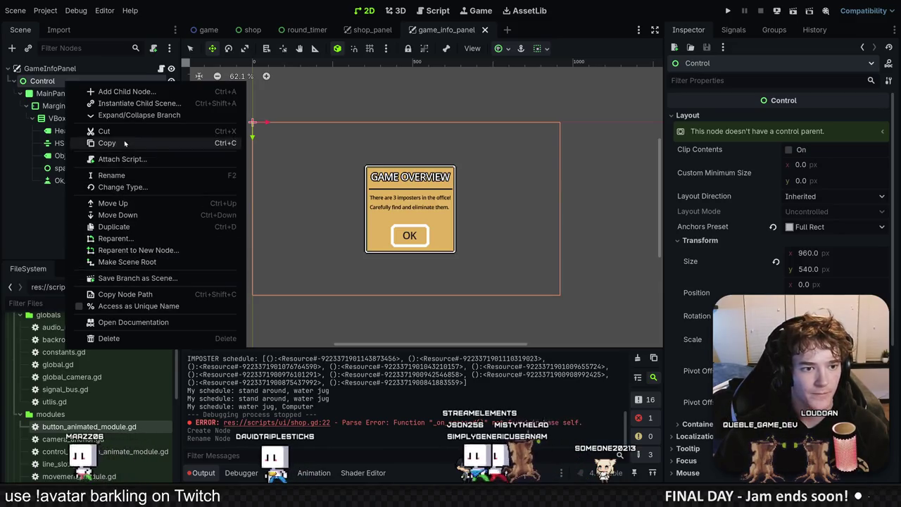
{"action": "left_click", "coordinate": [107, 142]}
{"action": "left_click", "coordinate": [372, 30]}
{"action": "right_click", "coordinate": [63, 72]}
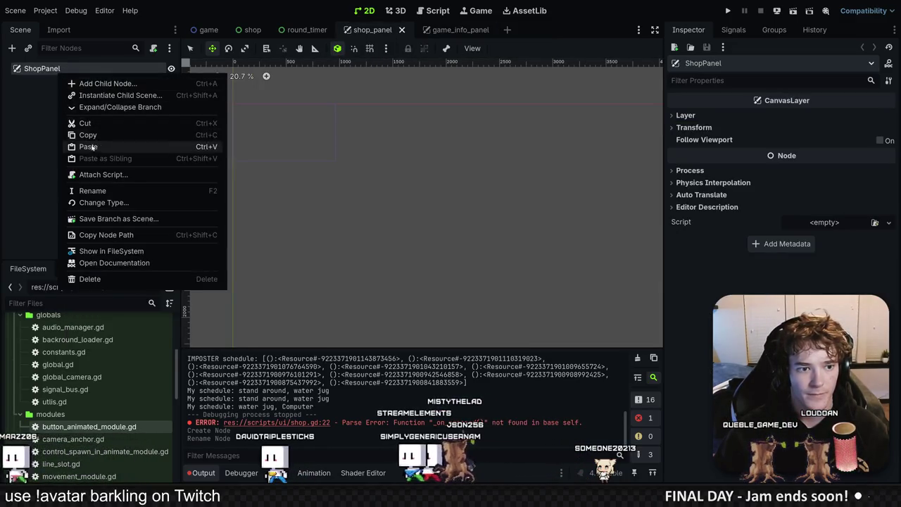
Step: Paste the copied Control panel under the ShopPanel root
{"action": "left_click", "coordinate": [87, 147]}
{"action": "scroll", "coordinate": [413, 260], "scroll_direction": "up", "scroll_amount": 3}
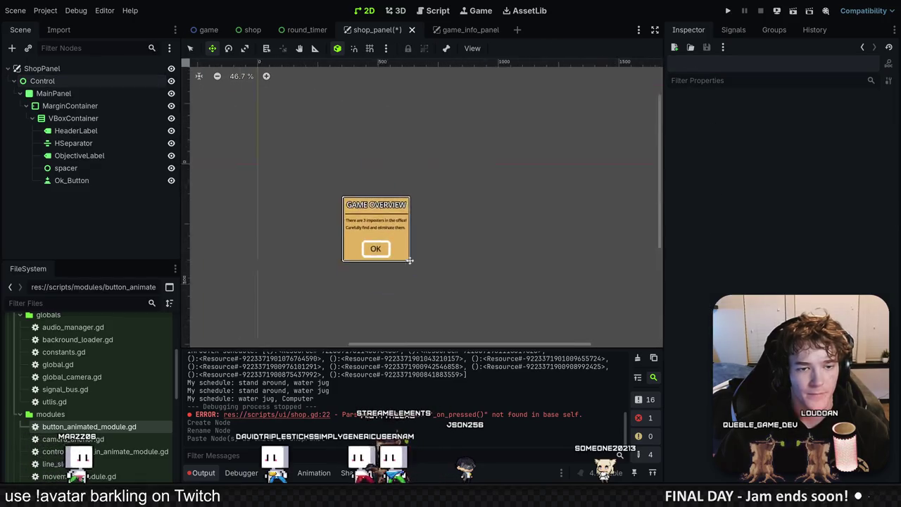
{"action": "scroll", "coordinate": [413, 260], "scroll_direction": "up", "scroll_amount": 4}
{"action": "left_click", "coordinate": [106, 81]}
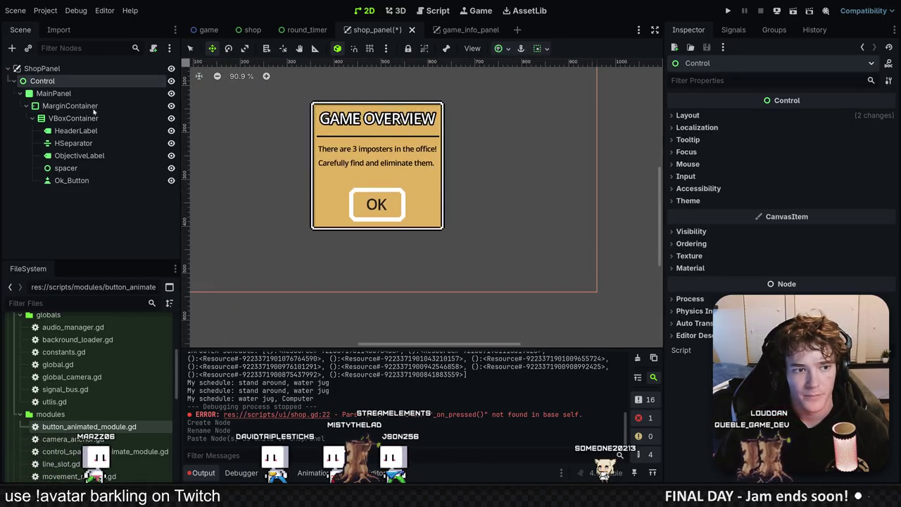
Step: Widen MainPanel leftward, make it taller, and apply the Center anchor preset
{"action": "left_click", "coordinate": [54, 93]}
{"action": "key", "text": "q"}
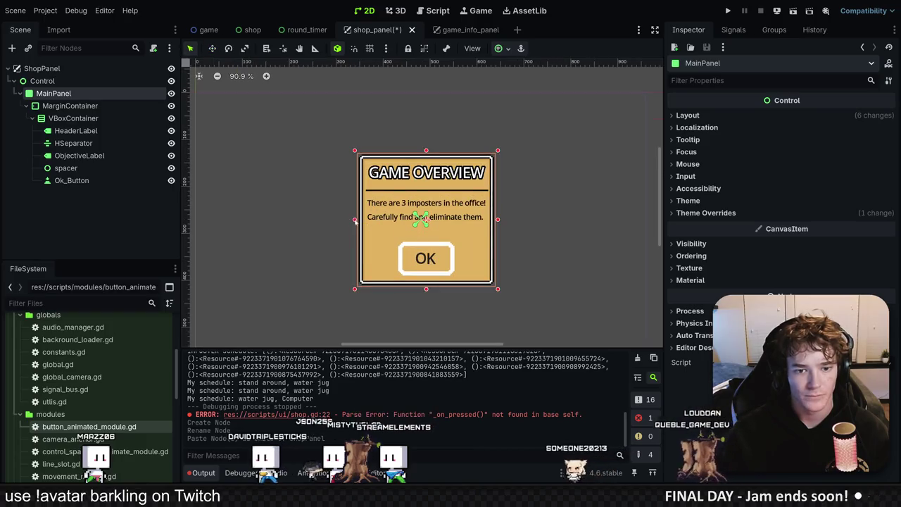
{"action": "left_click_drag", "start_coordinate": [355, 220], "coordinate": [255, 221]}
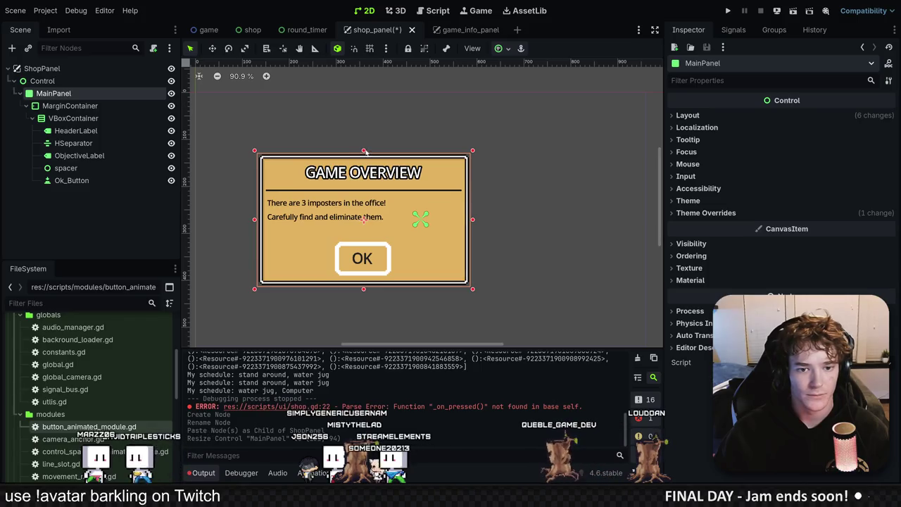
{"action": "left_click_drag", "start_coordinate": [364, 151], "coordinate": [366, 127]}
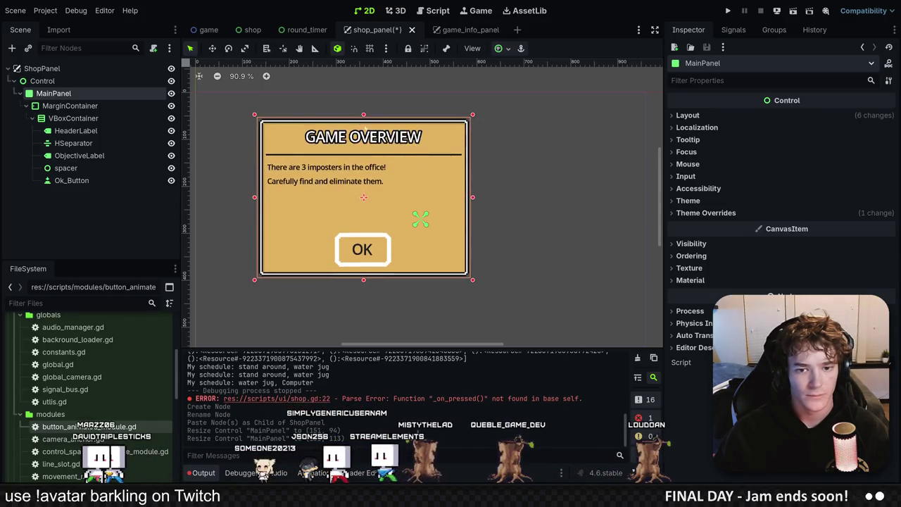
{"action": "left_click", "coordinate": [498, 48]}
{"action": "left_click", "coordinate": [529, 107]}
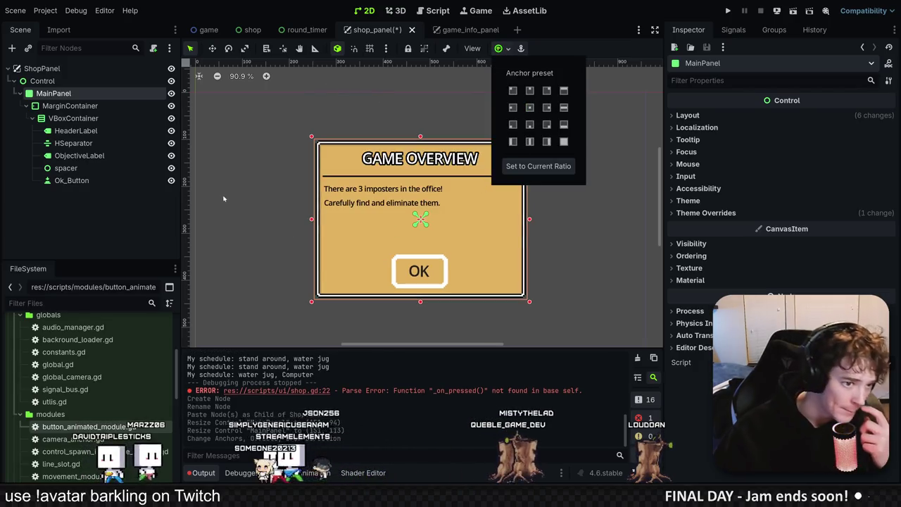
{"action": "left_click", "coordinate": [127, 221]}
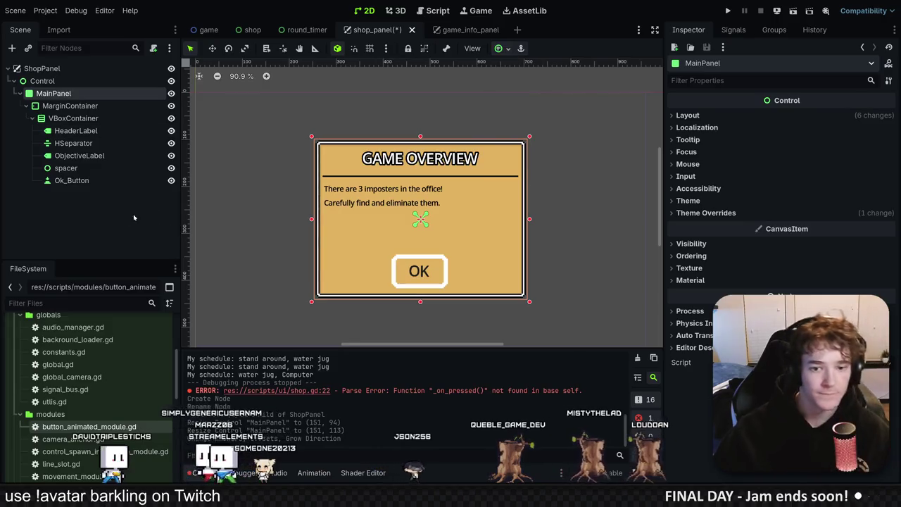
{"action": "key", "text": "ctrl+0"}
{"action": "left_click", "coordinate": [76, 130]}
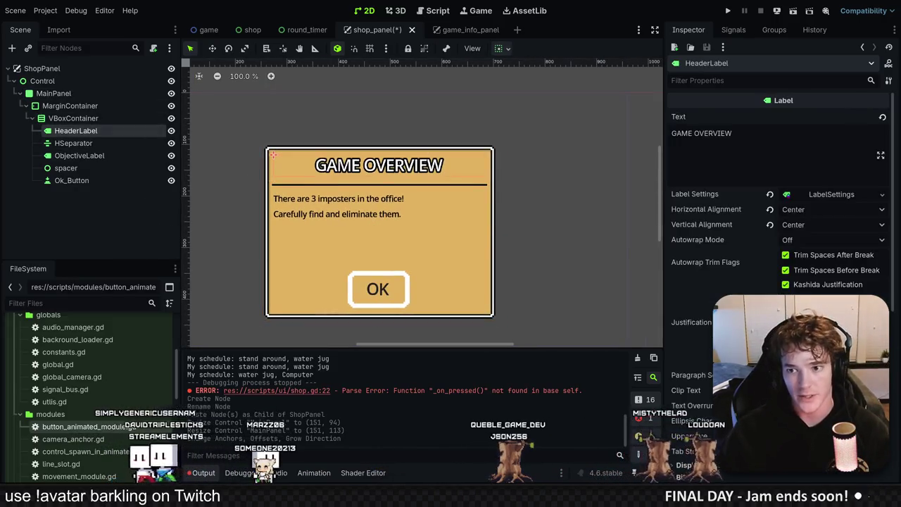
Step: Change the header text to SHOP and the OK button's text to CLOSE
{"action": "triple_click", "coordinate": [701, 133]}
{"action": "type", "text": "SHOP"}
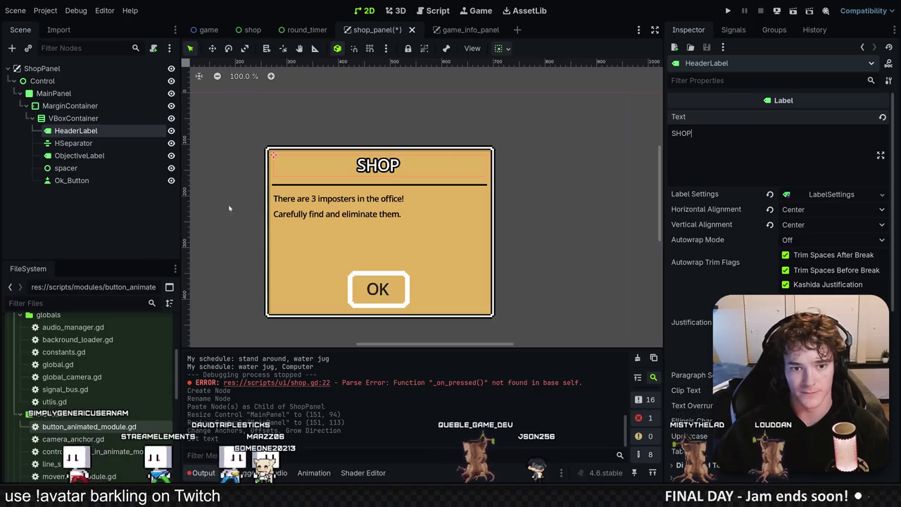
{"action": "scroll", "coordinate": [447, 182], "scroll_direction": "down", "scroll_amount": 3}
{"action": "left_click", "coordinate": [121, 154]}
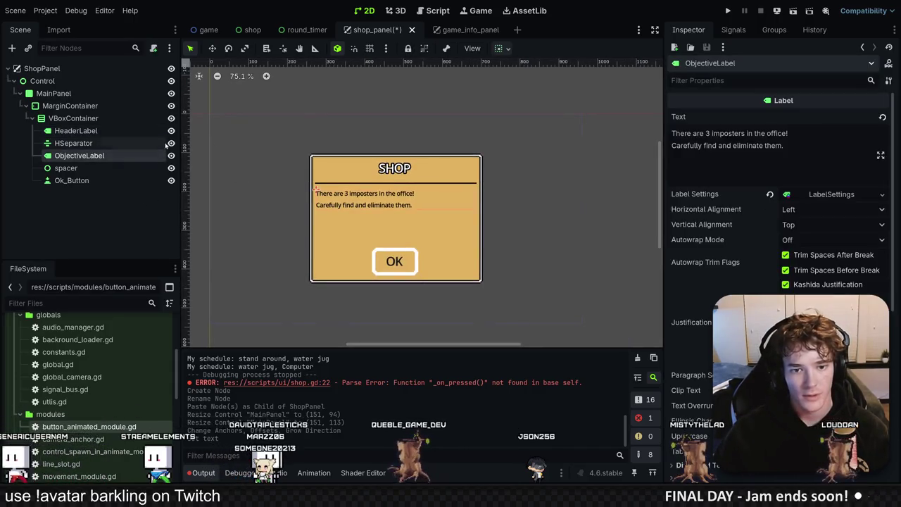
{"action": "left_click", "coordinate": [105, 181]}
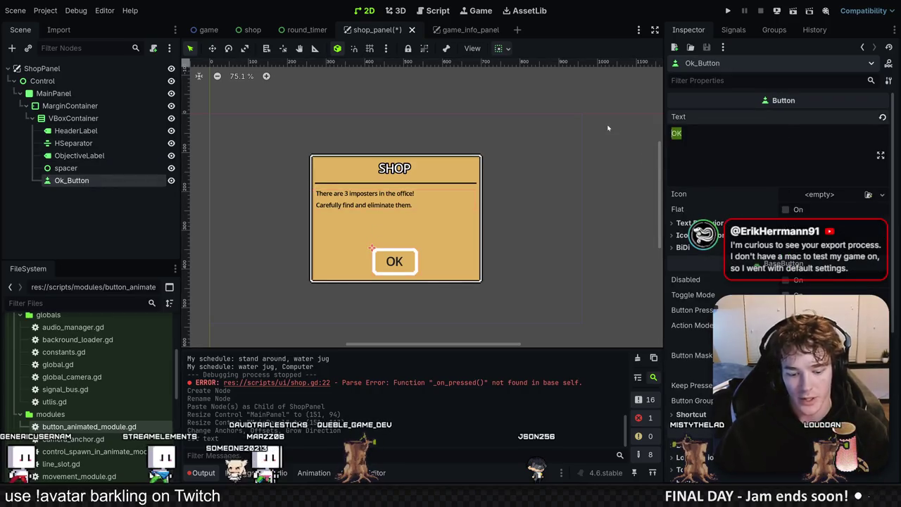
{"action": "type", "text": "CLOSE"}
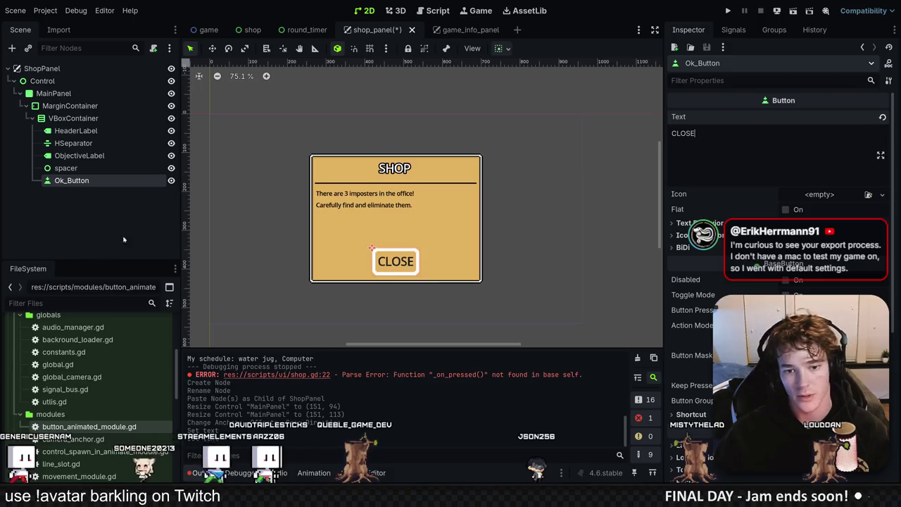
{"action": "scroll", "coordinate": [398, 255], "scroll_direction": "up", "scroll_amount": 3}
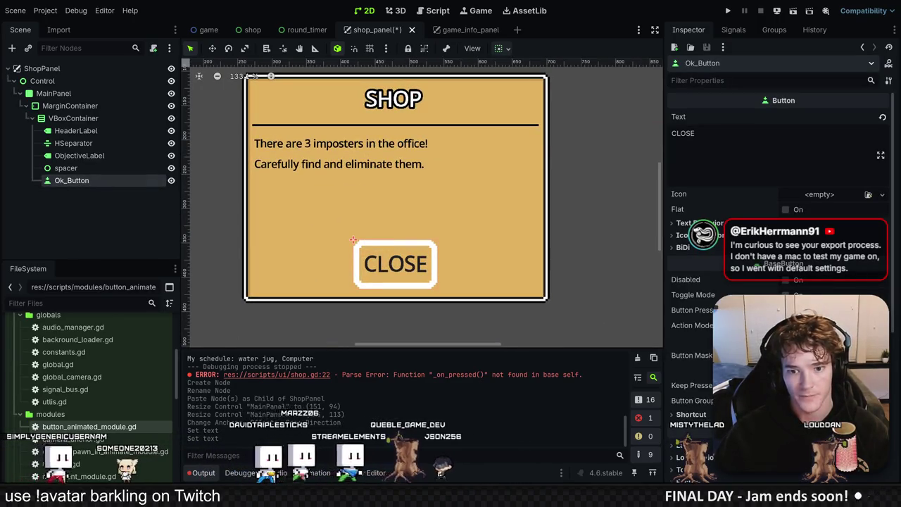
{"action": "scroll", "coordinate": [494, 254], "scroll_direction": "down", "scroll_amount": 3}
Step: Save the shop_panel scene and select all of the objective label's text
{"action": "left_click", "coordinate": [568, 220]}
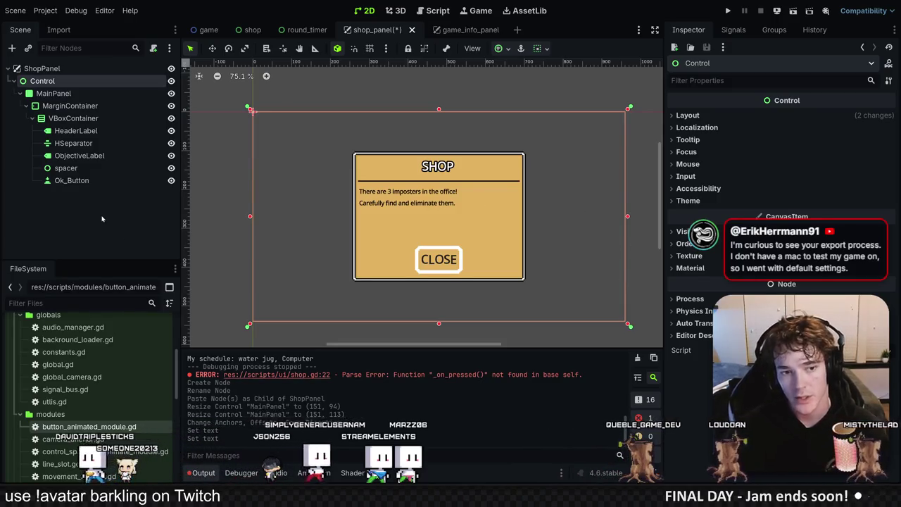
{"action": "key", "text": "ctrl+s"}
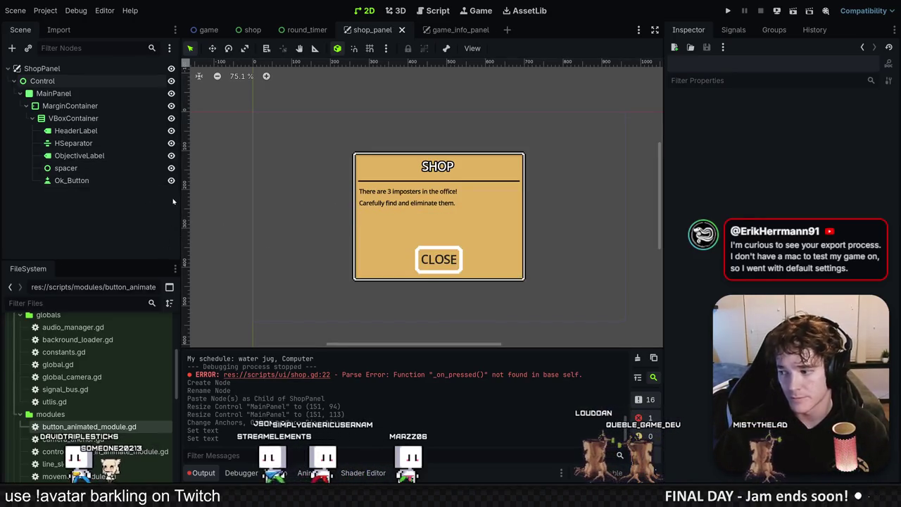
{"action": "left_click", "coordinate": [66, 168]}
{"action": "left_click", "coordinate": [79, 156]}
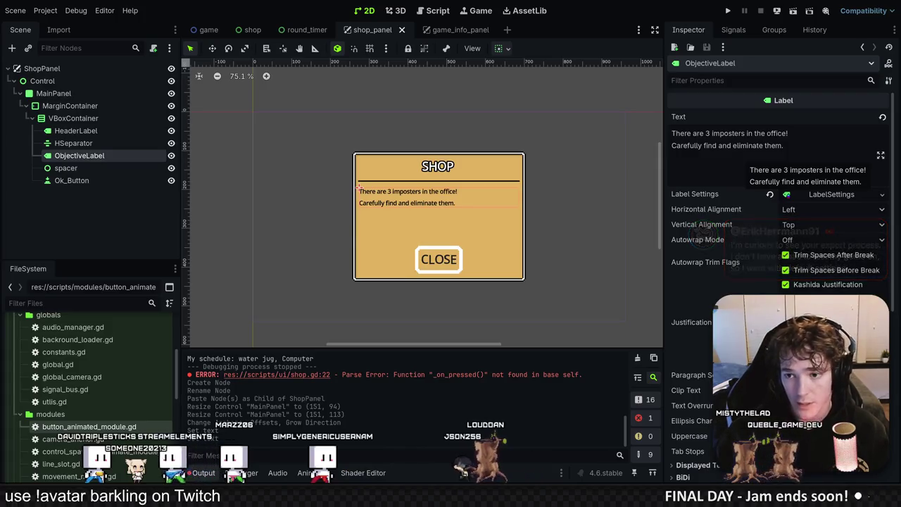
{"action": "left_click", "coordinate": [783, 145]}
{"action": "key", "text": "ctrl+a"}
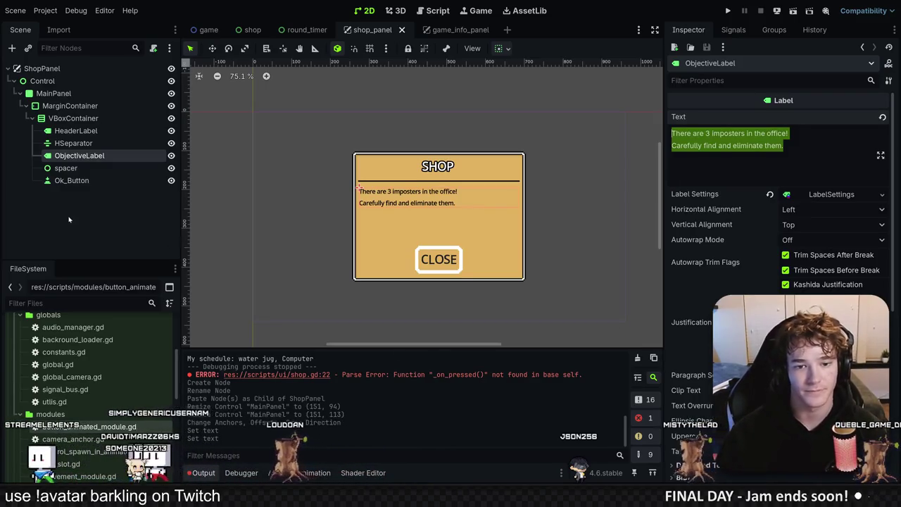
Step: Wrap ObjectiveLabel in a new VBoxContainer set to expand vertically
{"action": "right_click", "coordinate": [77, 155]}
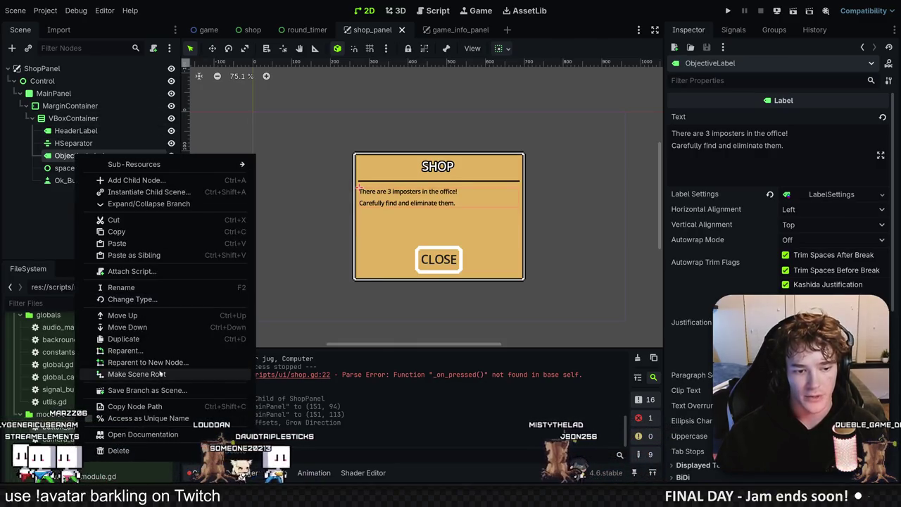
{"action": "left_click", "coordinate": [141, 362]}
{"action": "type", "text": "canv"}
{"action": "key", "text": "BackSpace"}
{"action": "key", "text": "BackSpace"}
{"action": "key", "text": "BackSpace"}
{"action": "type", "text": "vbox"}
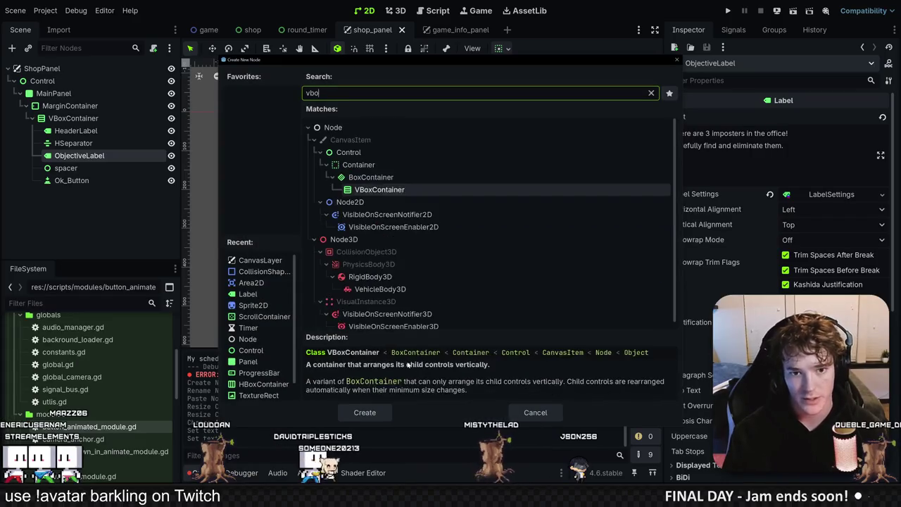
{"action": "key", "text": "Return"}
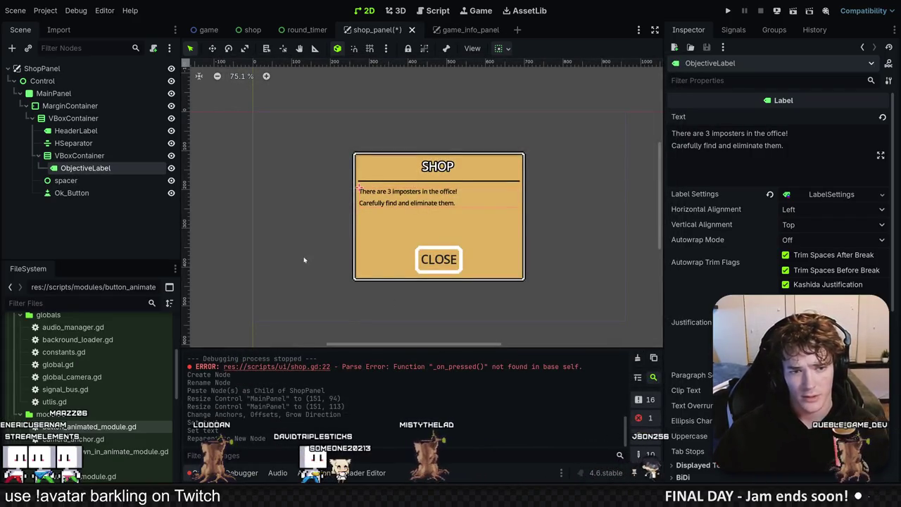
{"action": "left_click", "coordinate": [72, 156]}
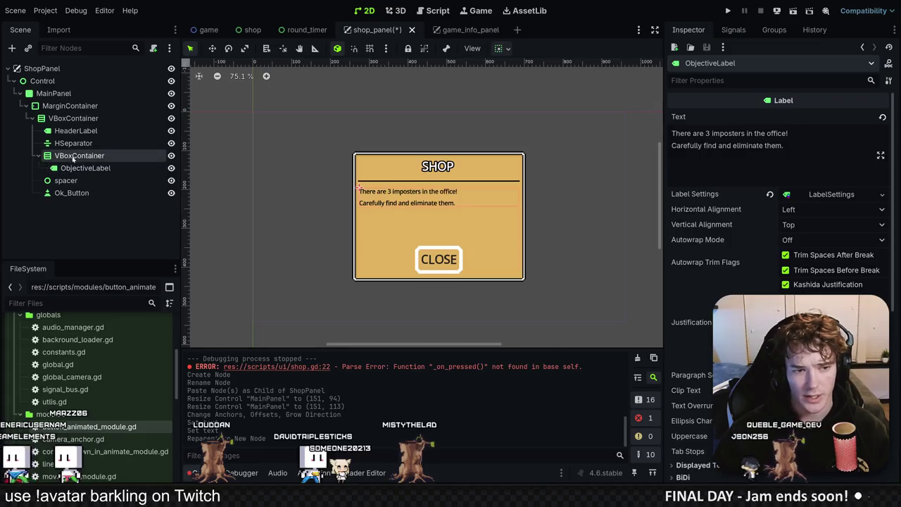
{"action": "left_click", "coordinate": [501, 47]}
{"action": "left_click", "coordinate": [565, 90]}
{"action": "left_click", "coordinate": [563, 168]}
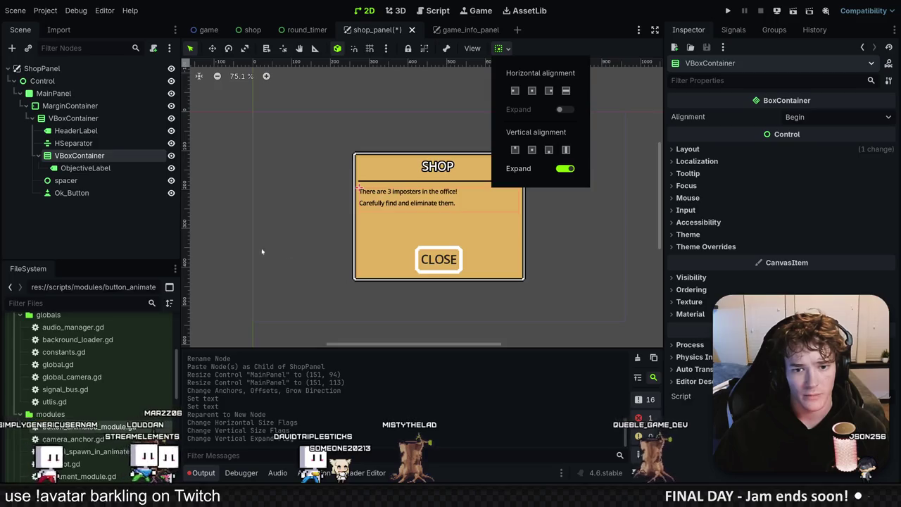
{"action": "left_click", "coordinate": [88, 223]}
Step: Delete the spacer node and rename the objective label to EntryLabel
{"action": "left_click", "coordinate": [85, 168]}
{"action": "left_click", "coordinate": [78, 156]}
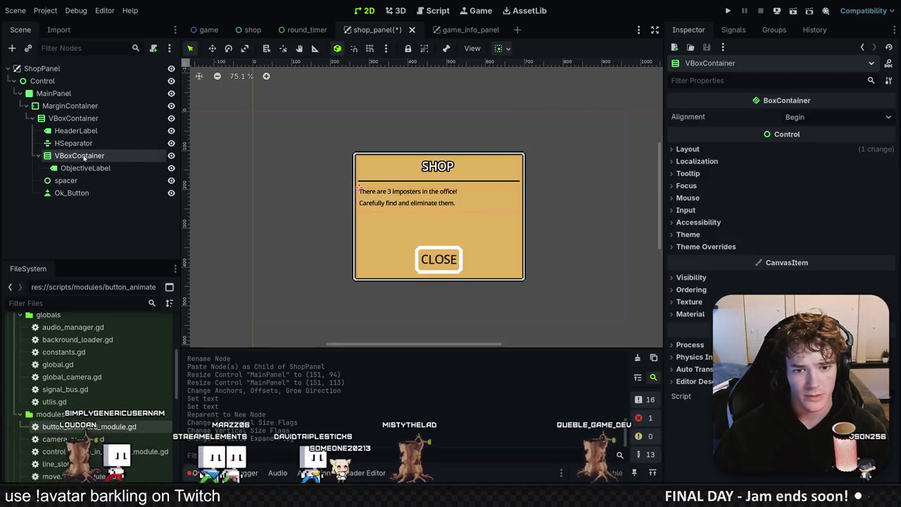
{"action": "left_click", "coordinate": [67, 180]}
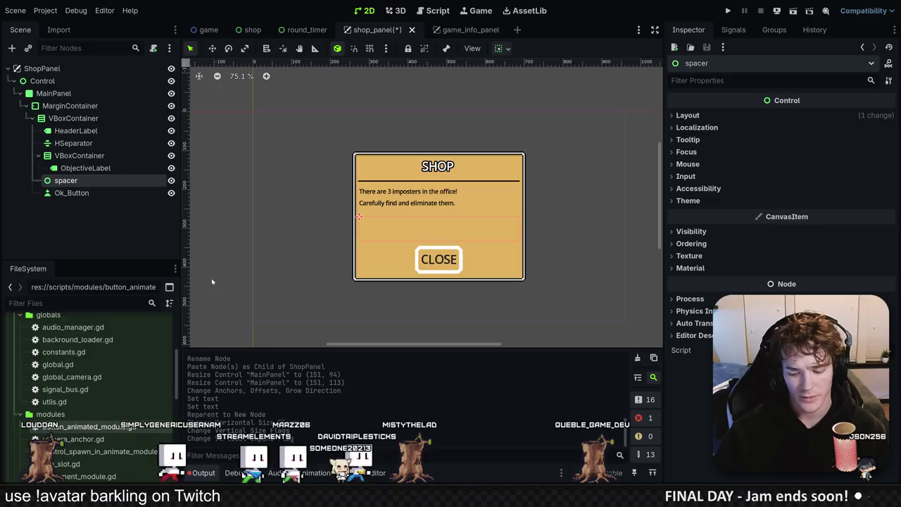
{"action": "key", "text": "Delete"}
{"action": "left_click", "coordinate": [79, 156]}
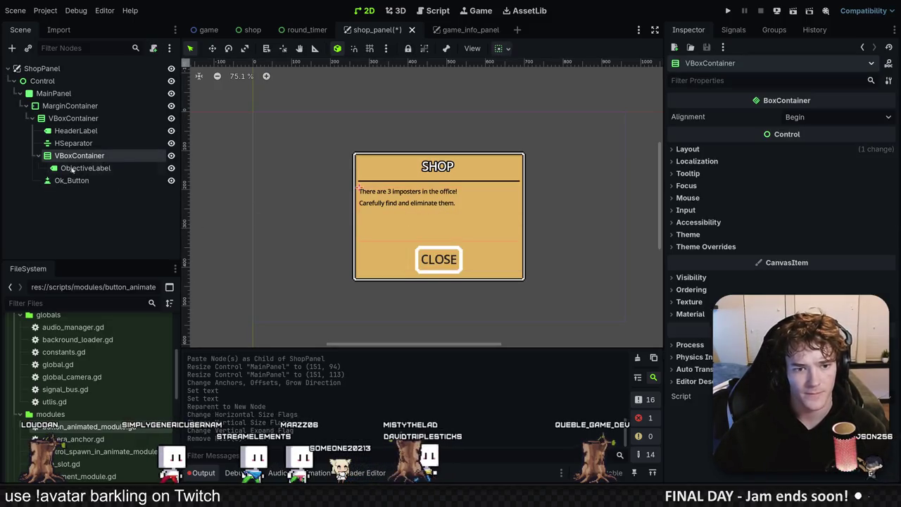
{"action": "left_click", "coordinate": [87, 168]}
{"action": "left_click", "coordinate": [87, 167]}
{"action": "type", "text": "Entry"}
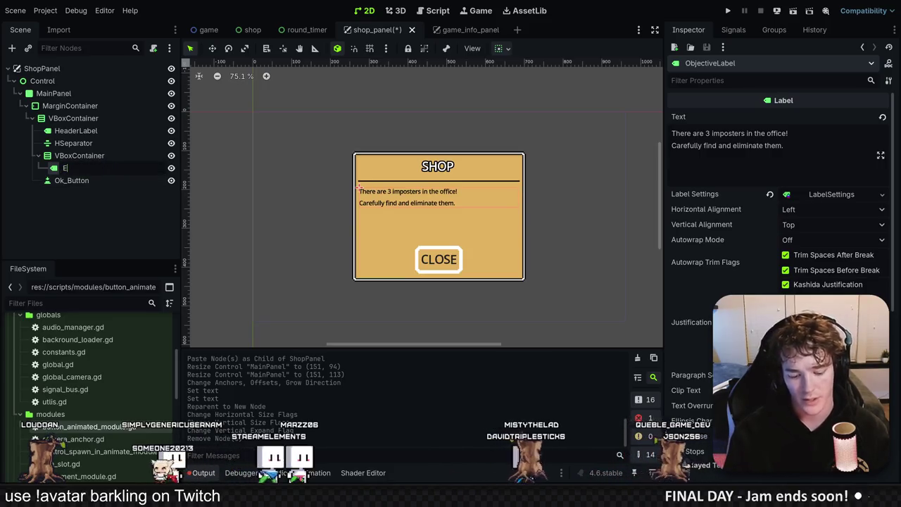
{"action": "type", "text": "Label"}
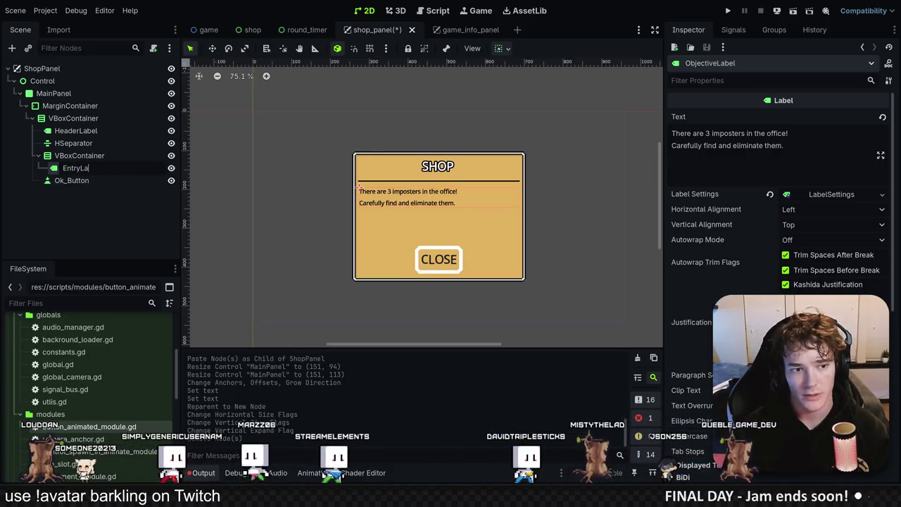
{"action": "key", "text": "Return"}
Step: Wrap EntryLabel in a new HBoxContainer and change its text to Eliminate
{"action": "left_click", "coordinate": [79, 155]}
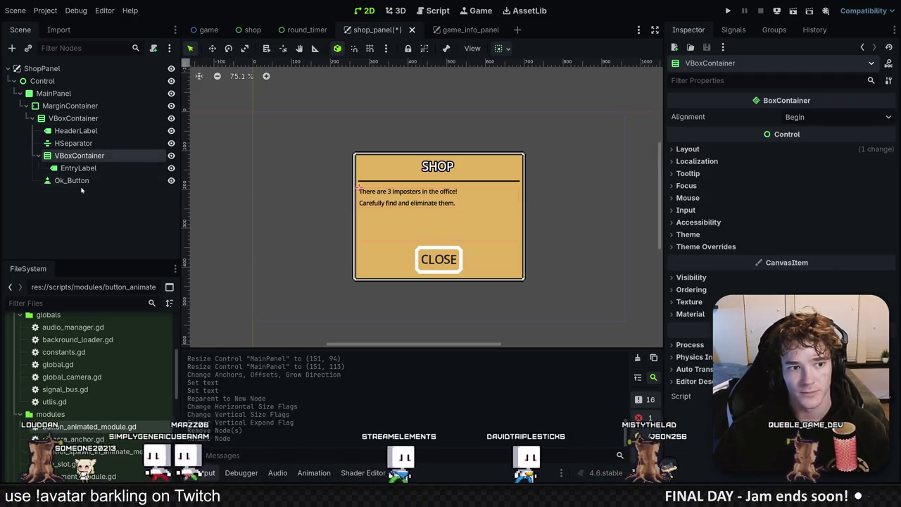
{"action": "right_click", "coordinate": [80, 167]}
{"action": "left_click", "coordinate": [154, 377]}
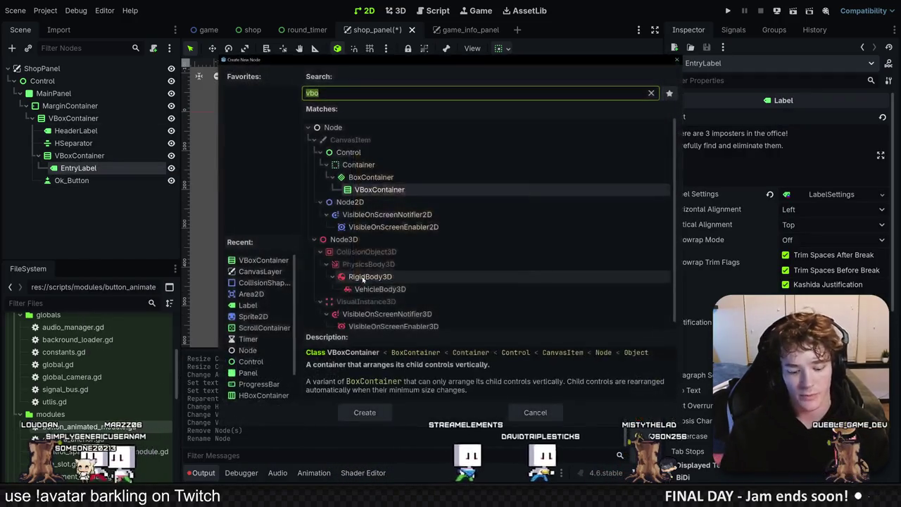
{"action": "type", "text": "hbo"}
{"action": "key", "text": "Return"}
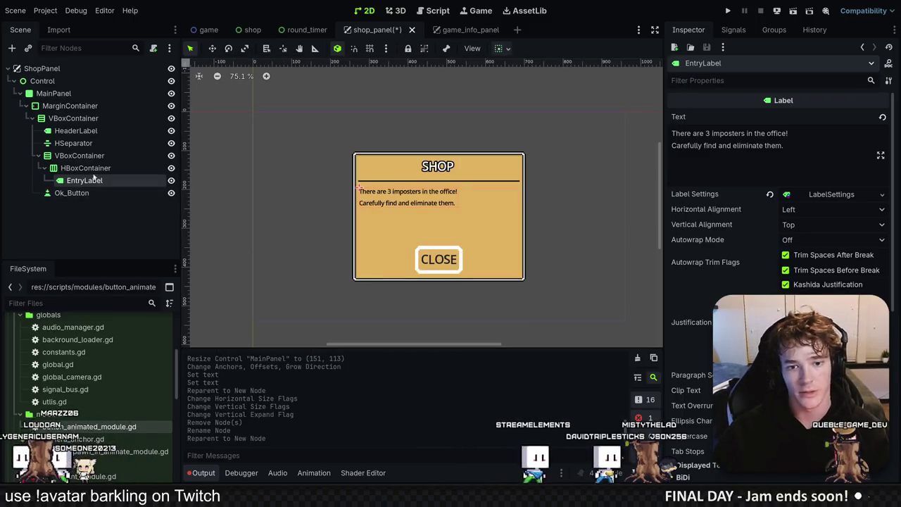
{"action": "left_click", "coordinate": [95, 169]}
{"action": "left_click", "coordinate": [504, 49]}
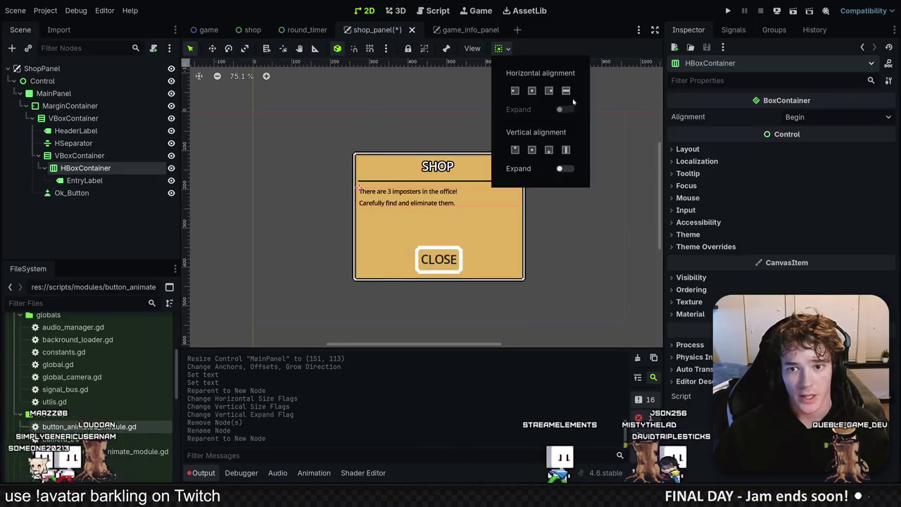
{"action": "left_click", "coordinate": [92, 180]}
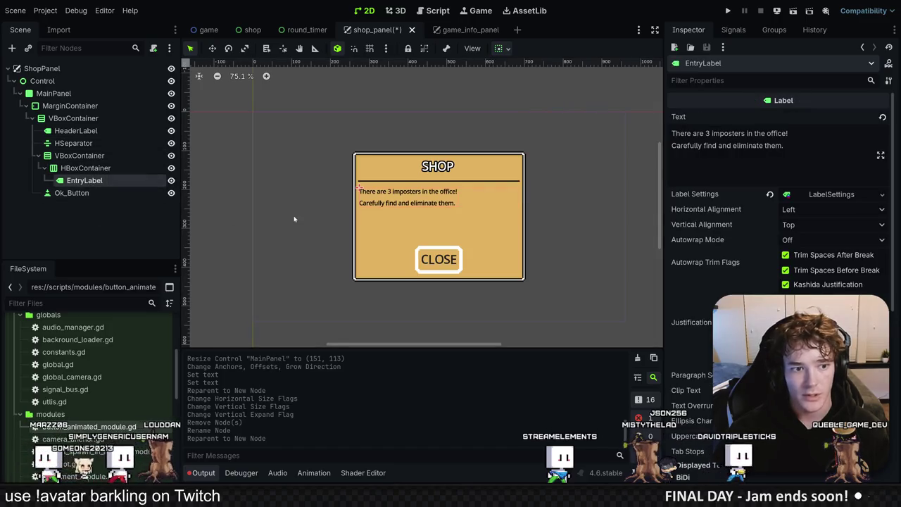
{"action": "left_click", "coordinate": [725, 139]}
{"action": "key", "text": "ctrl+a"}
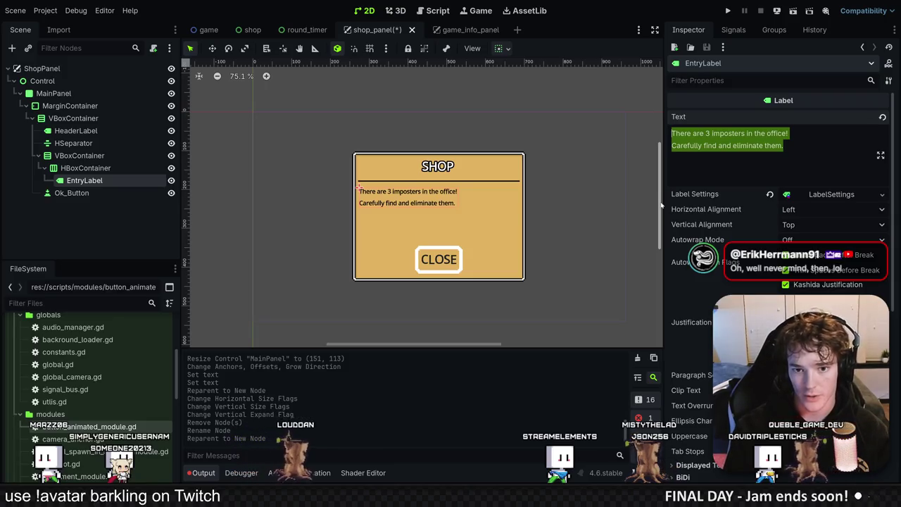
{"action": "type", "text": "Elim"}
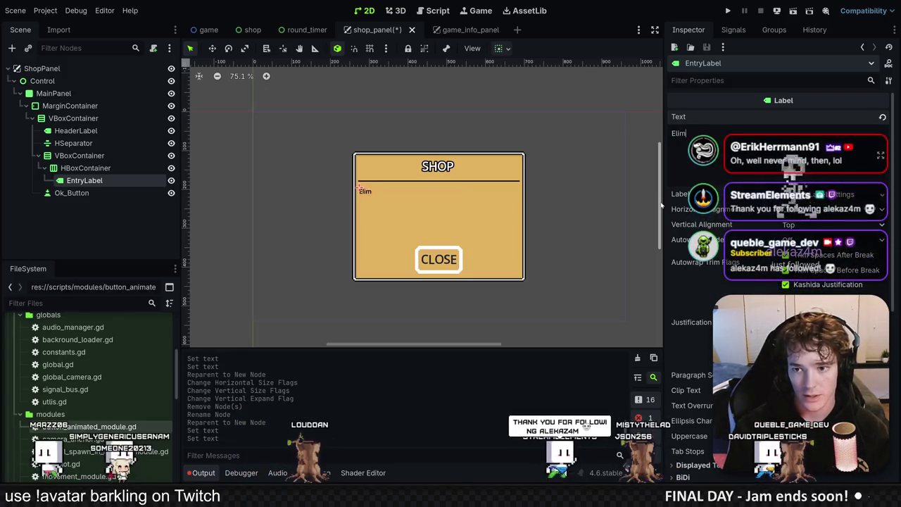
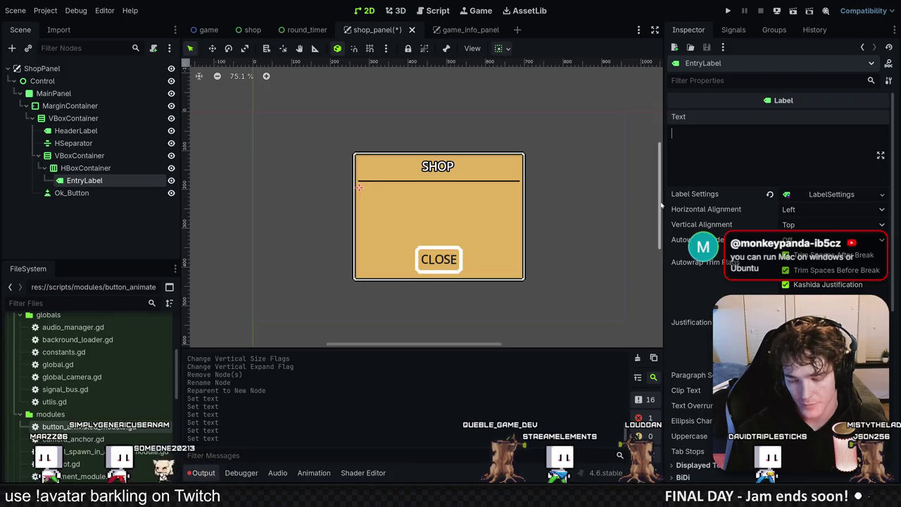
Step: Replace the EntryLabel text with 'Increase Pauses -'
{"action": "type", "text": "duce"}
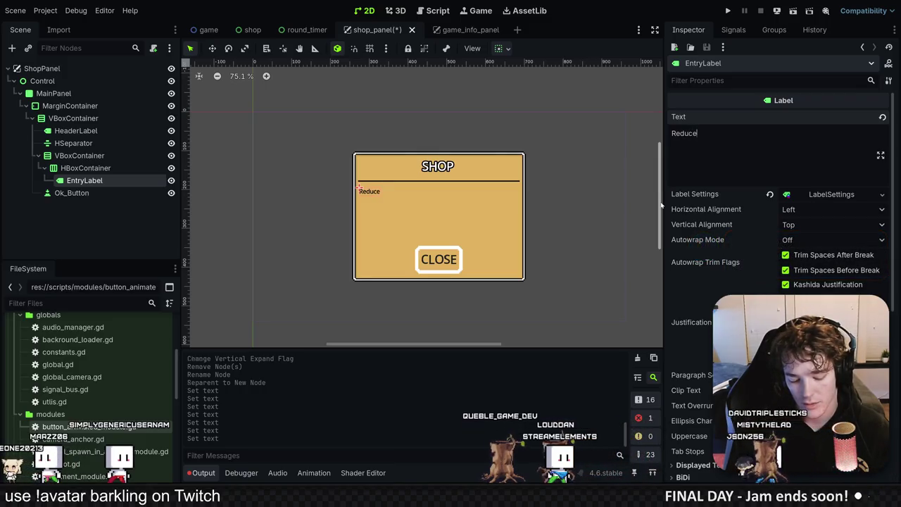
{"action": "key", "text": "BackSpace"}
{"action": "key", "text": "BackSpace"}
{"action": "key", "text": "BackSpace"}
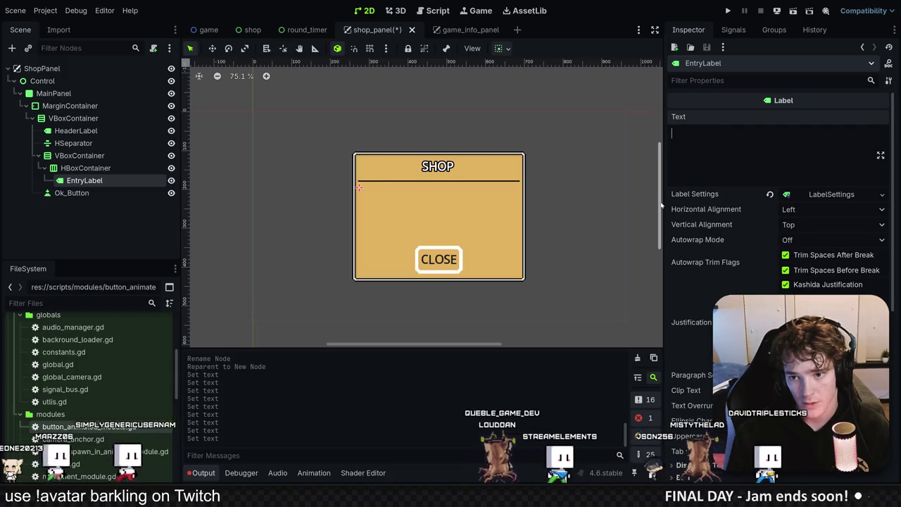
{"action": "type", "text": "Increase Pauses"}
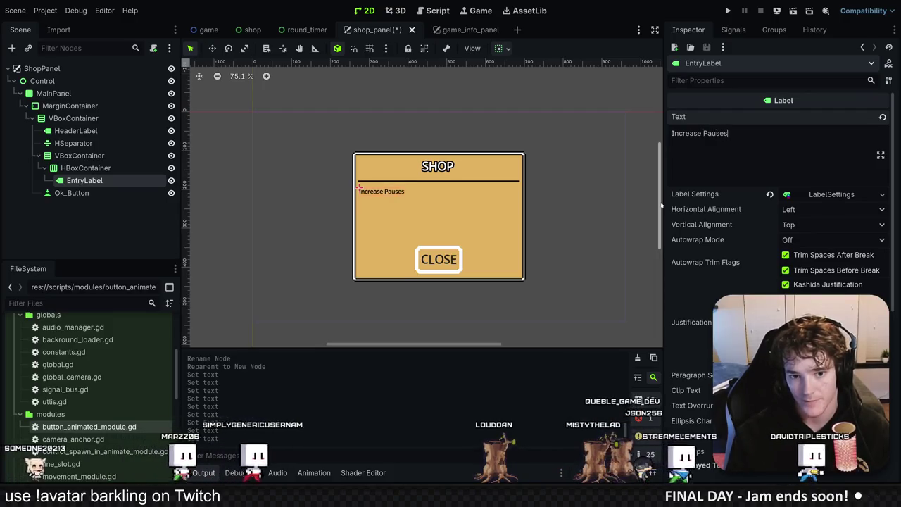
{"action": "type", "text": " -"}
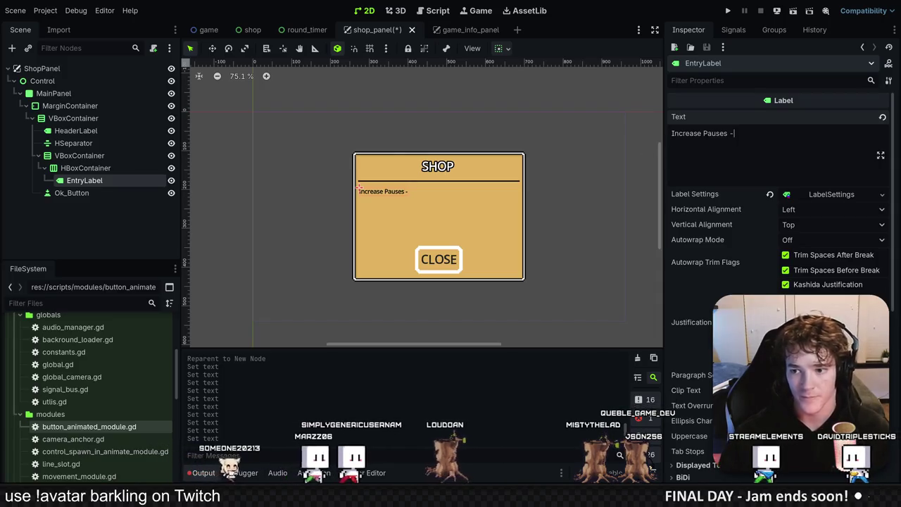
Step: Set the label's Label Settings font size to 7 px
{"action": "left_click", "coordinate": [811, 198]}
{"action": "right_click", "coordinate": [811, 197]}
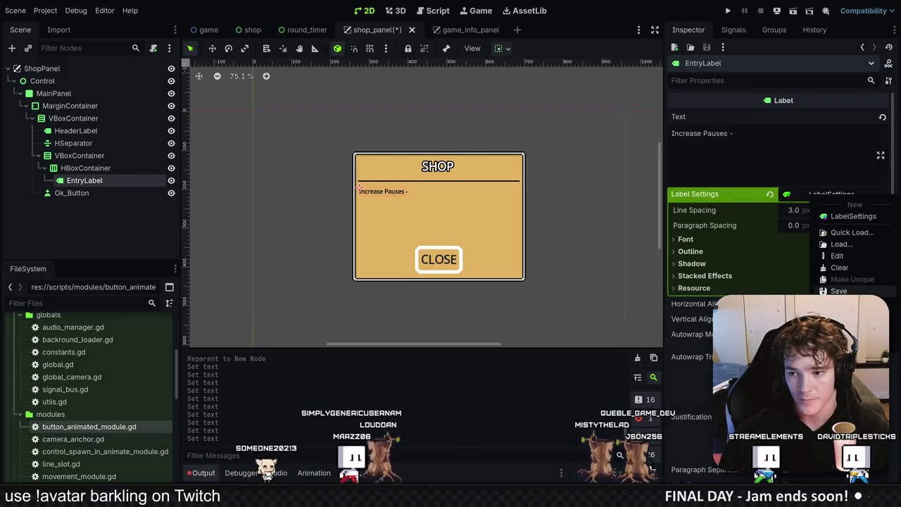
{"action": "left_click", "coordinate": [667, 237]}
{"action": "left_click", "coordinate": [668, 239]}
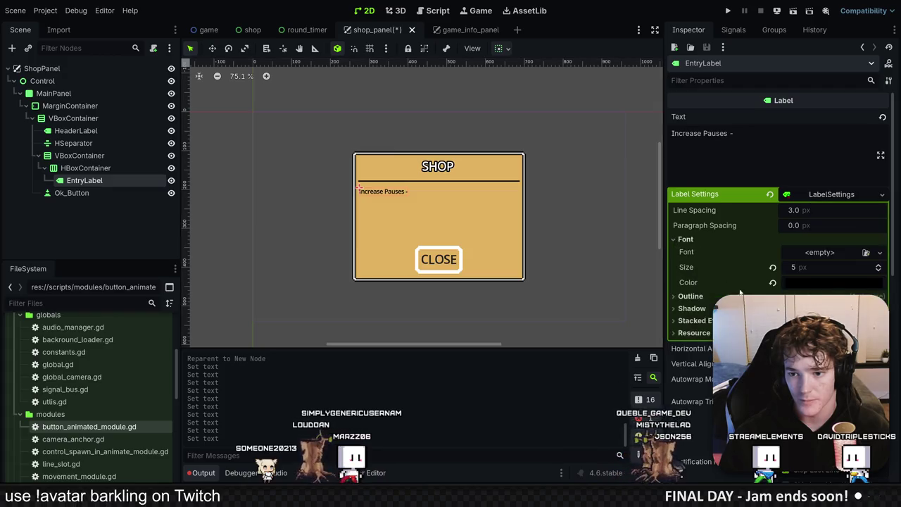
{"action": "left_click_drag", "start_coordinate": [879, 262], "coordinate": [879, 268]}
{"action": "left_click", "coordinate": [879, 266]}
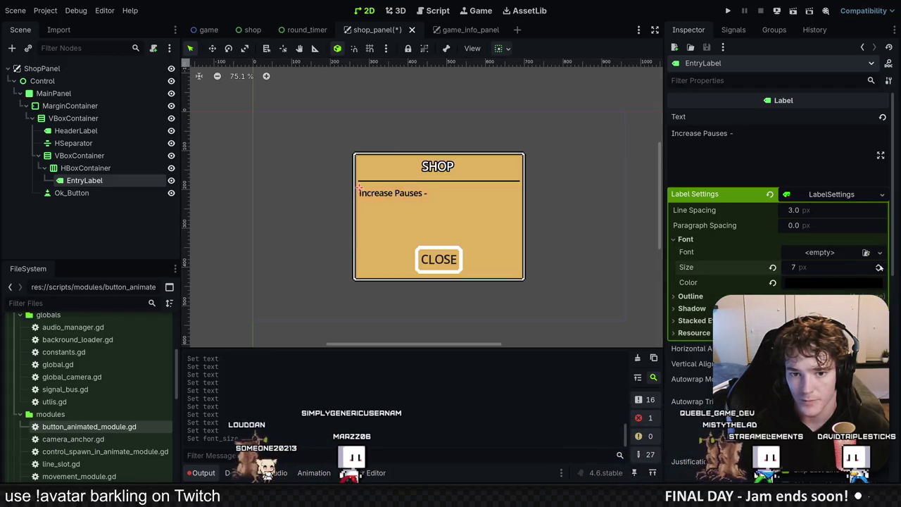
{"action": "left_click", "coordinate": [292, 288]}
{"action": "left_click", "coordinate": [86, 167]}
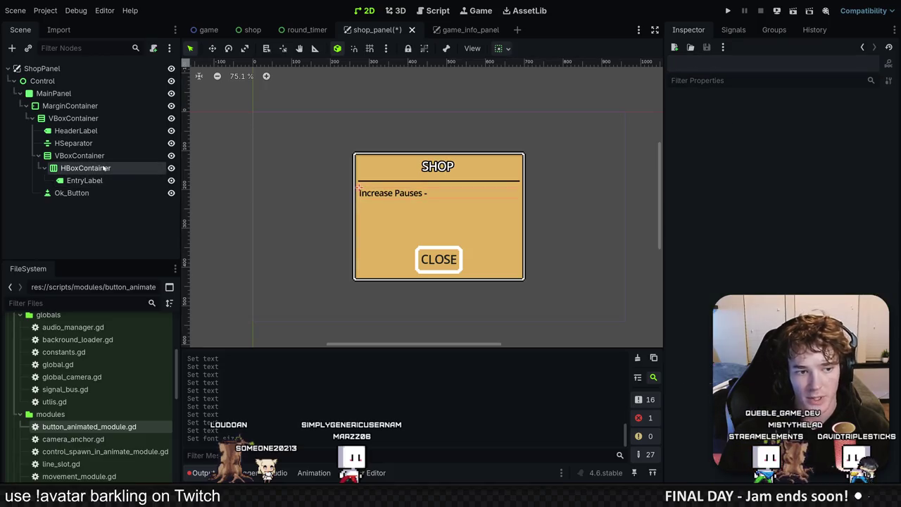
{"action": "left_click", "coordinate": [96, 193]}
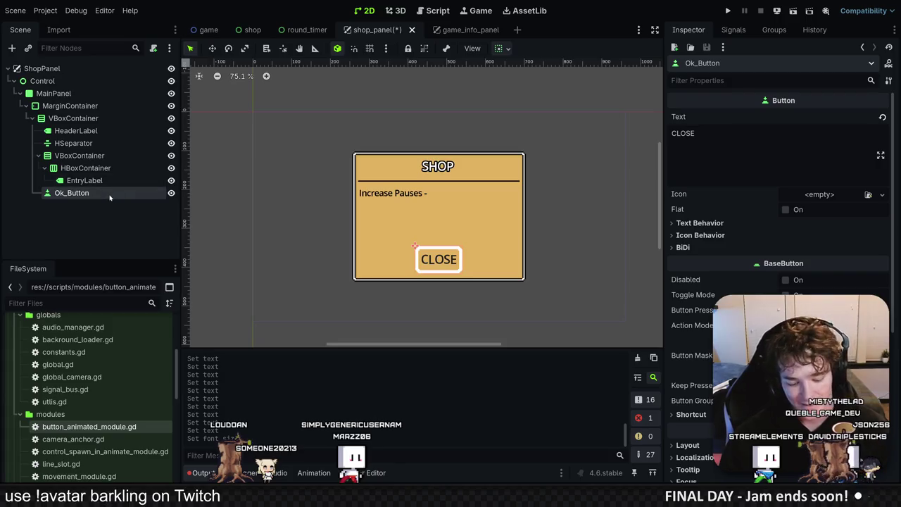
Step: Duplicate the CLOSE button and move the copy into the label's HBoxContainer row
{"action": "key", "text": "ctrl+d"}
{"action": "left_click_drag", "start_coordinate": [105, 205], "coordinate": [124, 170]}
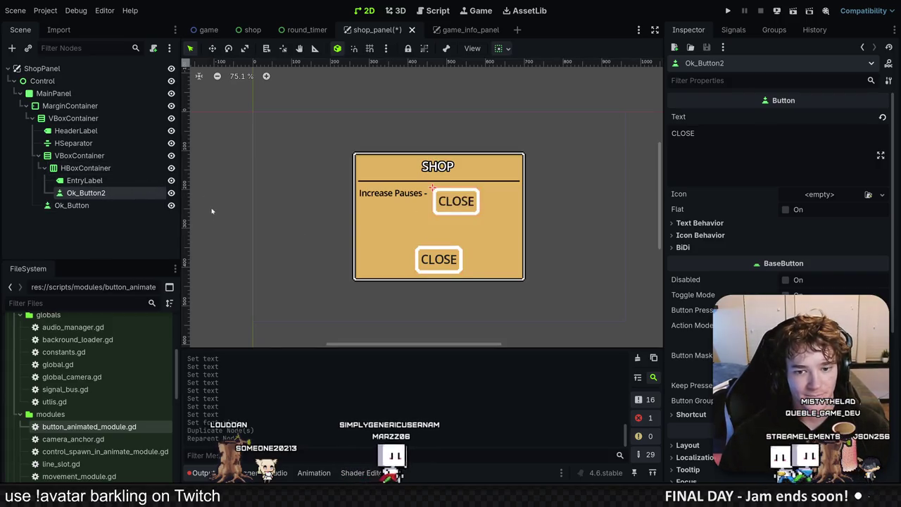
{"action": "scroll", "coordinate": [739, 282], "scroll_direction": "down", "scroll_amount": 5}
{"action": "left_click", "coordinate": [687, 252]}
{"action": "scroll", "coordinate": [717, 299], "scroll_direction": "down", "scroll_amount": 3}
{"action": "left_click", "coordinate": [696, 262]}
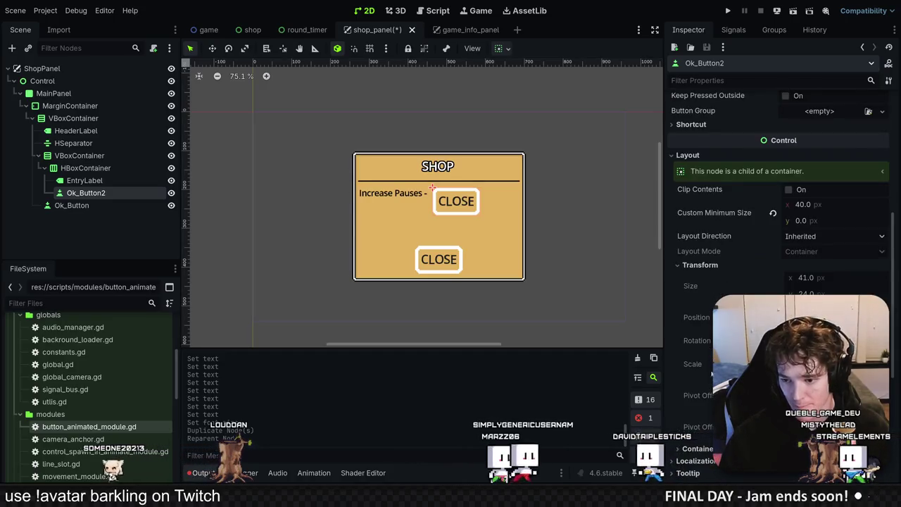
{"action": "scroll", "coordinate": [687, 302], "scroll_direction": "down", "scroll_amount": 4}
{"action": "left_click", "coordinate": [682, 304]}
Step: Give the copied button a smaller font-size theme override
{"action": "scroll", "coordinate": [681, 308], "scroll_direction": "down", "scroll_amount": 3}
{"action": "left_click", "coordinate": [686, 300]}
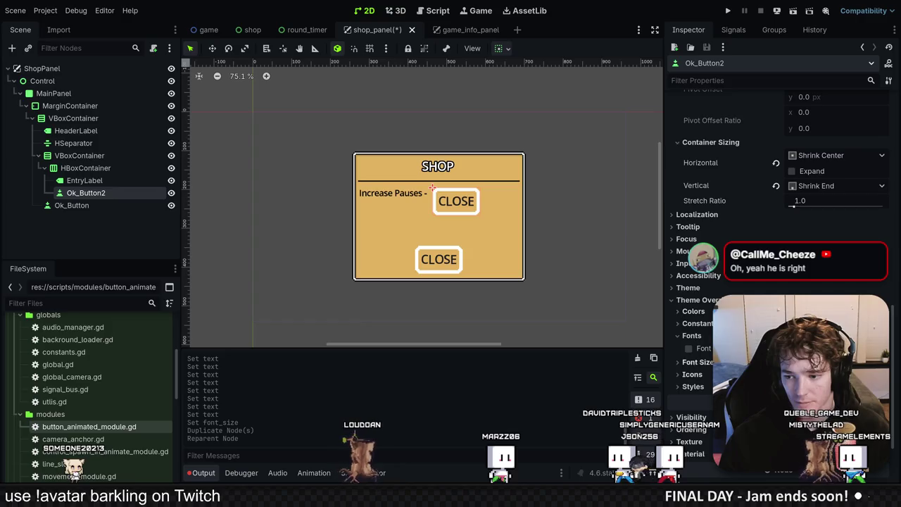
{"action": "key", "text": "Return"}
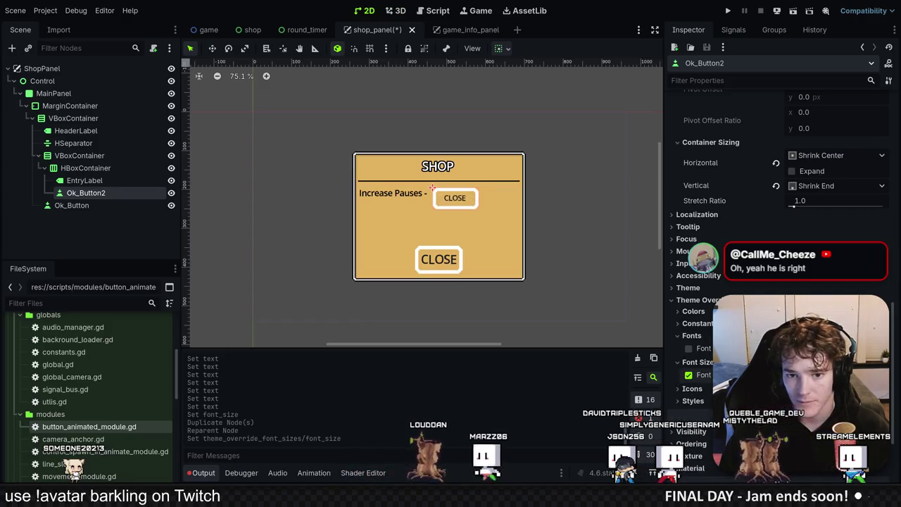
{"action": "scroll", "coordinate": [672, 343], "scroll_direction": "down", "scroll_amount": 3}
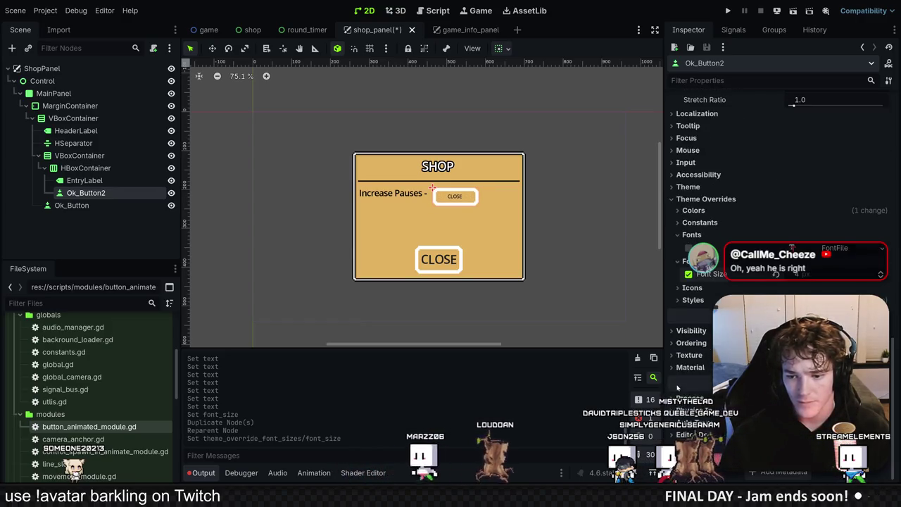
{"action": "scroll", "coordinate": [489, 173], "scroll_direction": "up", "scroll_amount": 8}
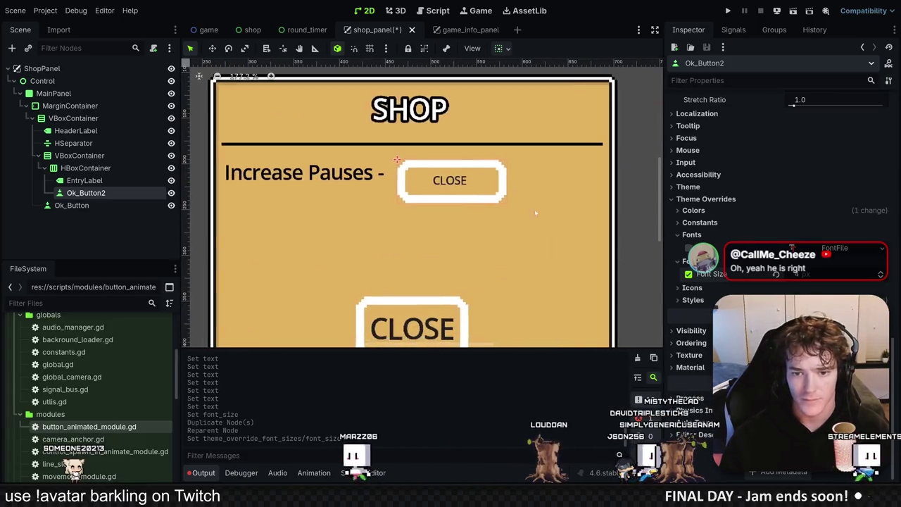
{"action": "key", "text": "Up"}
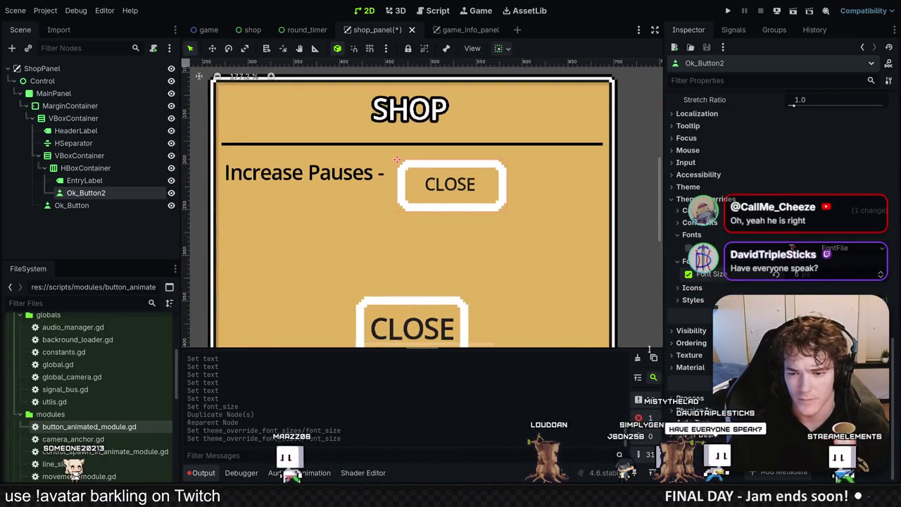
{"action": "left_click", "coordinate": [676, 303]}
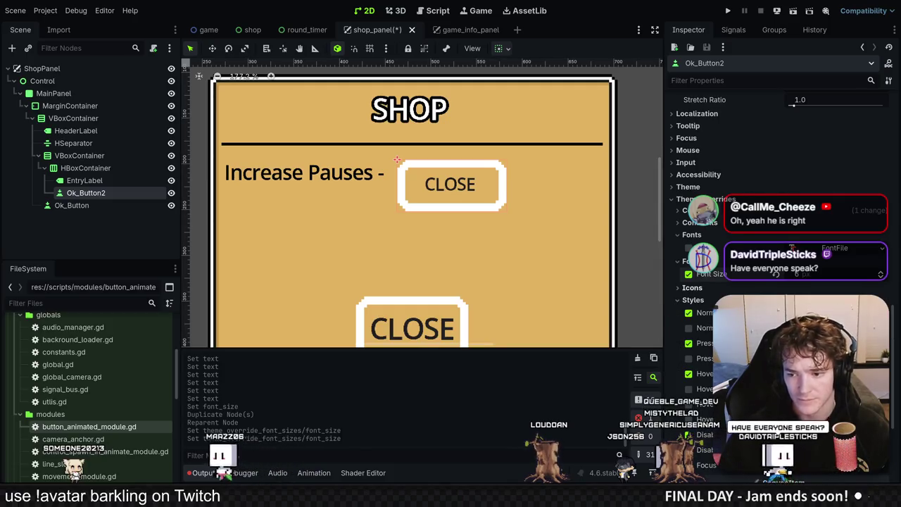
{"action": "scroll", "coordinate": [572, 227], "scroll_direction": "down", "scroll_amount": 7}
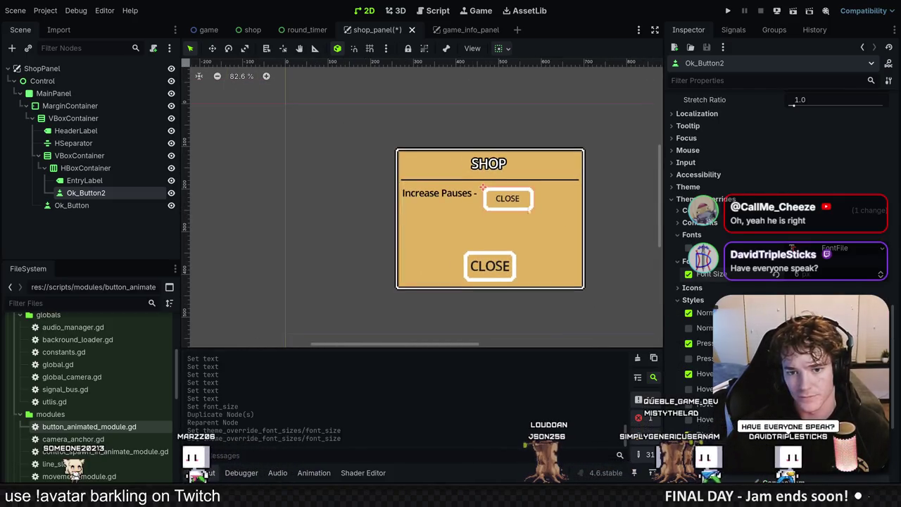
{"action": "left_click_drag", "start_coordinate": [75, 184], "coordinate": [74, 193]}
{"action": "double_click", "coordinate": [84, 192]}
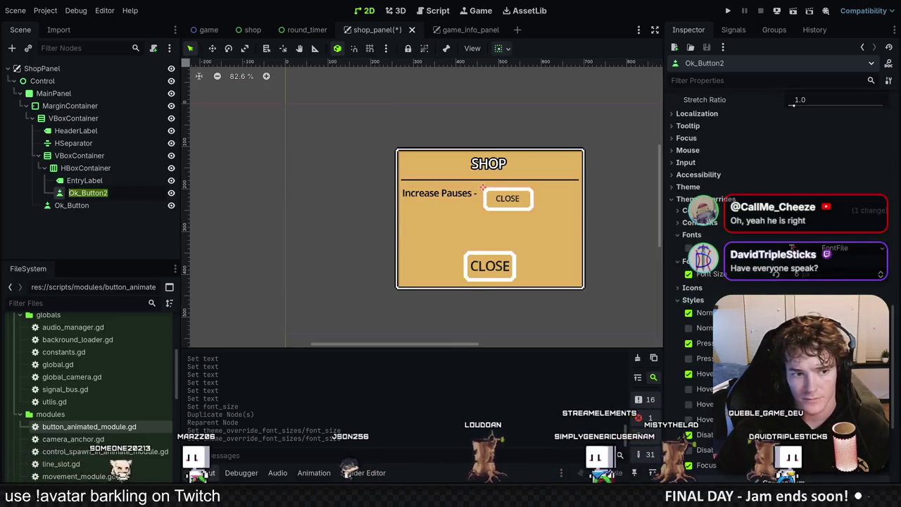
Step: Rename the copied button to Purchase and the row to IncreasePauses, then save the scene
{"action": "type", "text": "Purchase"}
{"action": "key", "text": "Return"}
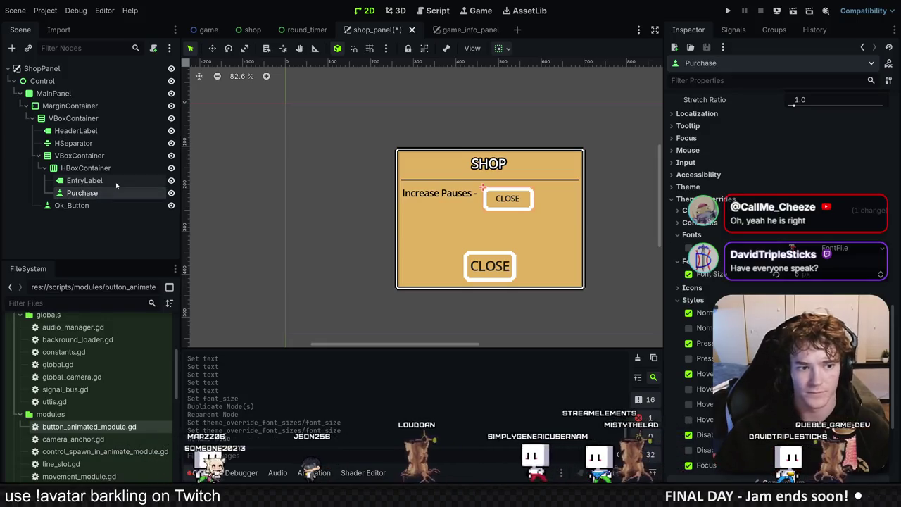
{"action": "key", "text": "Up"}
{"action": "key", "text": "Up"}
{"action": "key", "text": "F2"}
{"action": "type", "text": "IncreasePa"}
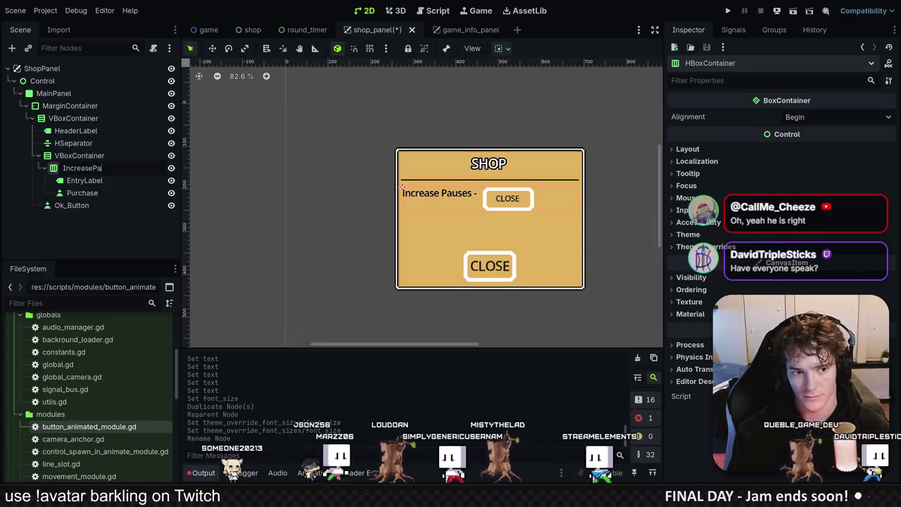
{"action": "type", "text": "se"}
{"action": "key", "text": "Return"}
{"action": "key", "text": "ctrl+s"}
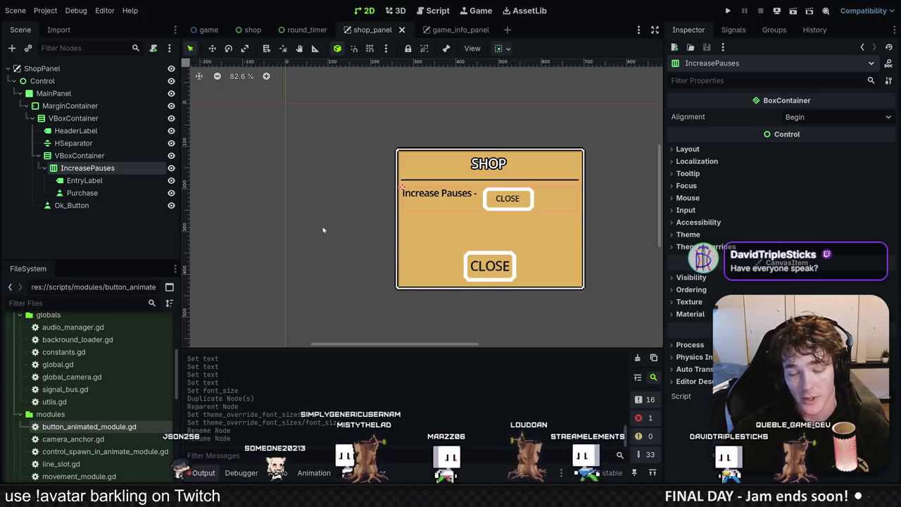
Step: Set the EntryLabel to fill vertically, trying then undoing its horizontal expand
{"action": "left_click", "coordinate": [99, 181]}
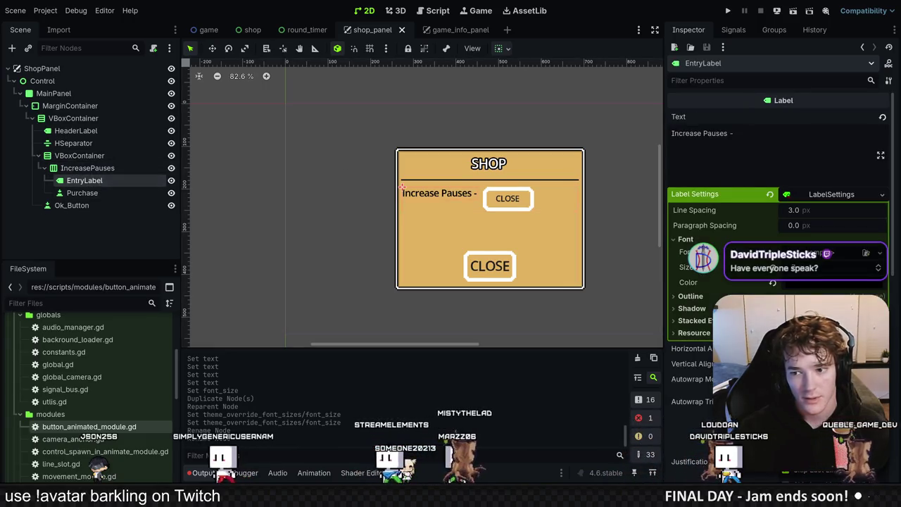
{"action": "left_click", "coordinate": [502, 49]}
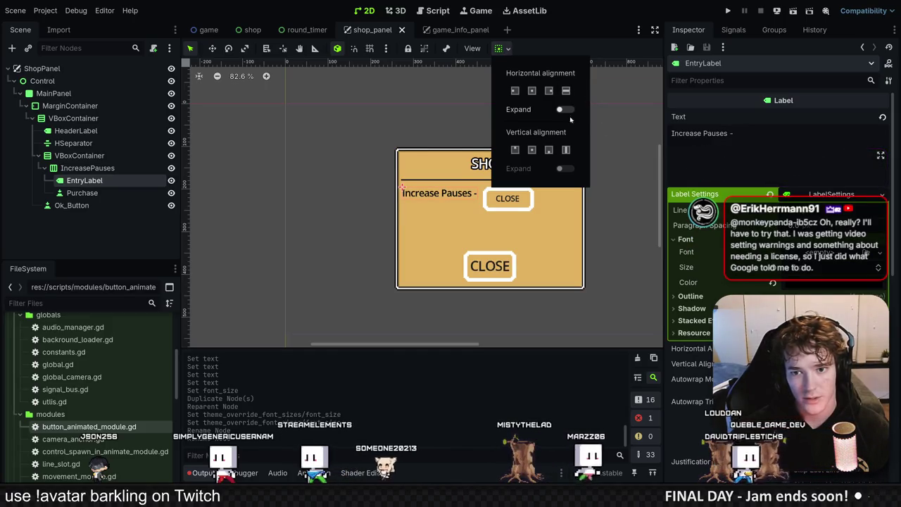
{"action": "left_click", "coordinate": [566, 151]}
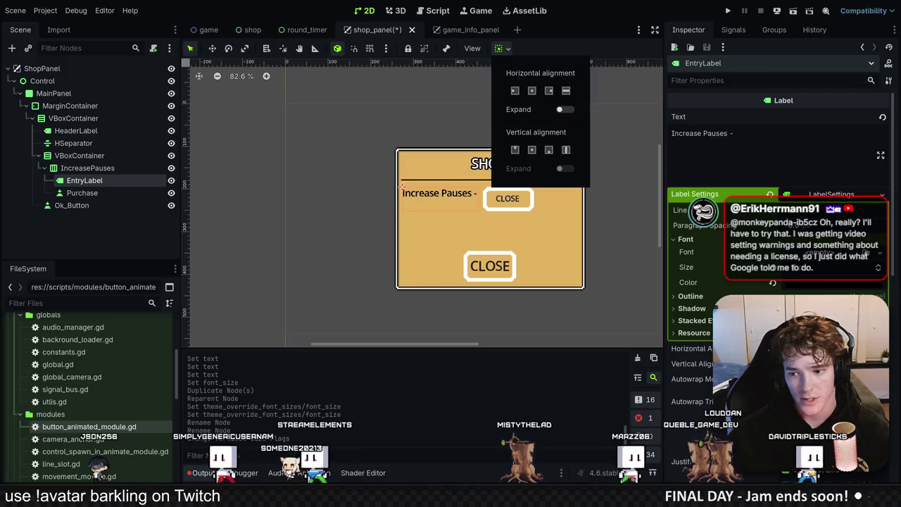
{"action": "key", "text": "Escape"}
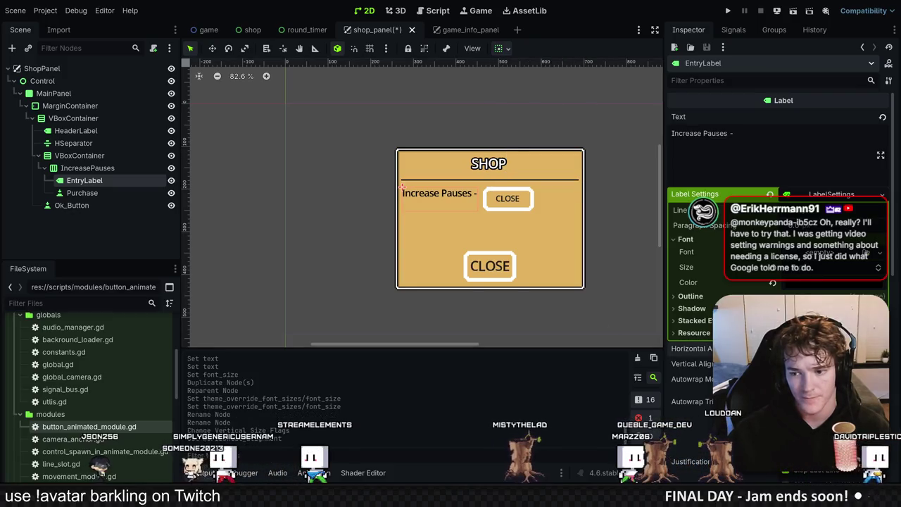
{"action": "left_click", "coordinate": [134, 229]}
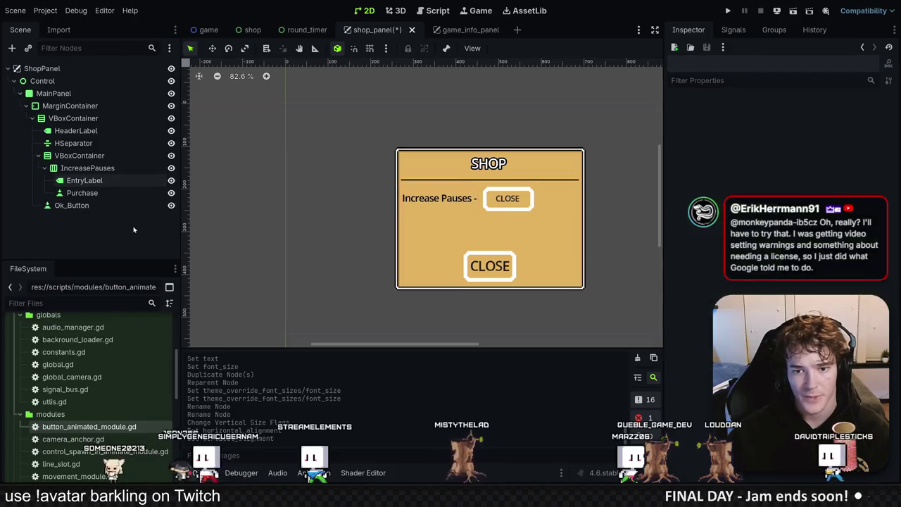
{"action": "left_click", "coordinate": [98, 168]}
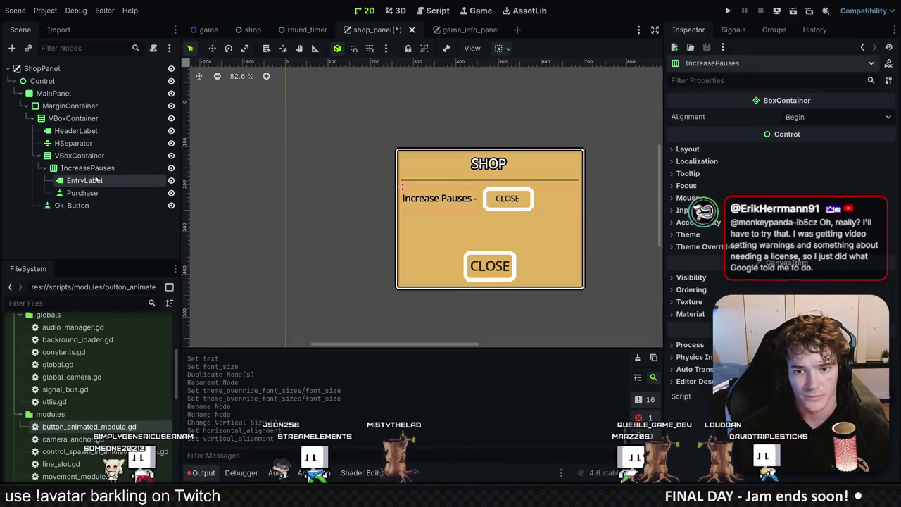
{"action": "left_click", "coordinate": [96, 180]}
{"action": "left_click", "coordinate": [102, 193]}
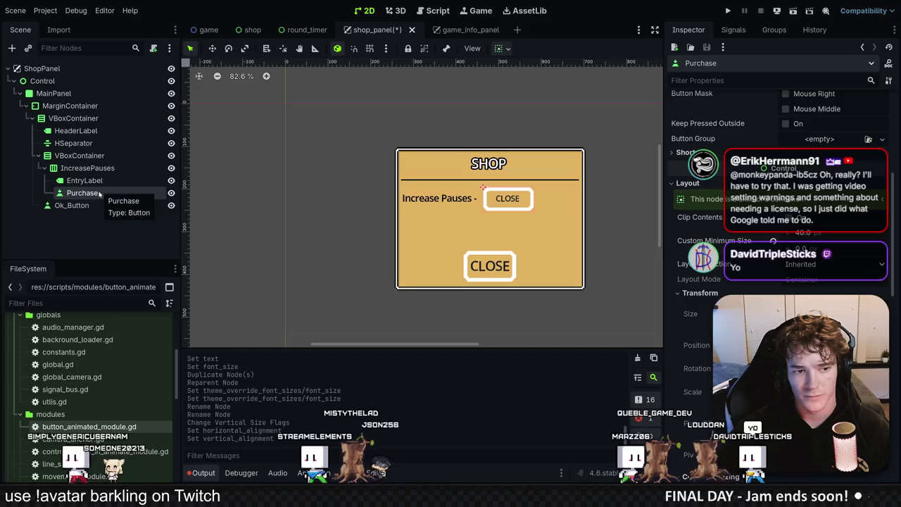
{"action": "left_click", "coordinate": [88, 180]}
{"action": "left_click", "coordinate": [498, 48]}
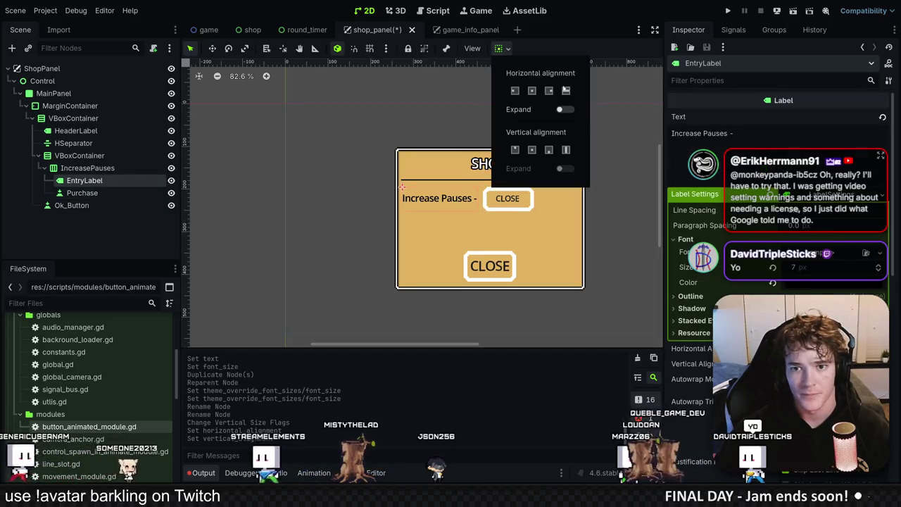
{"action": "left_click", "coordinate": [563, 109]}
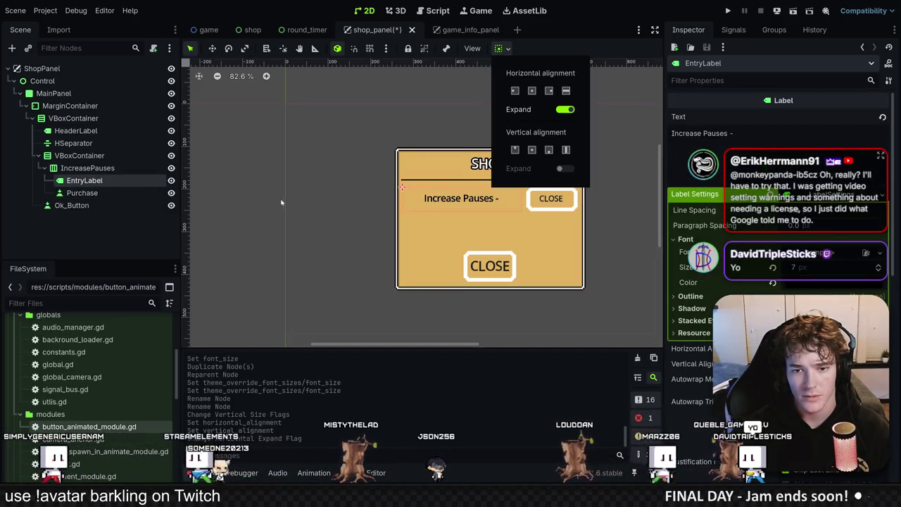
{"action": "key", "text": "Escape"}
{"action": "key", "text": "ctrl+z"}
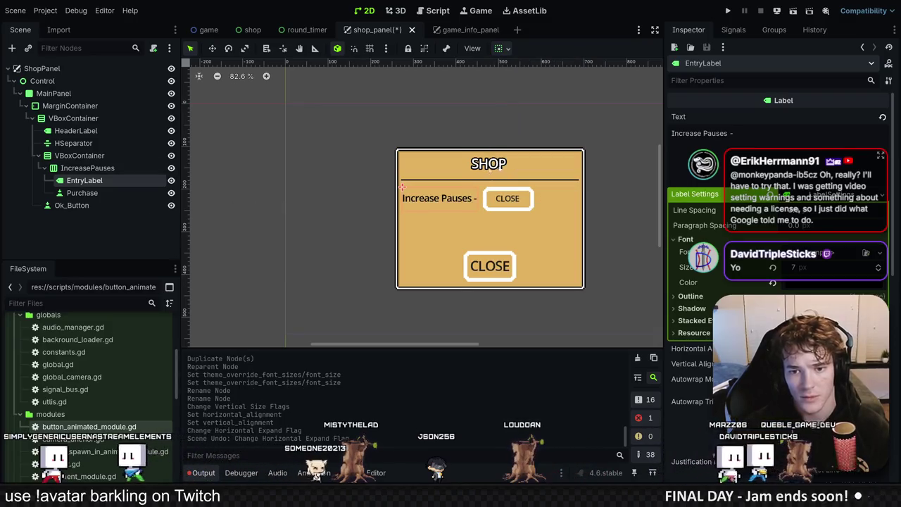
Step: Set the Purchase button to horizontal Fill with Expand, and turn on Expand for EntryLabel
{"action": "left_click", "coordinate": [82, 193]}
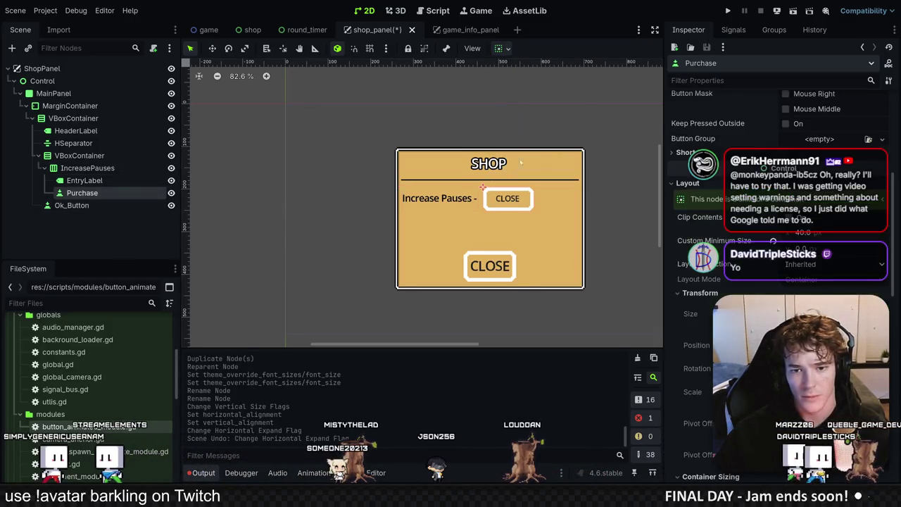
{"action": "left_click", "coordinate": [507, 49]}
{"action": "left_click", "coordinate": [566, 90]}
{"action": "left_click", "coordinate": [566, 110]}
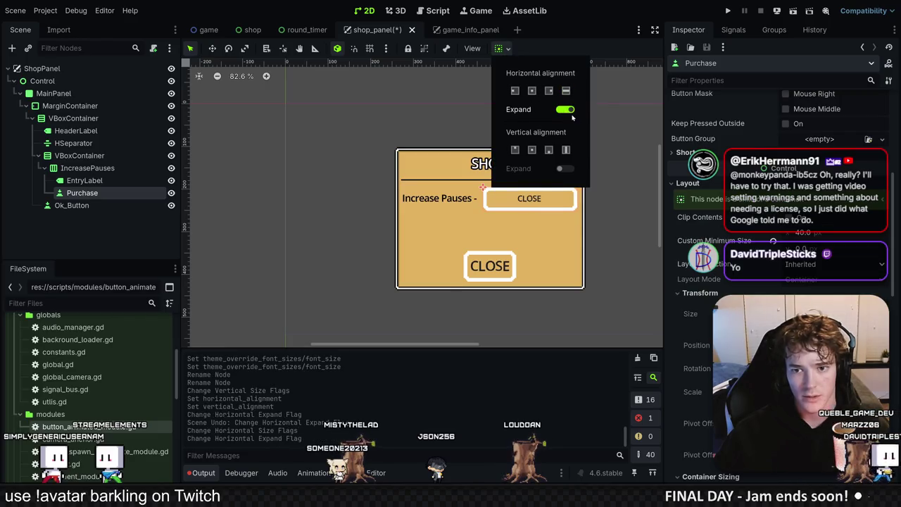
{"action": "left_click", "coordinate": [85, 180]}
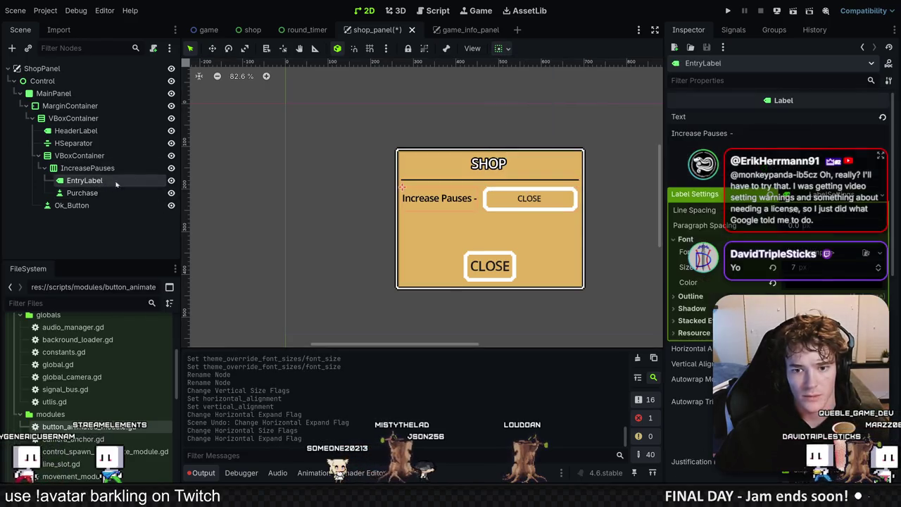
{"action": "left_click", "coordinate": [498, 48]}
{"action": "left_click", "coordinate": [563, 109]}
{"action": "left_click", "coordinate": [389, 187]}
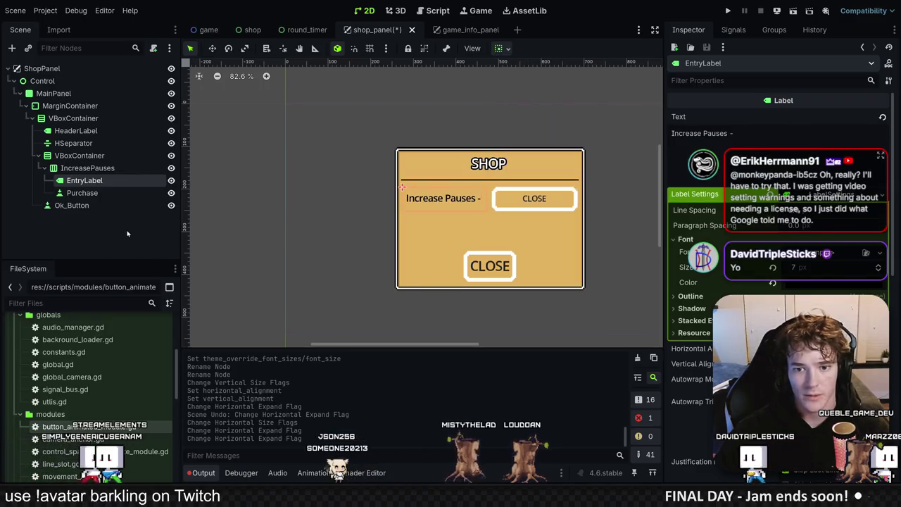
{"action": "left_click", "coordinate": [389, 188]}
{"action": "scroll", "coordinate": [388, 187], "scroll_direction": "down", "scroll_amount": 1}
{"action": "scroll", "coordinate": [388, 204], "scroll_direction": "down", "scroll_amount": 3}
{"action": "left_click", "coordinate": [81, 192]}
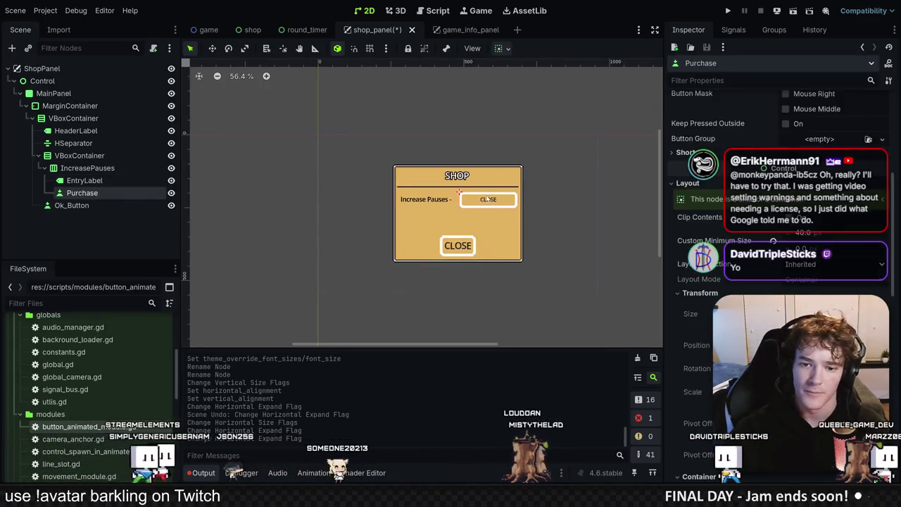
Step: Change the Purchase button text from CLOSE to 'BUY (50% of time)'
{"action": "double_click", "coordinate": [683, 133]}
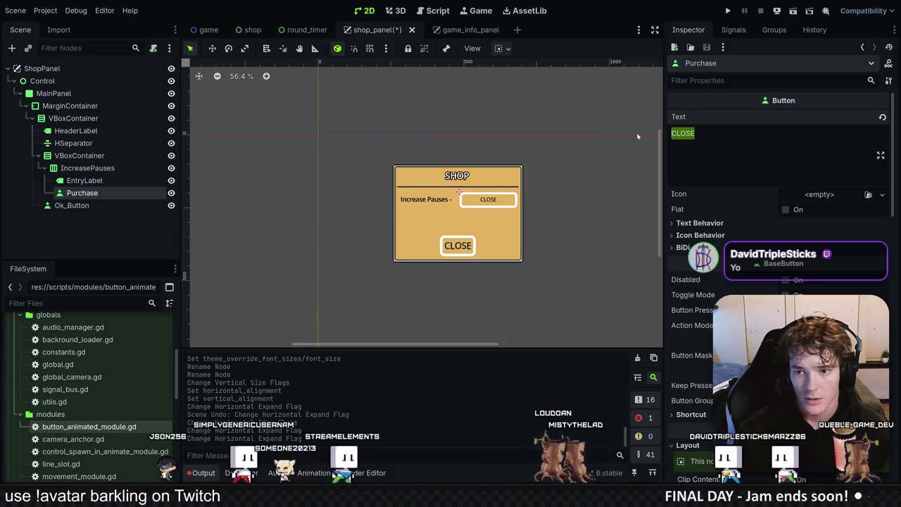
{"action": "type", "text": "BUY (50% "}
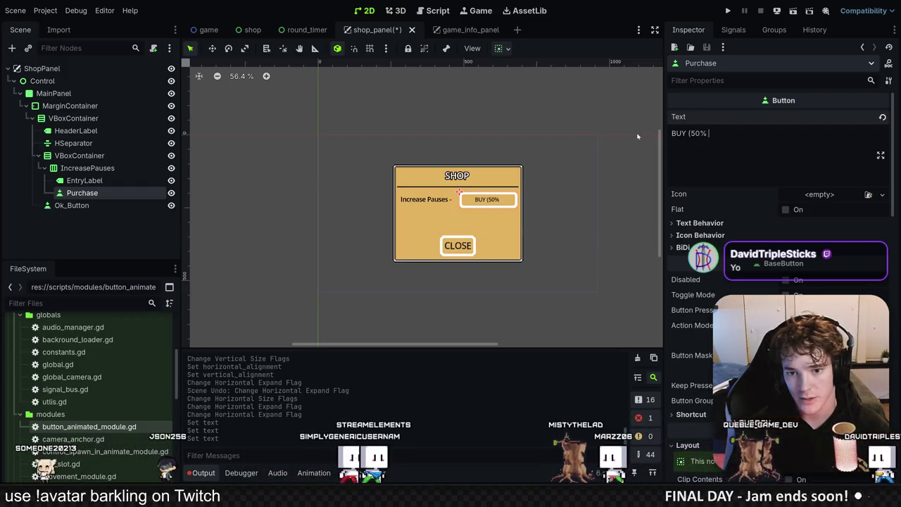
{"action": "type", "text": "time"}
{"action": "type", "text": ")"}
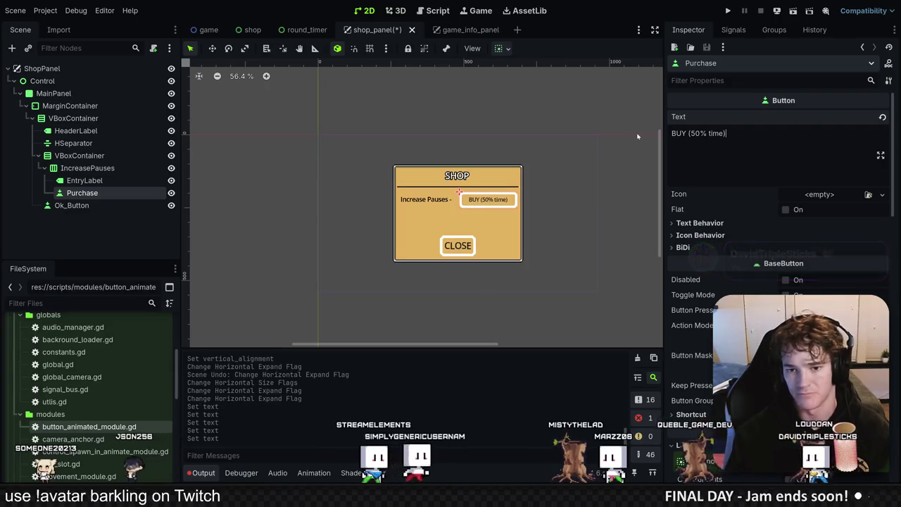
{"action": "left_click", "coordinate": [597, 206]}
{"action": "left_click", "coordinate": [82, 193]}
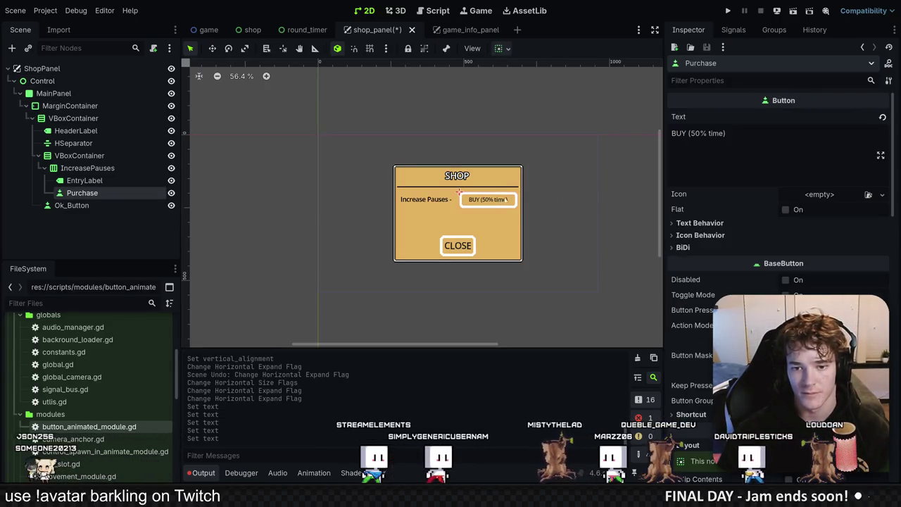
{"action": "left_click", "coordinate": [709, 133]}
{"action": "type", "text": "of"}
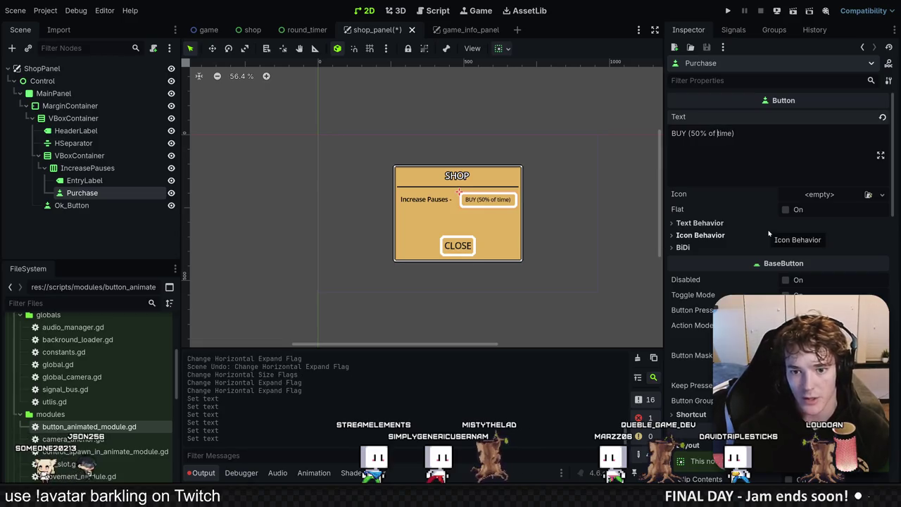
{"action": "left_click", "coordinate": [547, 134]}
Step: Save the shop_panel scene with Ctrl+S
{"action": "scroll", "coordinate": [471, 211], "scroll_direction": "up", "scroll_amount": 5}
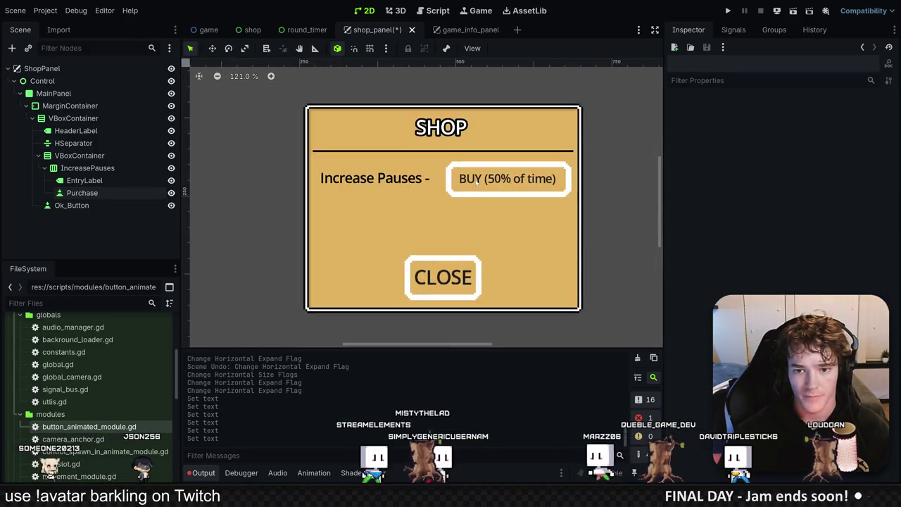
{"action": "scroll", "coordinate": [472, 243], "scroll_direction": "down", "scroll_amount": 2}
{"action": "key", "text": "ctrl+s"}
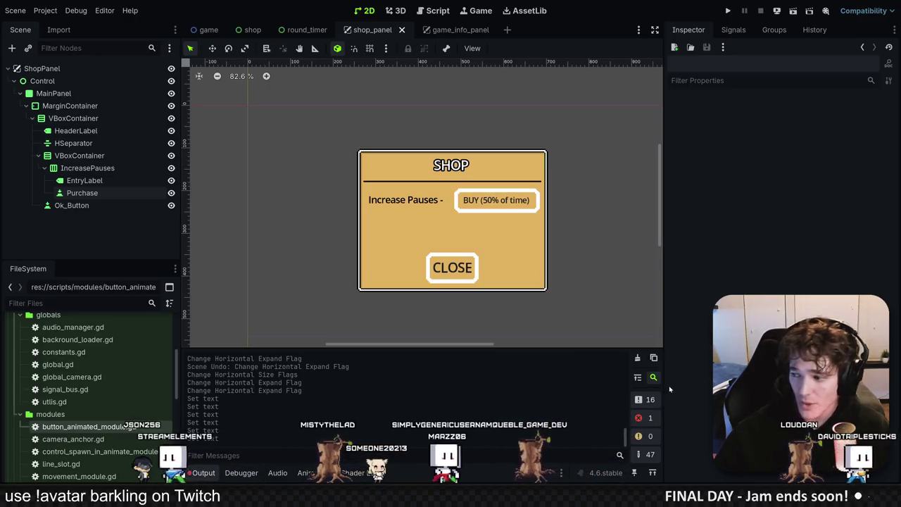
{"action": "scroll", "coordinate": [422, 234], "scroll_direction": "down", "scroll_amount": 2}
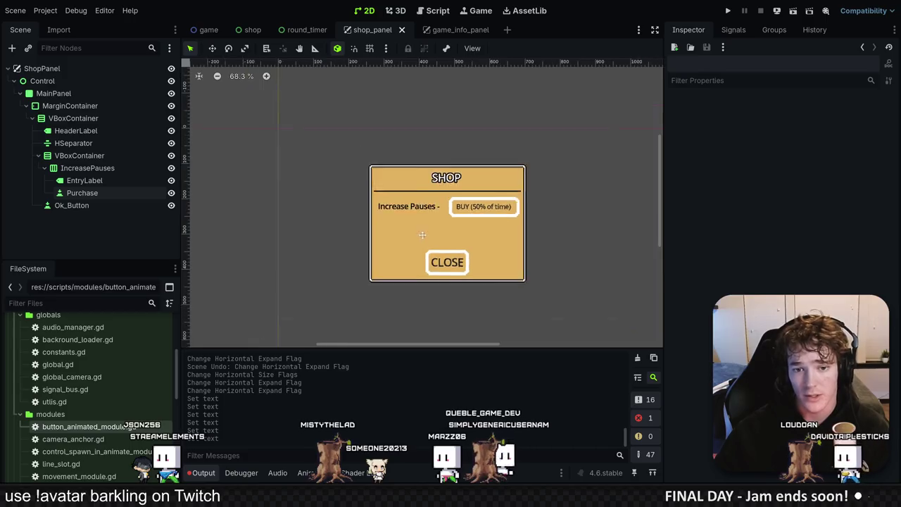
Step: Make MainPanel taller and re-centre it with the Center anchor preset
{"action": "left_click", "coordinate": [54, 93]}
{"action": "left_click_drag", "start_coordinate": [379, 298], "coordinate": [379, 314]}
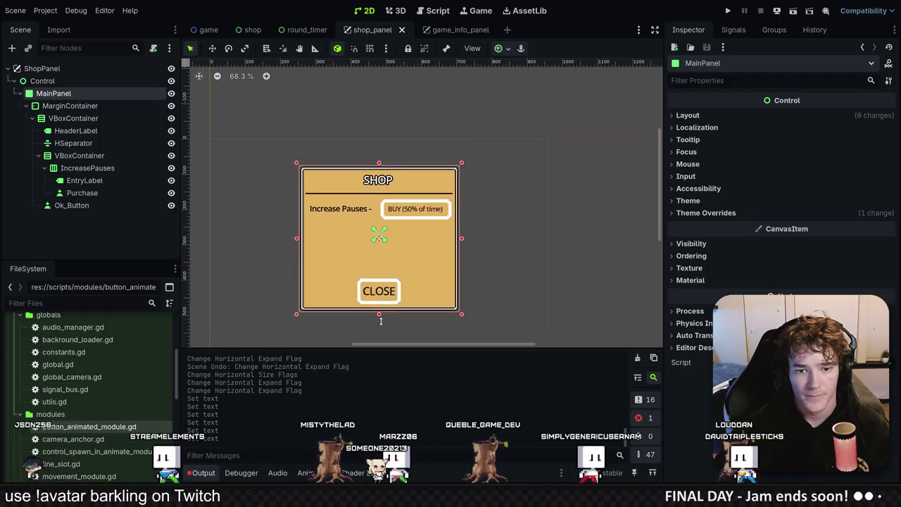
{"action": "left_click", "coordinate": [502, 48]}
{"action": "left_click", "coordinate": [521, 120]}
{"action": "left_click", "coordinate": [457, 245]}
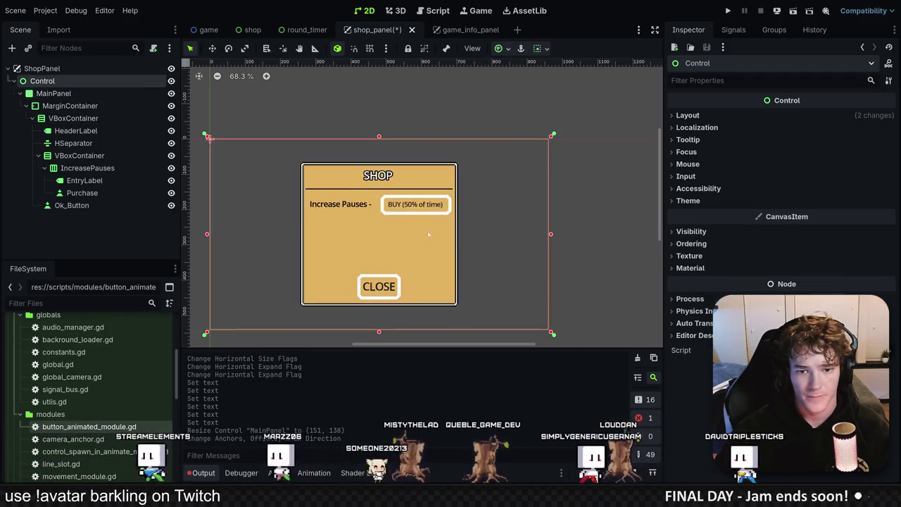
{"action": "left_click", "coordinate": [458, 245]}
{"action": "scroll", "coordinate": [458, 244], "scroll_direction": "down", "scroll_amount": 2}
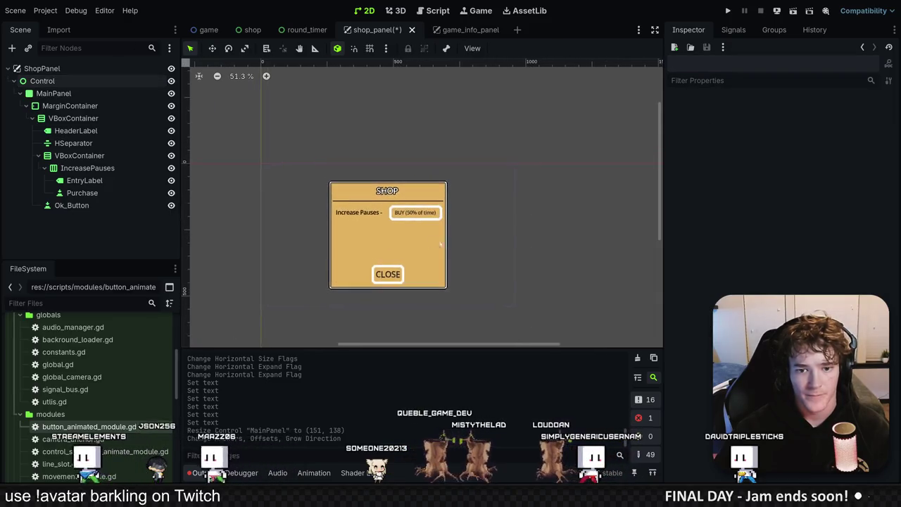
{"action": "scroll", "coordinate": [444, 244], "scroll_direction": "up", "scroll_amount": 5}
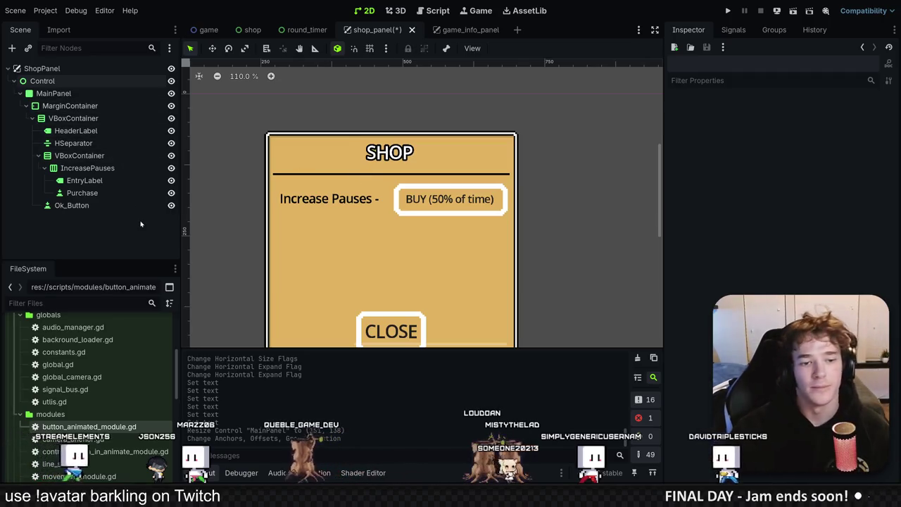
{"action": "scroll", "coordinate": [416, 235], "scroll_direction": "down", "scroll_amount": 3}
{"action": "scroll", "coordinate": [416, 235], "scroll_direction": "up", "scroll_amount": 3}
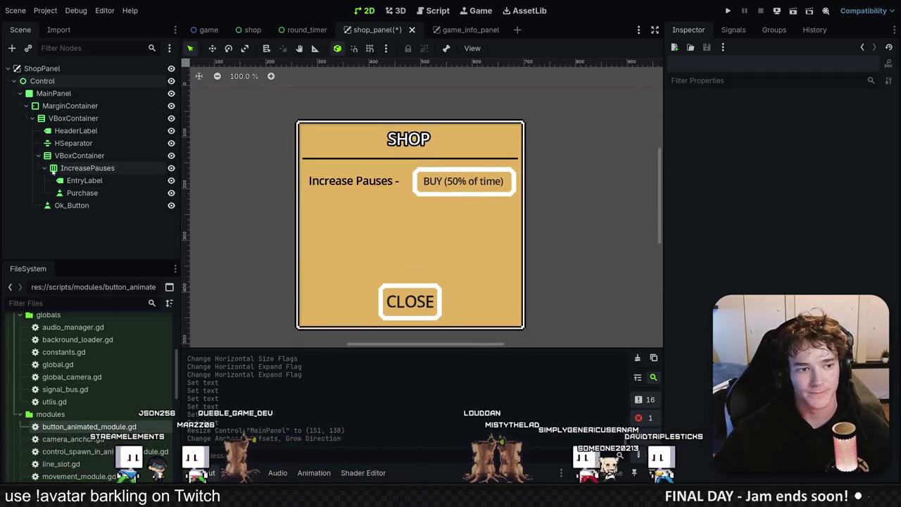
Step: Collapse the IncreasePauses row and duplicate it as IncreasePauses2
{"action": "left_click", "coordinate": [70, 156]}
{"action": "left_click", "coordinate": [78, 168]}
{"action": "left_click", "coordinate": [45, 169]}
{"action": "key", "text": "ctrl+d"}
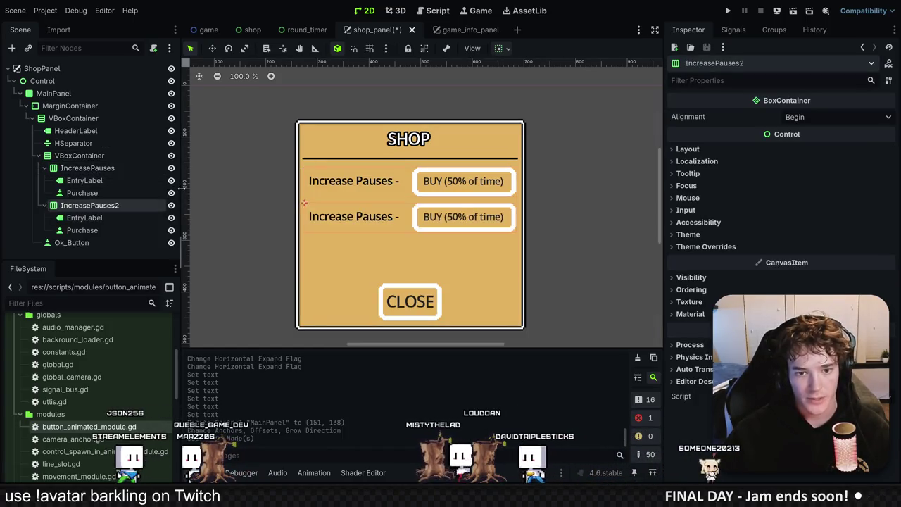
Step: Start renaming IncreasePauses2 to IncreaseImposterSpeed with F2
{"action": "key", "text": "F2"}
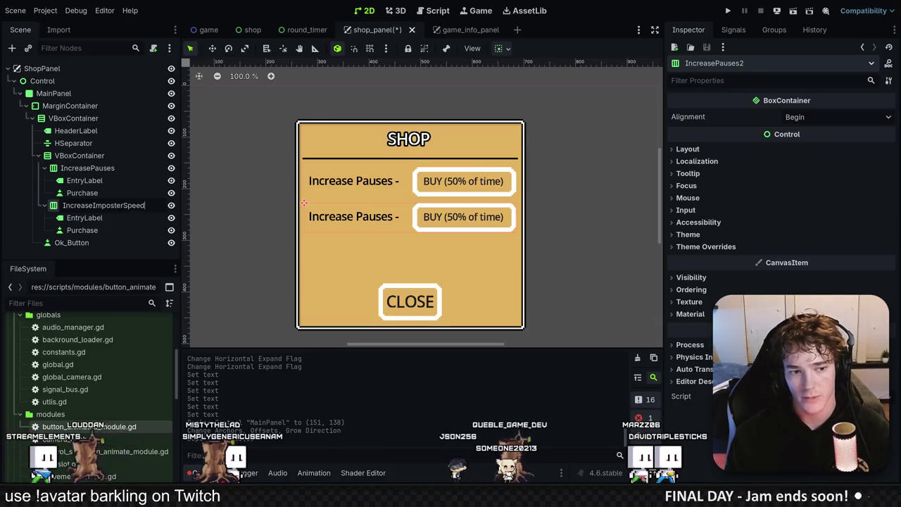
Step: Change the second row's EntryLabel text to '+Imposter Speed -'
{"action": "left_click", "coordinate": [84, 218]}
{"action": "left_click_drag", "start_coordinate": [734, 133], "coordinate": [701, 133]}
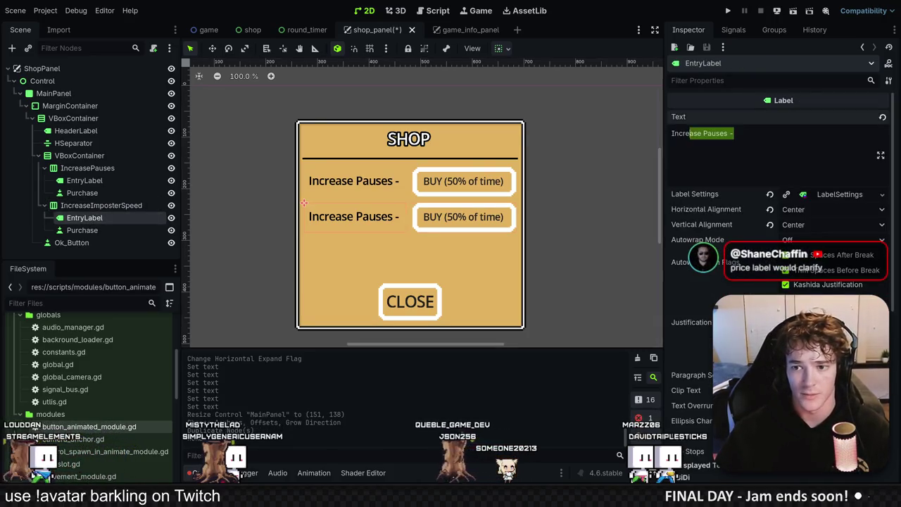
{"action": "double_click", "coordinate": [714, 133]}
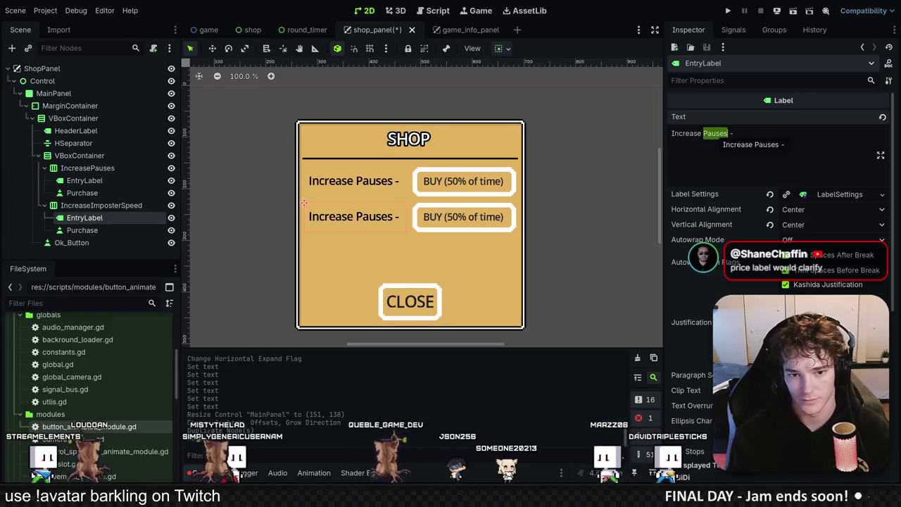
{"action": "key", "text": "BackSpace"}
{"action": "key", "text": "BackSpace"}
{"action": "key", "text": "BackSpace"}
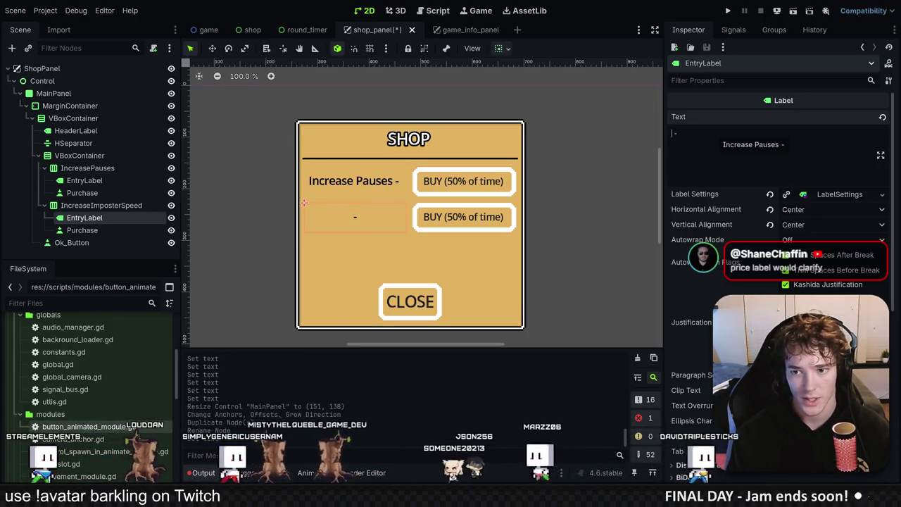
{"action": "type", "text": "+ "}
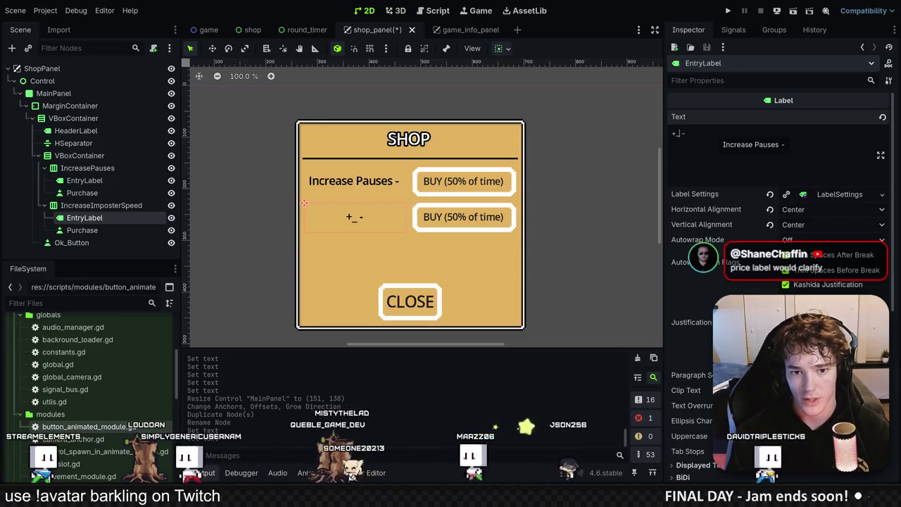
{"action": "type", "text": "Imposter S"}
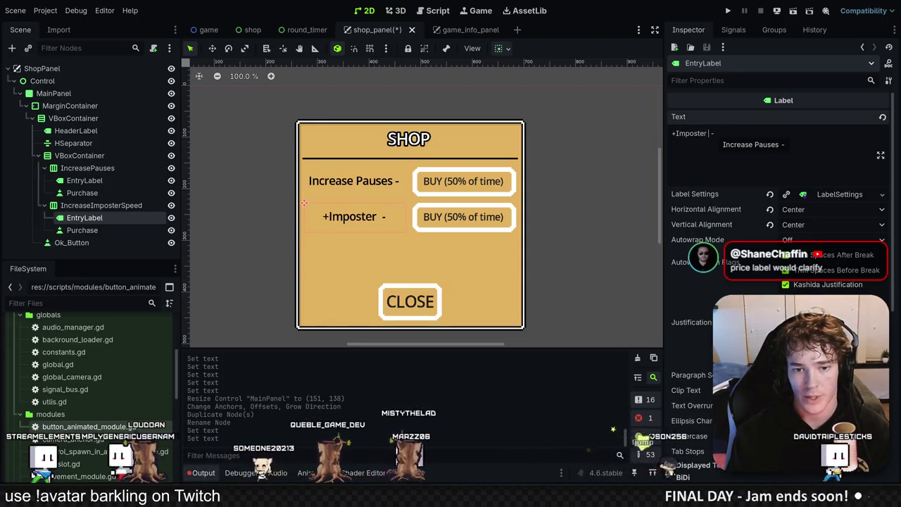
{"action": "type", "text": "peed"}
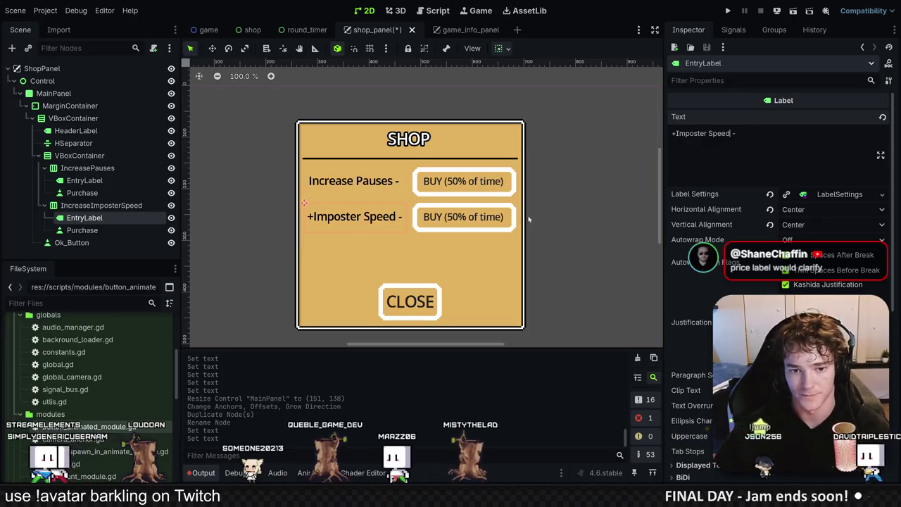
{"action": "left_click", "coordinate": [591, 207]}
{"action": "scroll", "coordinate": [590, 210], "scroll_direction": "down", "scroll_amount": 5}
{"action": "left_click", "coordinate": [463, 219]}
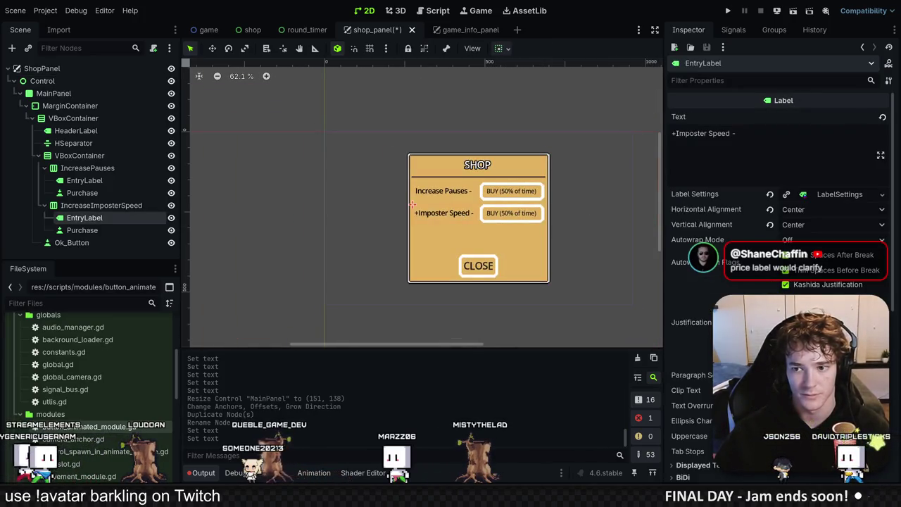
Step: Change the second row's button text to 'BUY (70% of time)'
{"action": "left_click", "coordinate": [523, 216]}
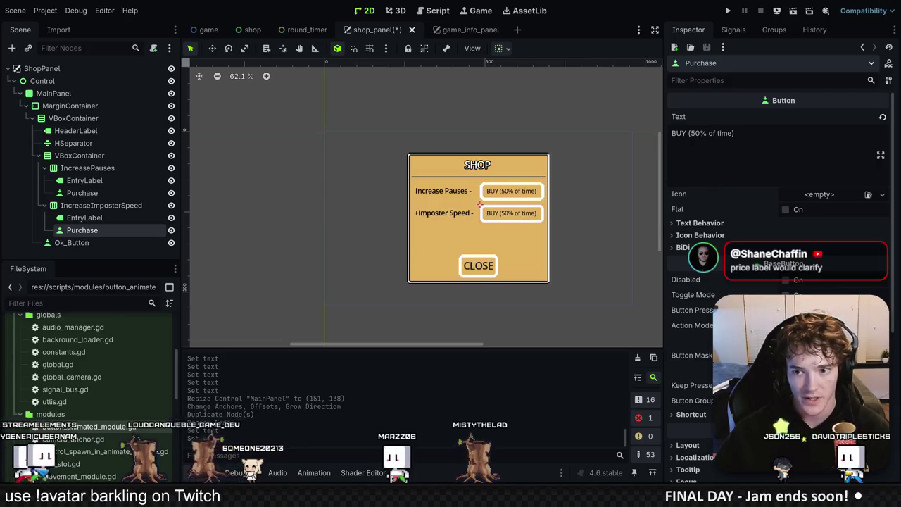
{"action": "type", "text": "a"}
{"action": "key", "text": "BackSpace"}
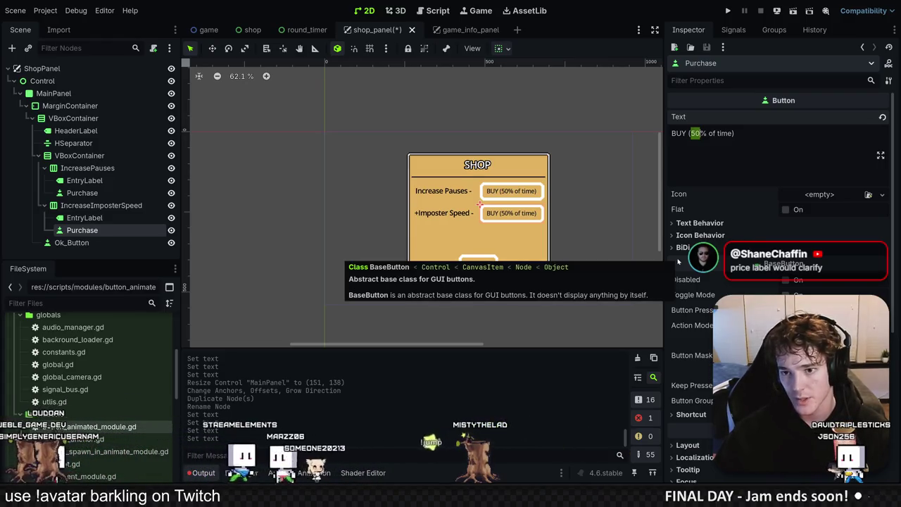
{"action": "type", "text": "70"}
{"action": "left_click", "coordinate": [618, 217]}
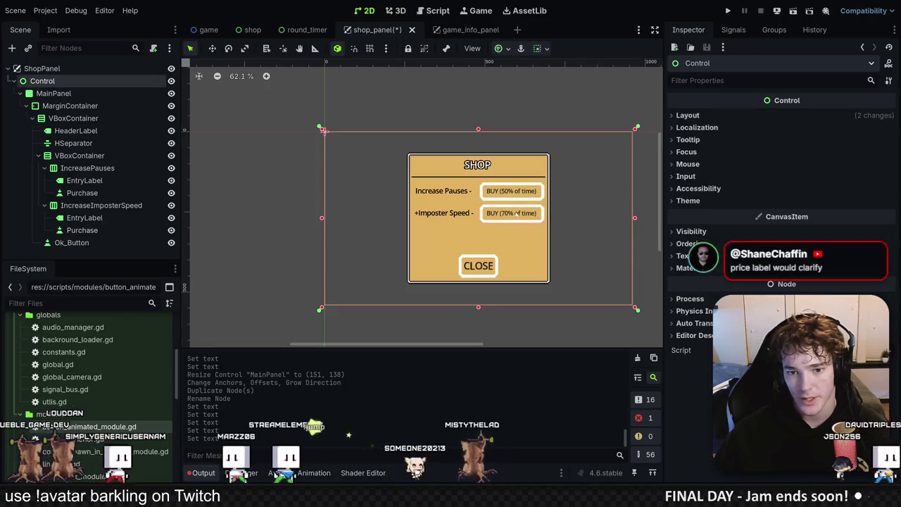
Step: Centre and zoom in on the shop panel, then save the scene
{"action": "left_click", "coordinate": [511, 125]}
{"action": "mouse_move", "coordinate": [567, 250]}
{"action": "left_mouse_down"}
{"action": "mouse_move", "coordinate": [554, 249]}
{"action": "mouse_move", "coordinate": [540, 265]}
{"action": "left_mouse_up"}
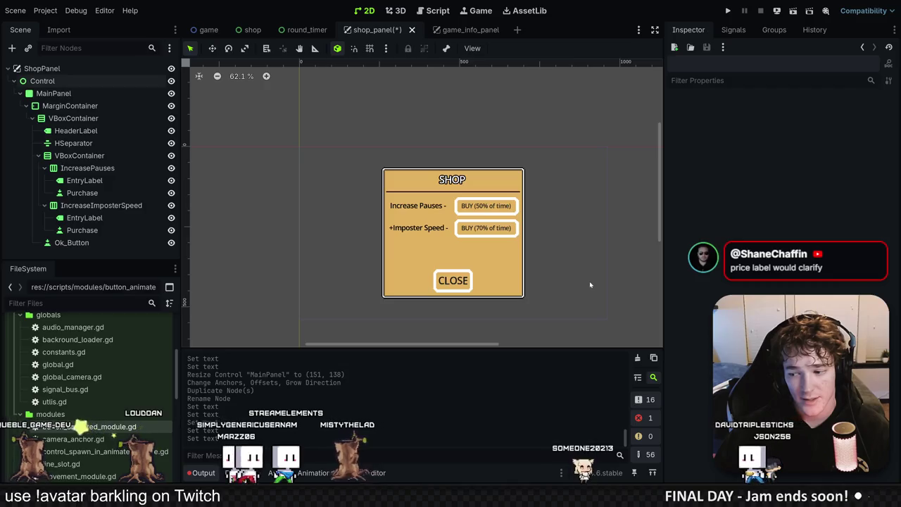
{"action": "scroll", "coordinate": [511, 243], "scroll_direction": "up", "scroll_amount": 5}
{"action": "scroll", "coordinate": [510, 244], "scroll_direction": "up", "scroll_amount": 1}
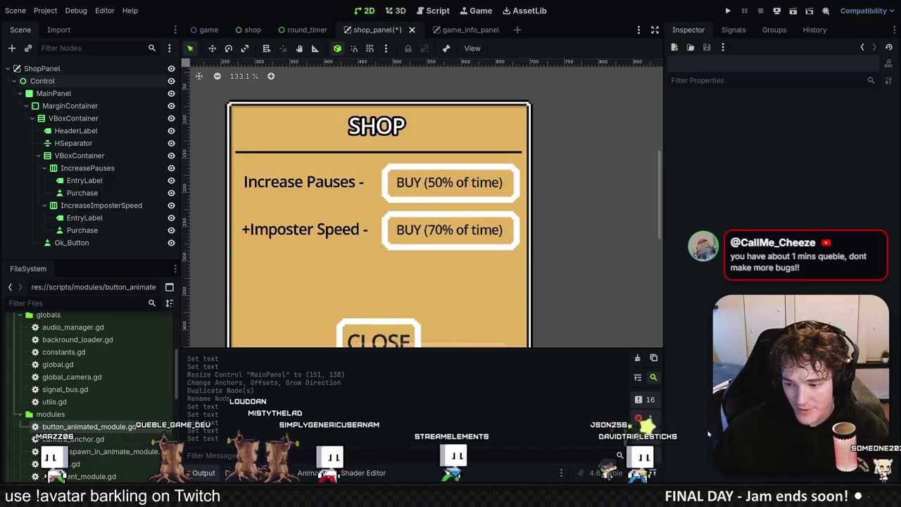
{"action": "key", "text": "ctrl+s"}
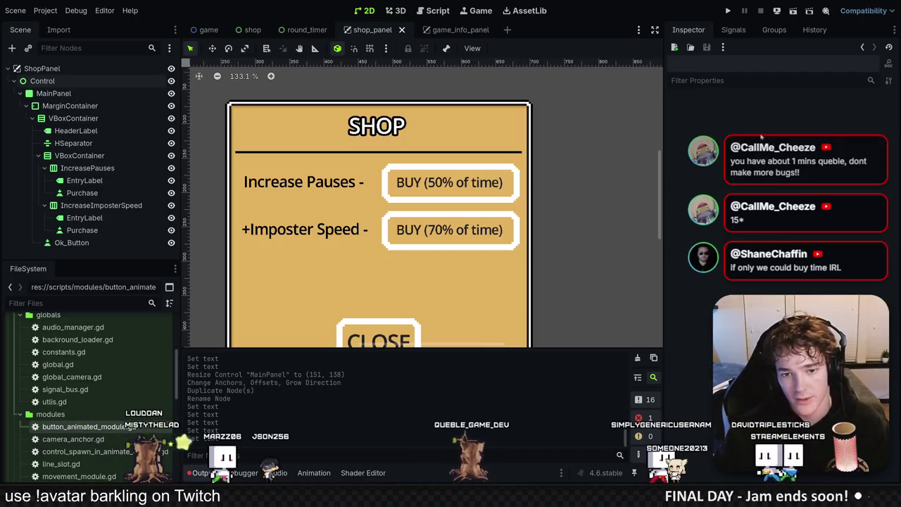
{"action": "key", "text": "ctrl+s"}
Step: Inspect the two purchase rows by selecting and deselecting their nodes
{"action": "scroll", "coordinate": [489, 211], "scroll_direction": "down", "scroll_amount": 5}
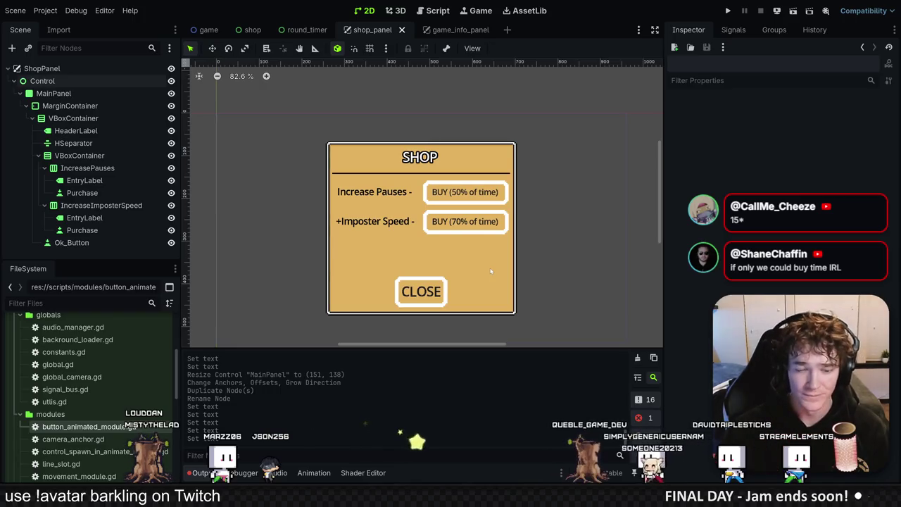
{"action": "left_click", "coordinate": [474, 224]}
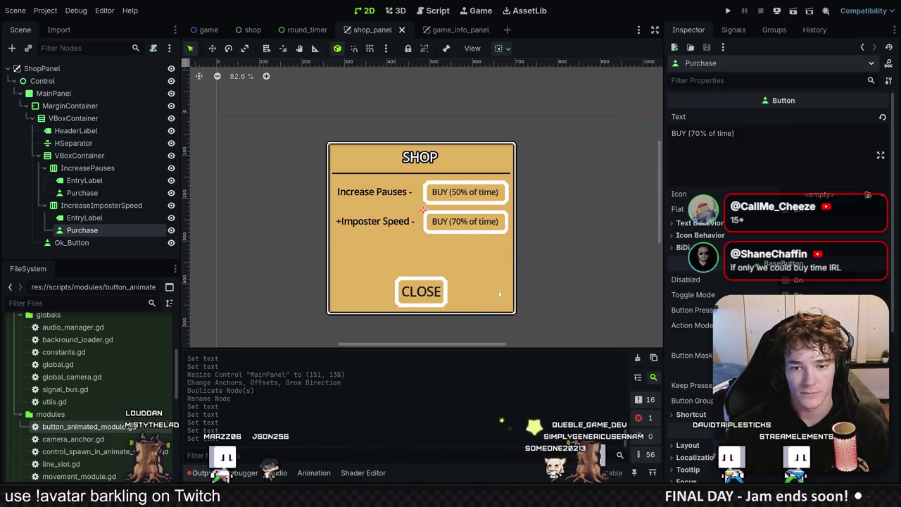
{"action": "left_click", "coordinate": [559, 245]}
{"action": "left_click", "coordinate": [649, 224]}
{"action": "scroll", "coordinate": [479, 289], "scroll_direction": "down", "scroll_amount": 6}
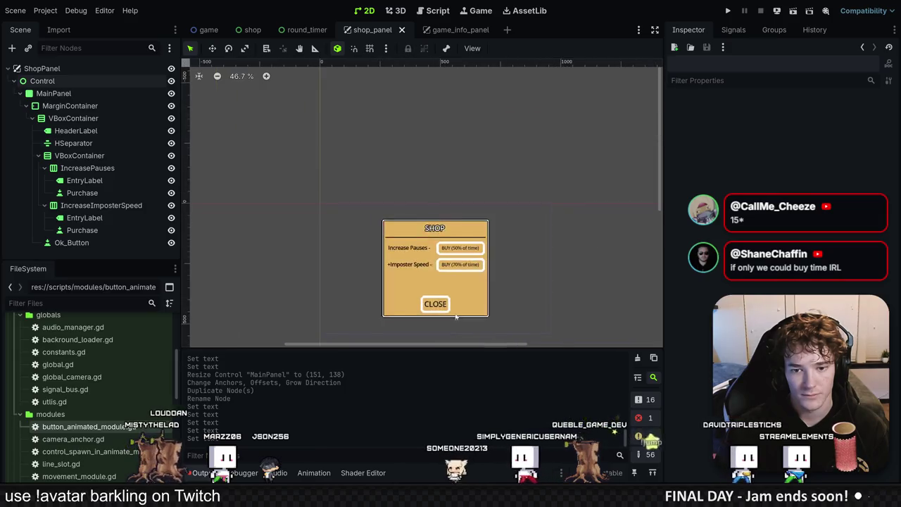
{"action": "scroll", "coordinate": [438, 300], "scroll_direction": "up", "scroll_amount": 5}
{"action": "scroll", "coordinate": [436, 301], "scroll_direction": "up", "scroll_amount": 2}
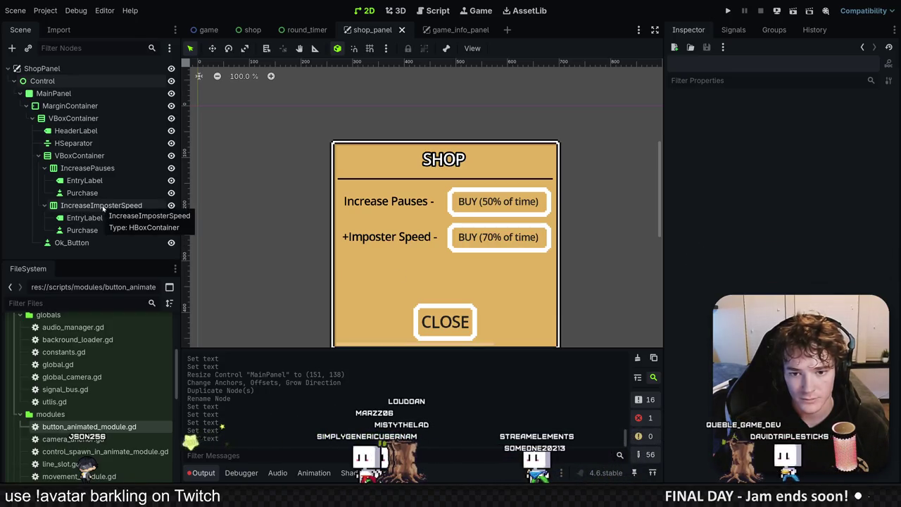
Step: Duplicate IncreaseImposterSpeed as AddTime and make its label read '20% more time -'
{"action": "left_click", "coordinate": [103, 206]}
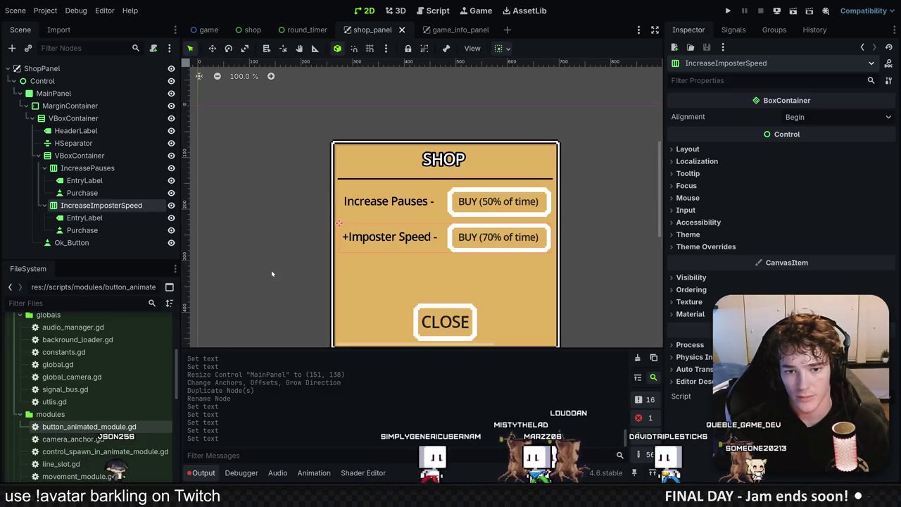
{"action": "key", "text": "ctrl+d"}
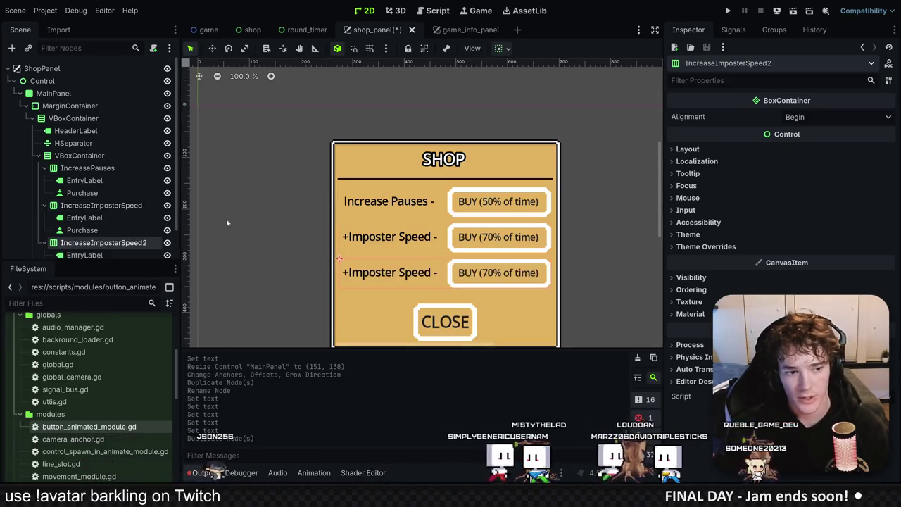
{"action": "scroll", "coordinate": [120, 225], "scroll_direction": "down", "scroll_amount": 2}
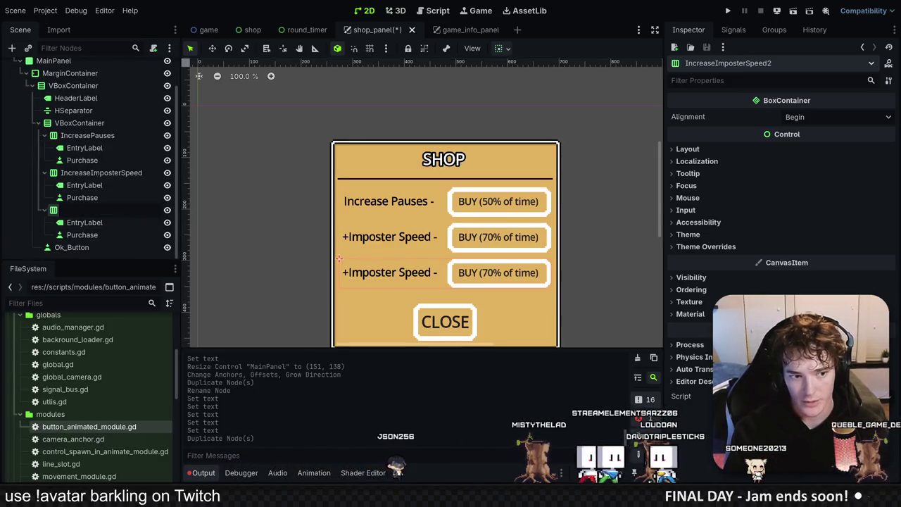
{"action": "type", "text": "AddTime"}
{"action": "key", "text": "Return"}
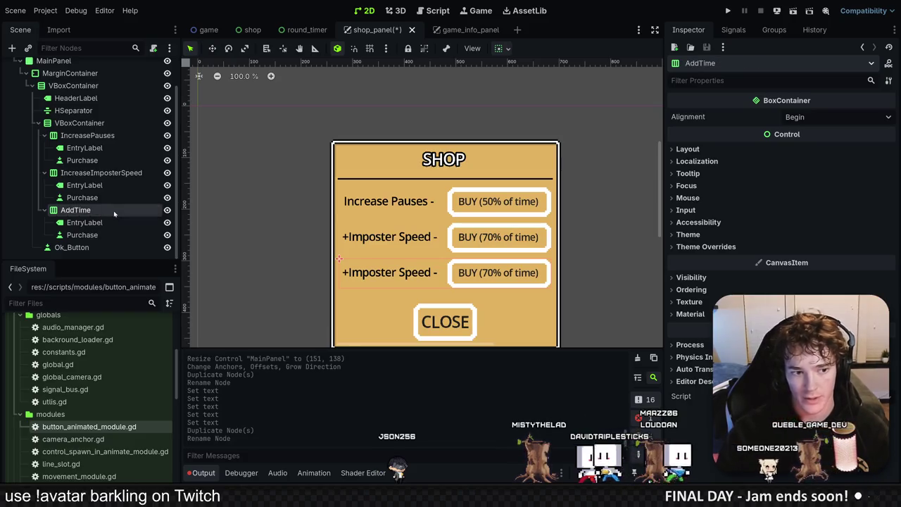
{"action": "left_click", "coordinate": [85, 222]}
{"action": "triple_click", "coordinate": [703, 133]}
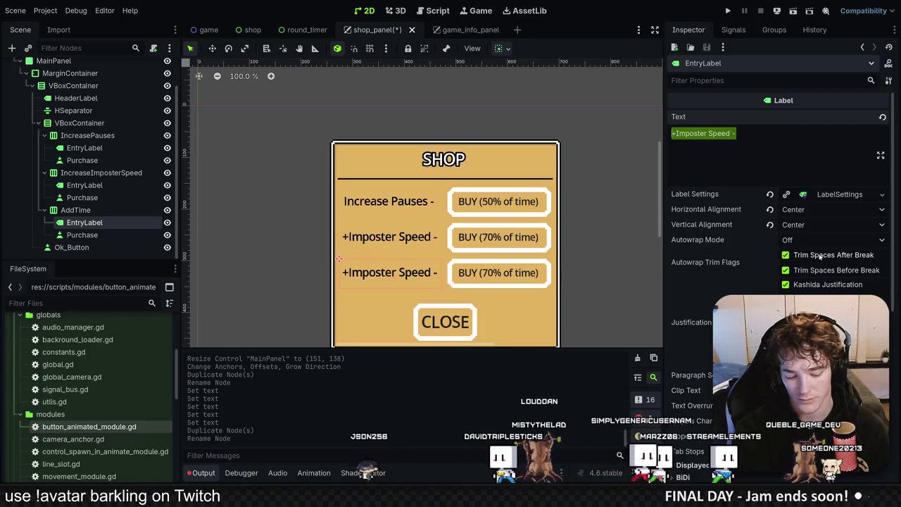
{"action": "type", "text": "20"}
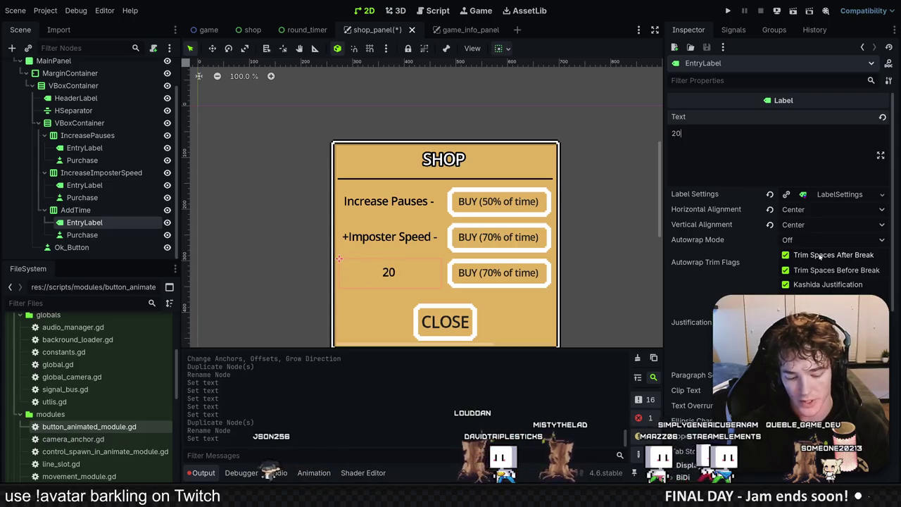
{"action": "type", "text": "% more time"}
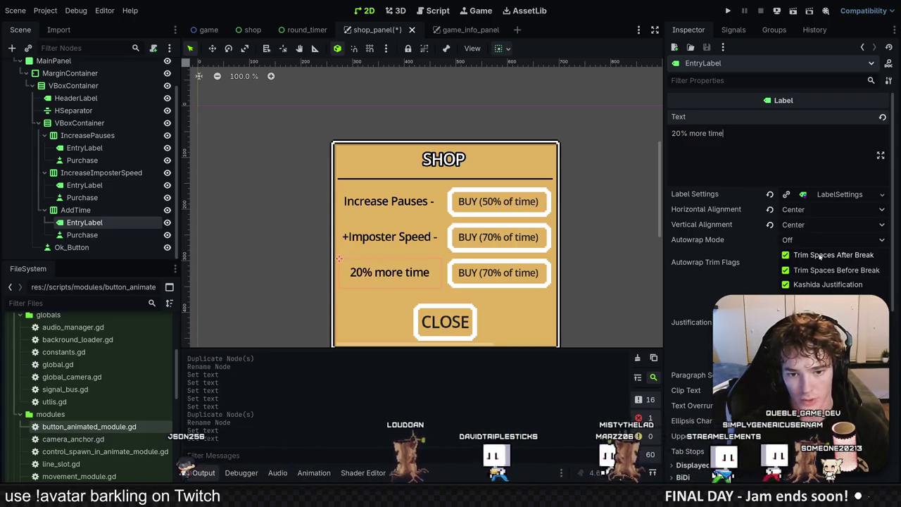
{"action": "type", "text": " -"}
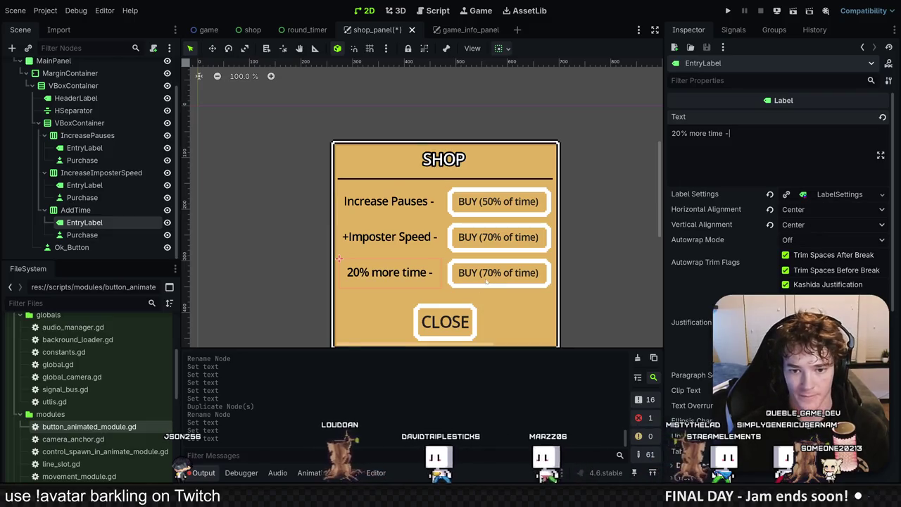
{"action": "left_click", "coordinate": [450, 274]}
{"action": "left_click", "coordinate": [424, 278]}
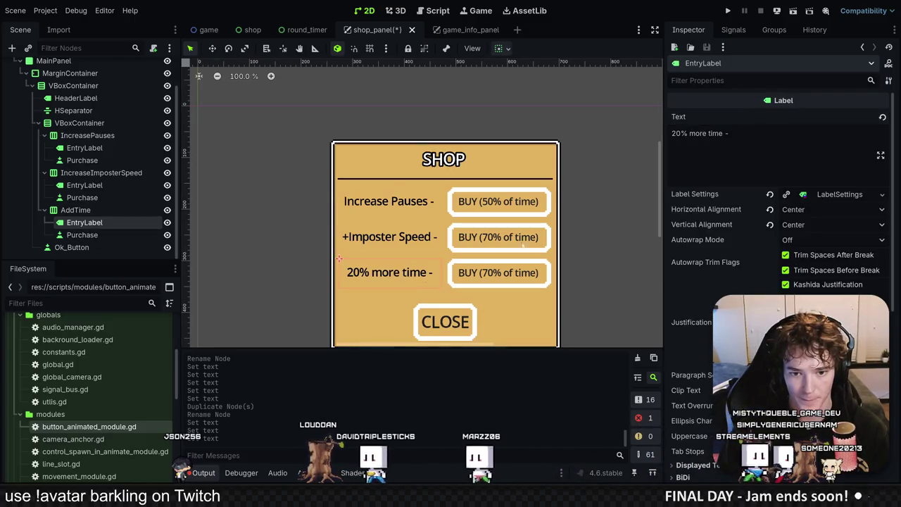
{"action": "left_click", "coordinate": [584, 242]}
Step: Set Horizontal Alignment to Right on all three rows' entry labels
{"action": "scroll", "coordinate": [570, 246], "scroll_direction": "down", "scroll_amount": 3}
{"action": "left_click", "coordinate": [522, 262]}
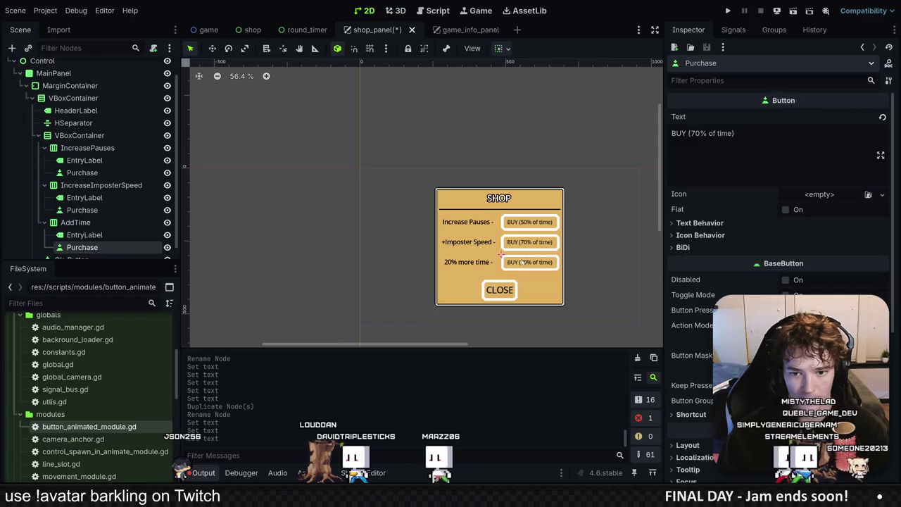
{"action": "left_click", "coordinate": [471, 232]}
{"action": "left_click", "coordinate": [470, 244]}
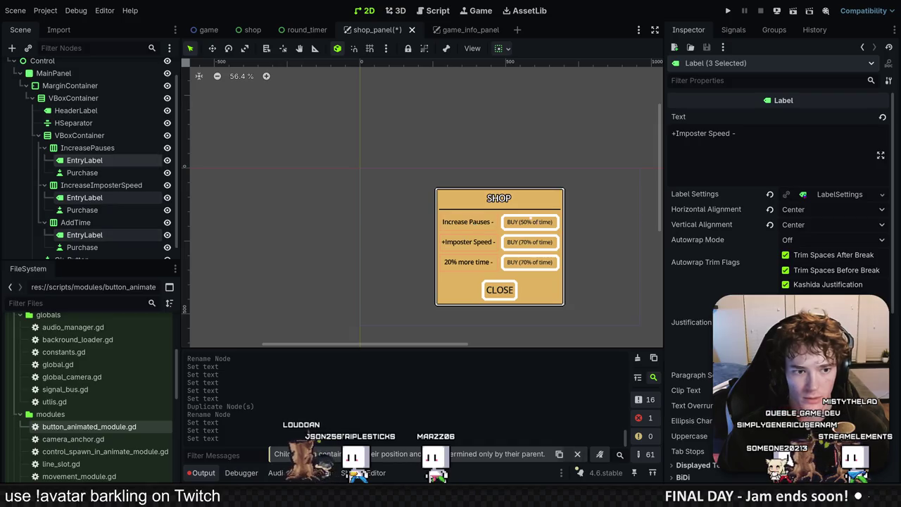
{"action": "left_click", "coordinate": [807, 209]}
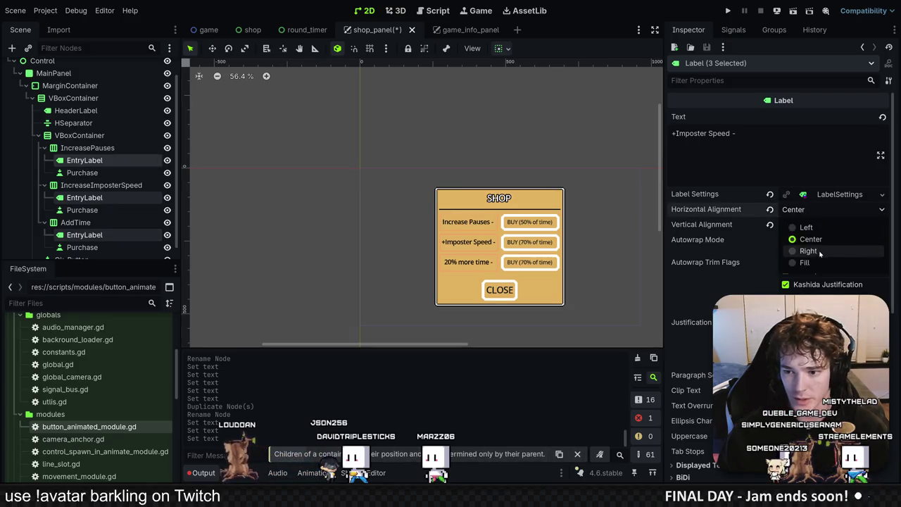
{"action": "left_click", "coordinate": [802, 250]}
{"action": "key", "text": "Escape"}
{"action": "left_click", "coordinate": [534, 231]}
{"action": "left_click", "coordinate": [502, 258]}
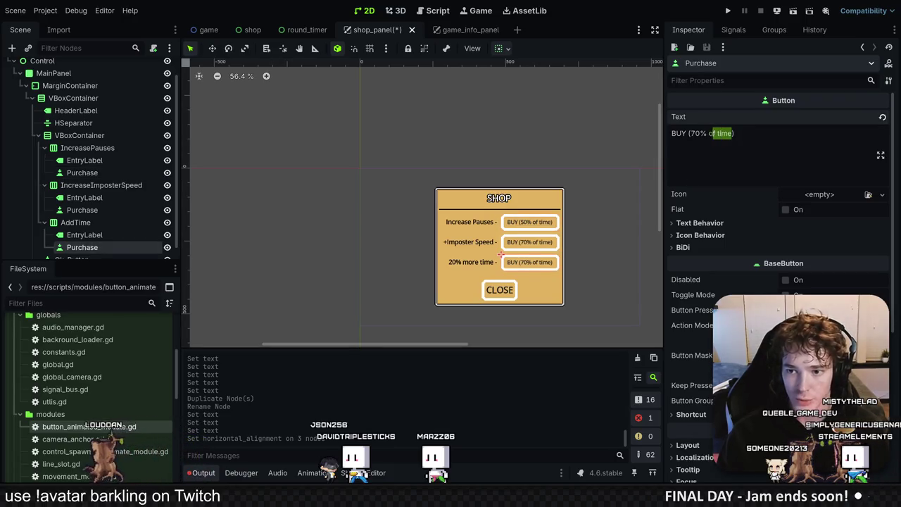
Step: Finish the AddTime button text as 'BUY (1 innocent)' and save the shop panel scene
{"action": "type", "text": "1)"}
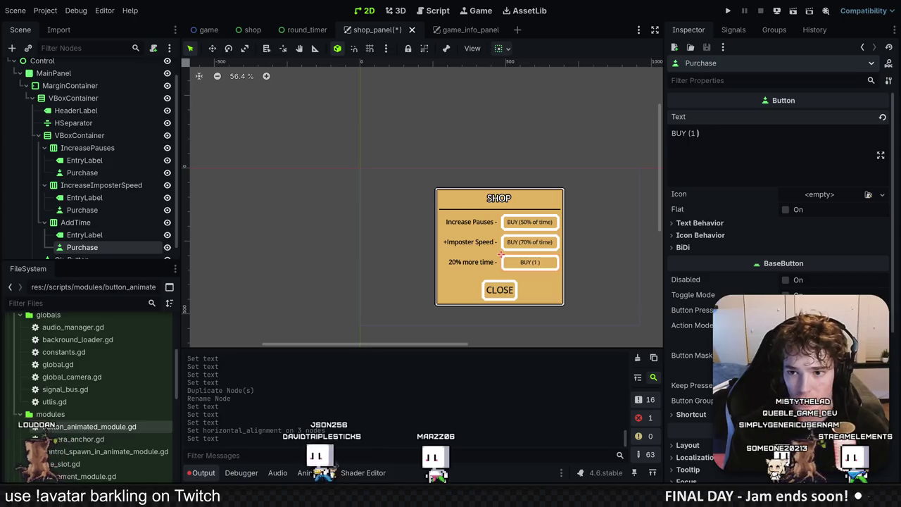
{"action": "type", "text": "innocent"}
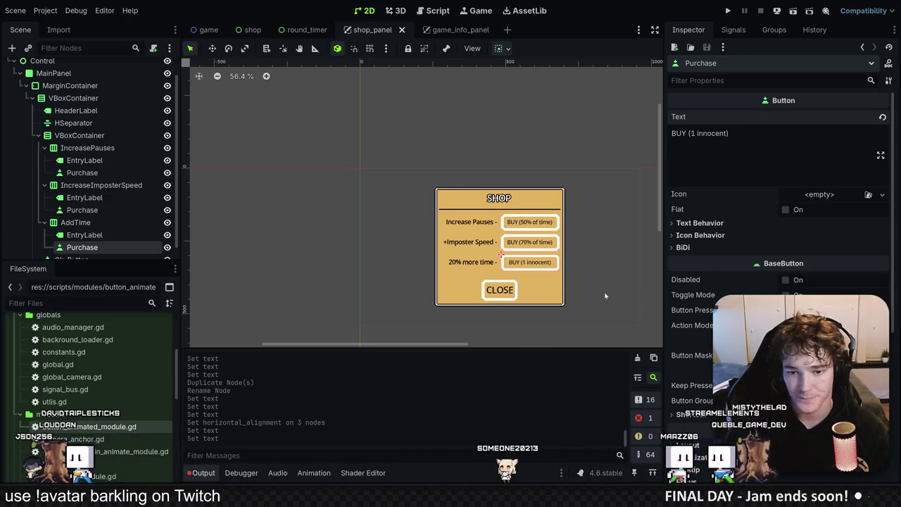
{"action": "scroll", "coordinate": [553, 278], "scroll_direction": "up", "scroll_amount": 9}
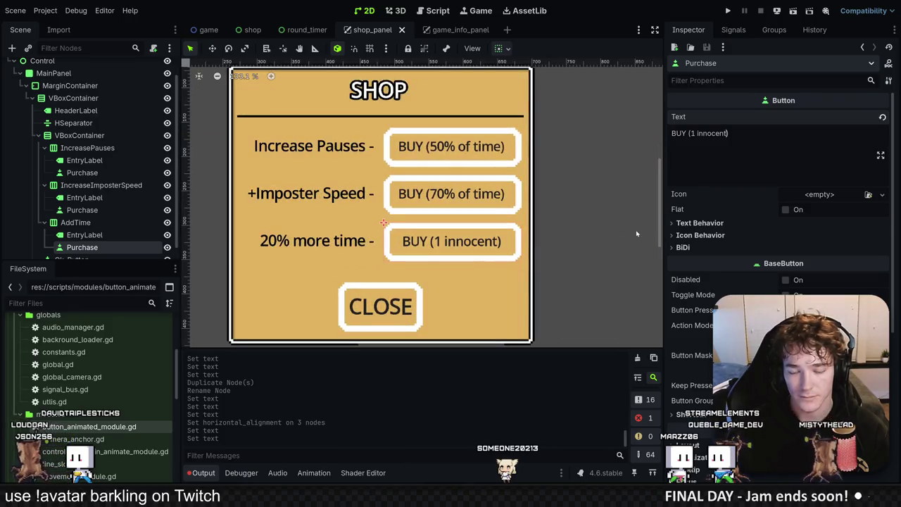
{"action": "left_click", "coordinate": [637, 233]}
{"action": "scroll", "coordinate": [598, 260], "scroll_direction": "down", "scroll_amount": 10}
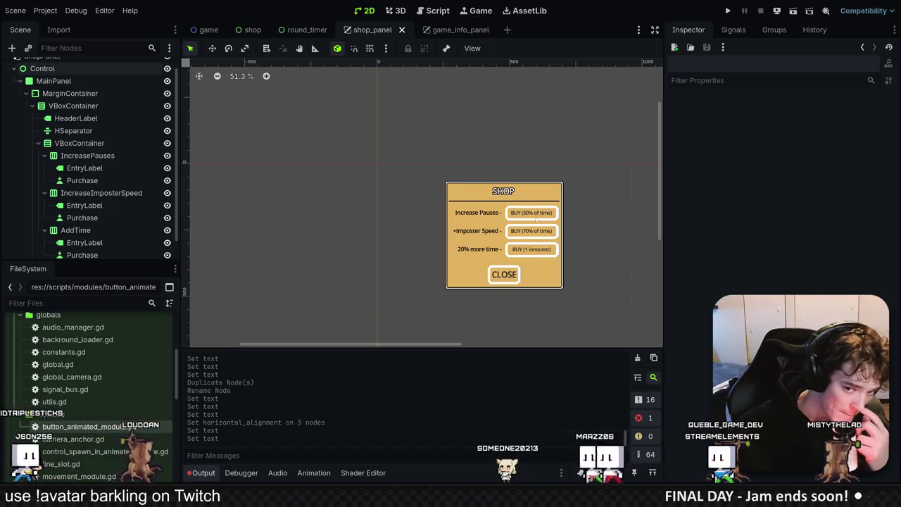
{"action": "scroll", "coordinate": [646, 240], "scroll_direction": "up", "scroll_amount": 4}
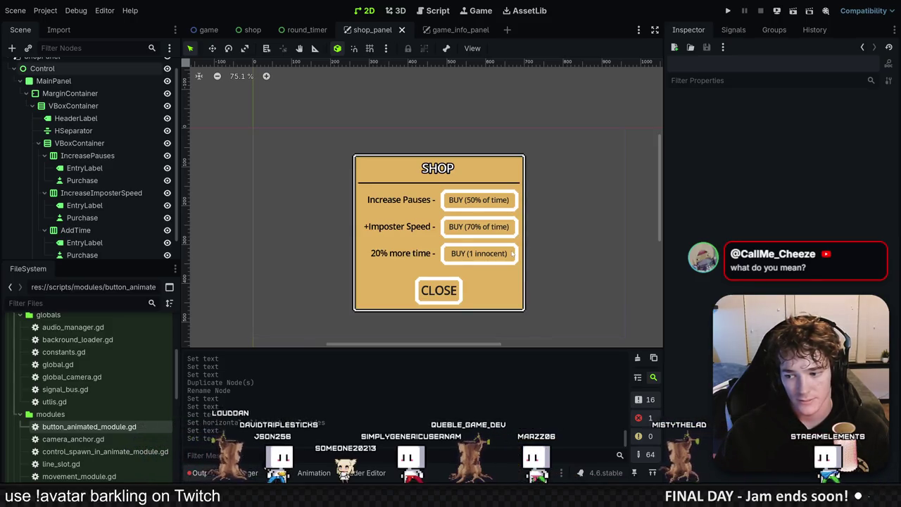
{"action": "scroll", "coordinate": [512, 253], "scroll_direction": "down", "scroll_amount": 3}
{"action": "key", "text": "ctrl+s"}
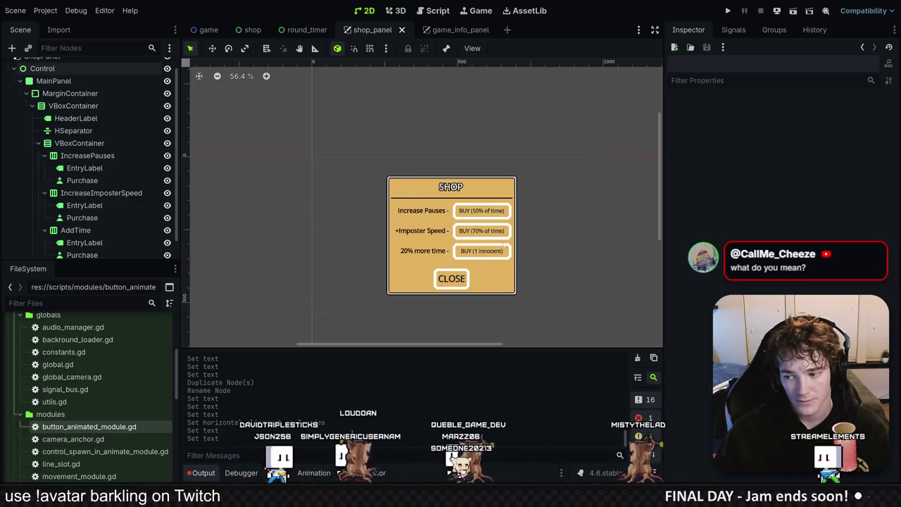
Step: Enlarge the scene tree and begin adding a child node under the ShopPanel root
{"action": "scroll", "coordinate": [495, 245], "scroll_direction": "up", "scroll_amount": 4}
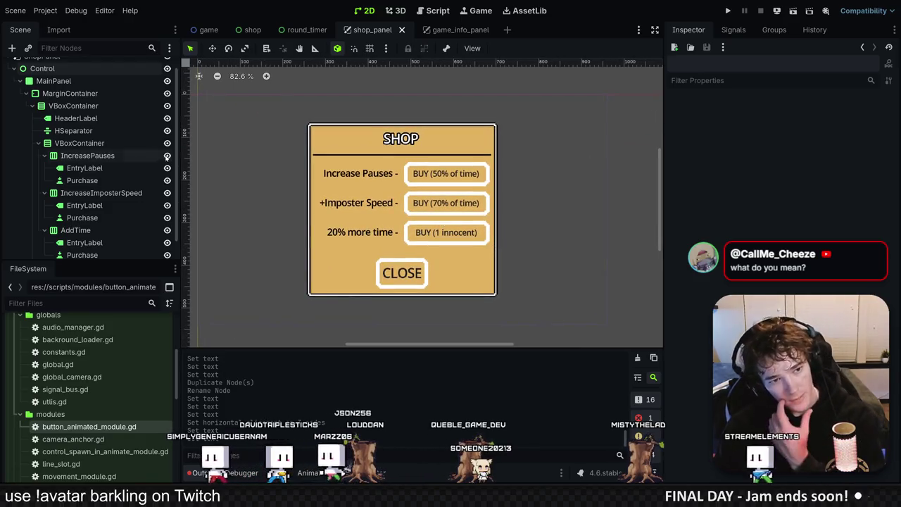
{"action": "scroll", "coordinate": [112, 233], "scroll_direction": "up", "scroll_amount": 1}
{"action": "left_click_drag", "start_coordinate": [114, 261], "coordinate": [114, 349]}
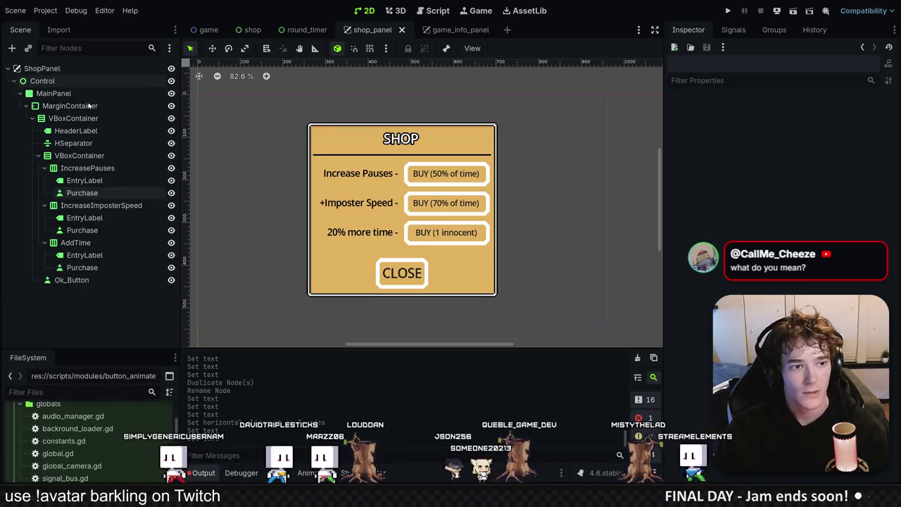
{"action": "left_click", "coordinate": [41, 68]}
{"action": "left_click", "coordinate": [11, 48]}
{"action": "type", "text": "hbo"}
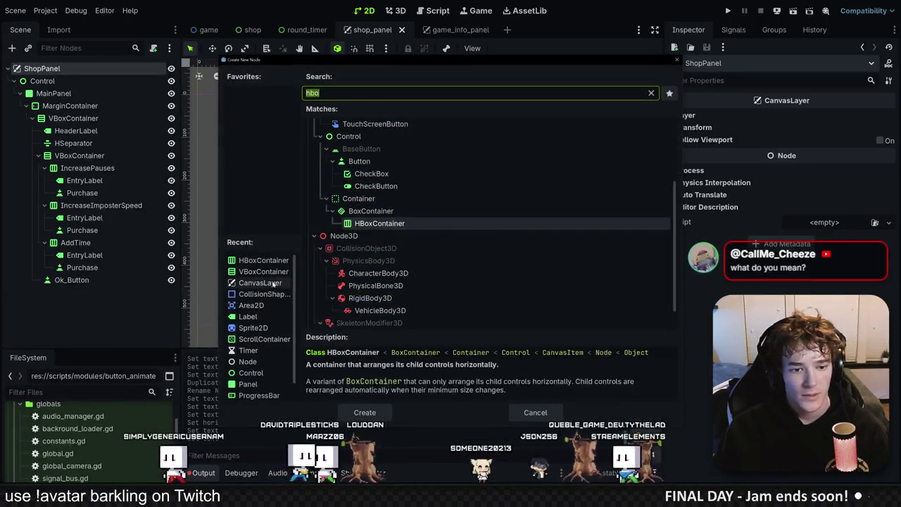
{"action": "type", "text": "spawn"}
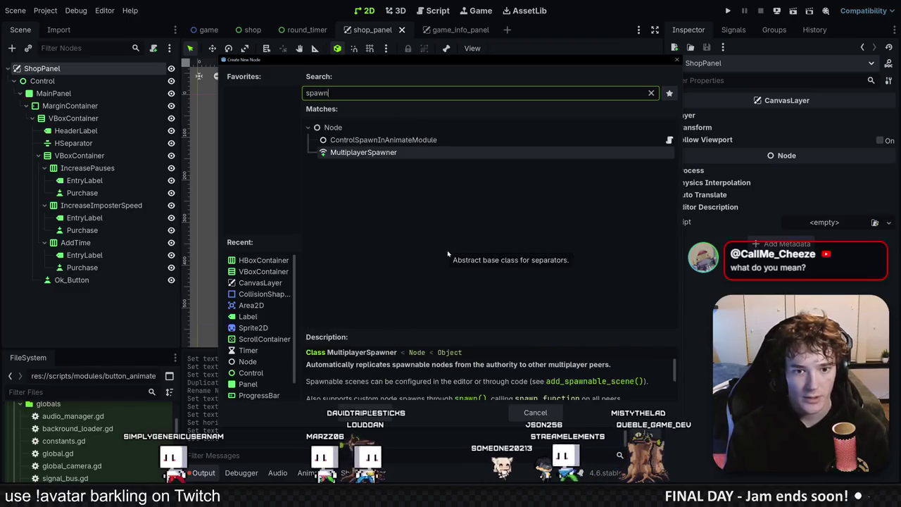
Step: Add a ControlSpawnInAnimateModule child node to ShopPanel
{"action": "key", "text": "Up"}
{"action": "key", "text": "Return"}
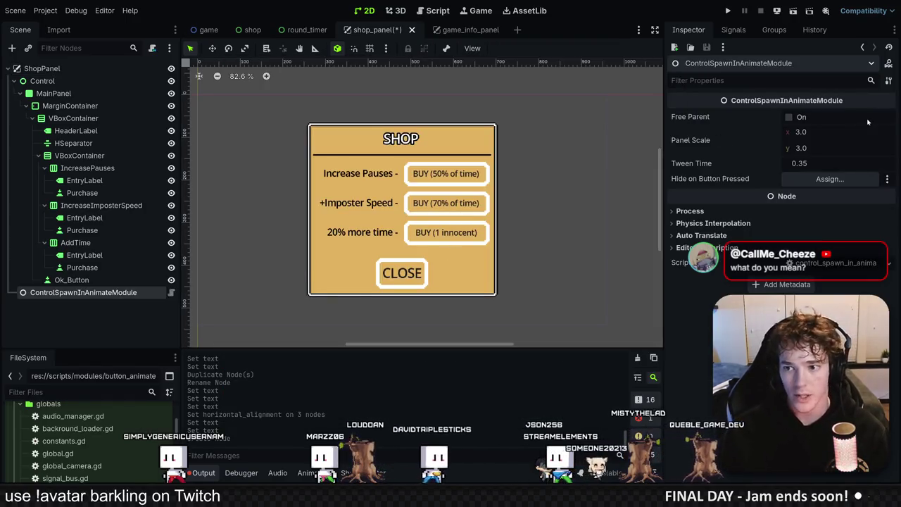
{"action": "scroll", "coordinate": [598, 187], "scroll_direction": "down", "scroll_amount": 5}
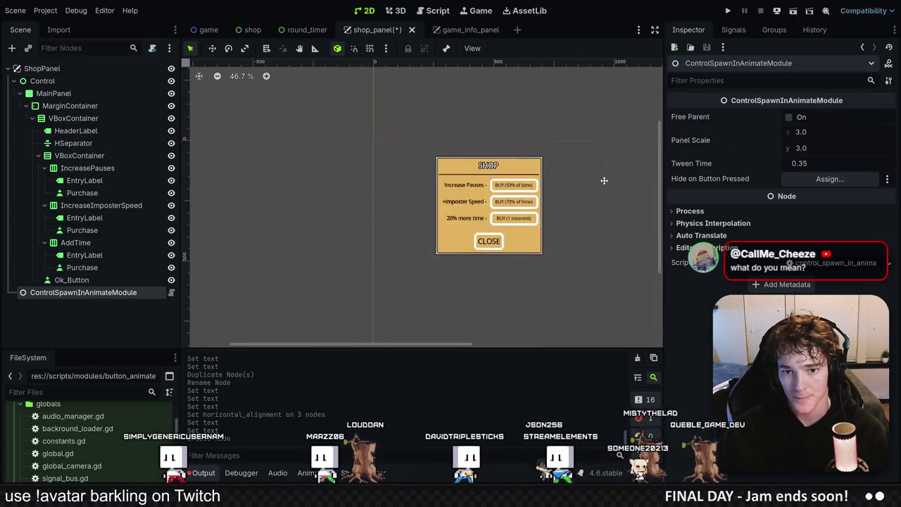
{"action": "left_click", "coordinate": [801, 133]}
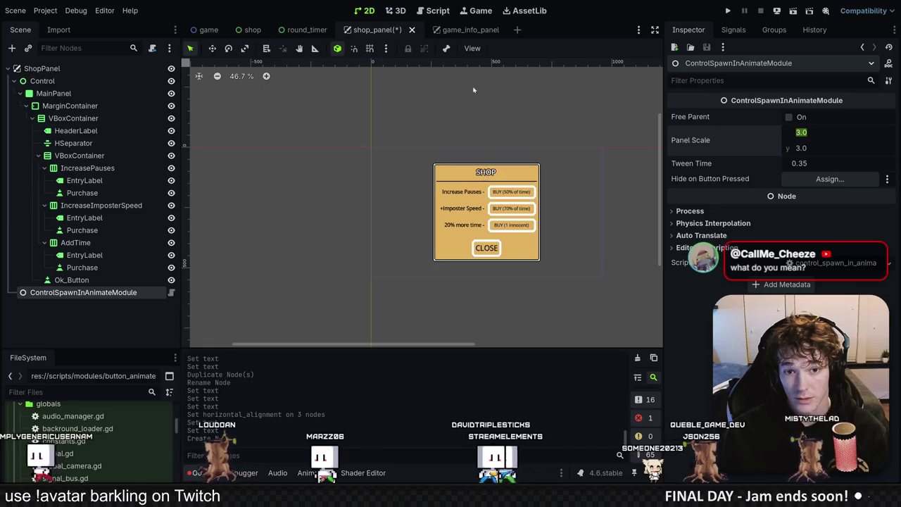
Step: Look through the game_info_panel and game scenes, then return to shop_panel
{"action": "left_click", "coordinate": [476, 29]}
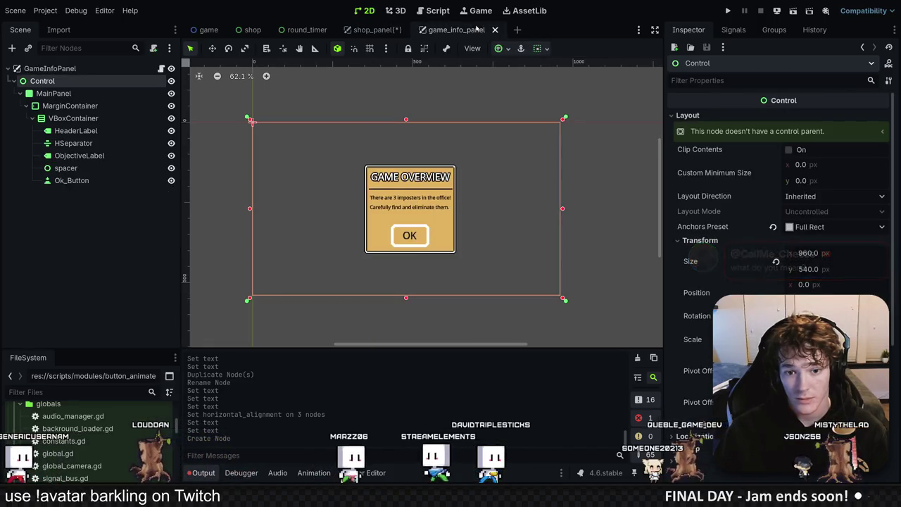
{"action": "key", "text": "ctrl+shift+Tab"}
{"action": "key", "text": "ctrl+Tab"}
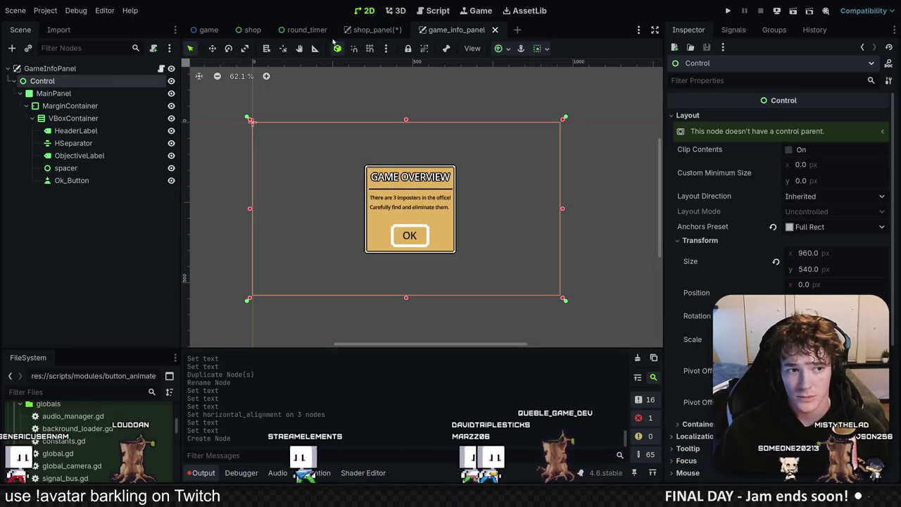
{"action": "left_click", "coordinate": [208, 30]}
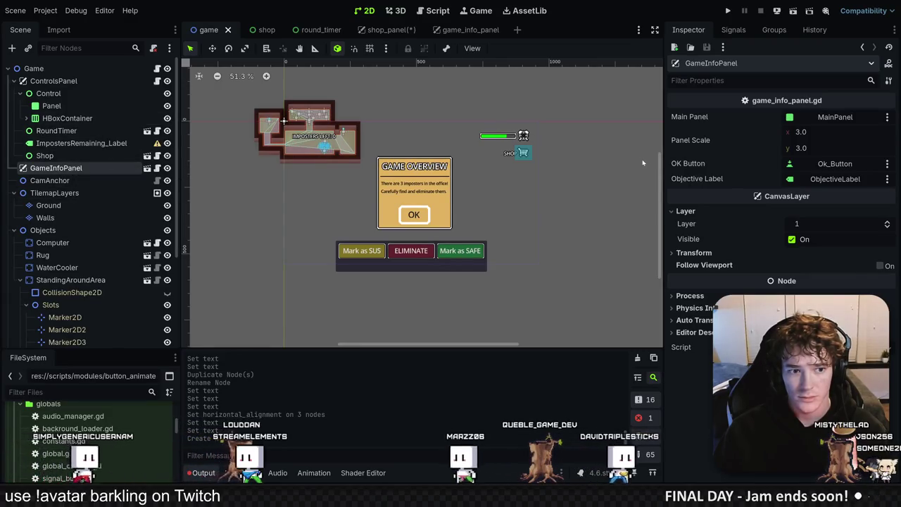
{"action": "key", "text": "Down"}
{"action": "key", "text": "Up"}
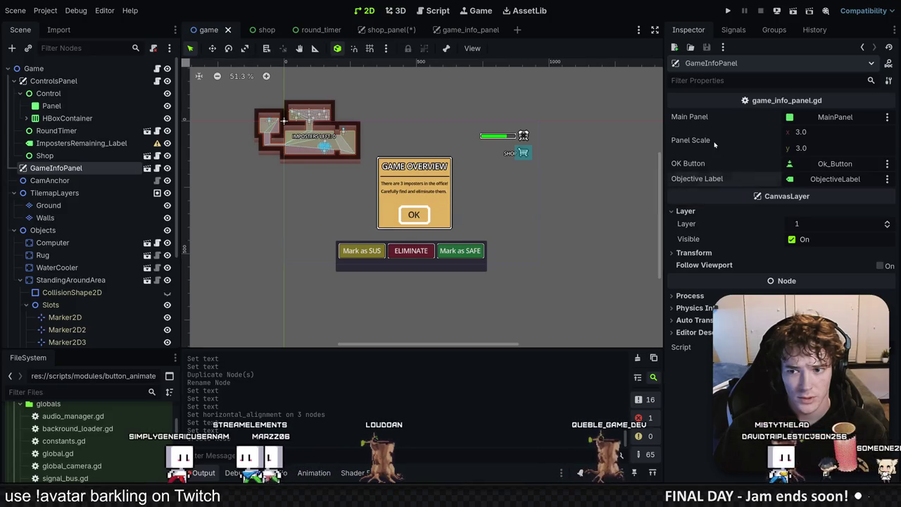
{"action": "scroll", "coordinate": [375, 200], "scroll_direction": "up", "scroll_amount": 3}
{"action": "scroll", "coordinate": [378, 211], "scroll_direction": "down", "scroll_amount": 3}
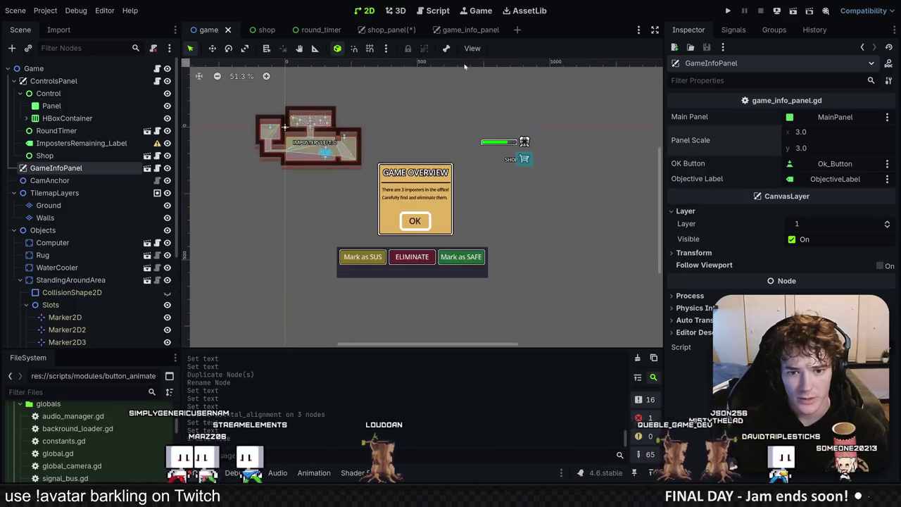
{"action": "left_click", "coordinate": [477, 30]}
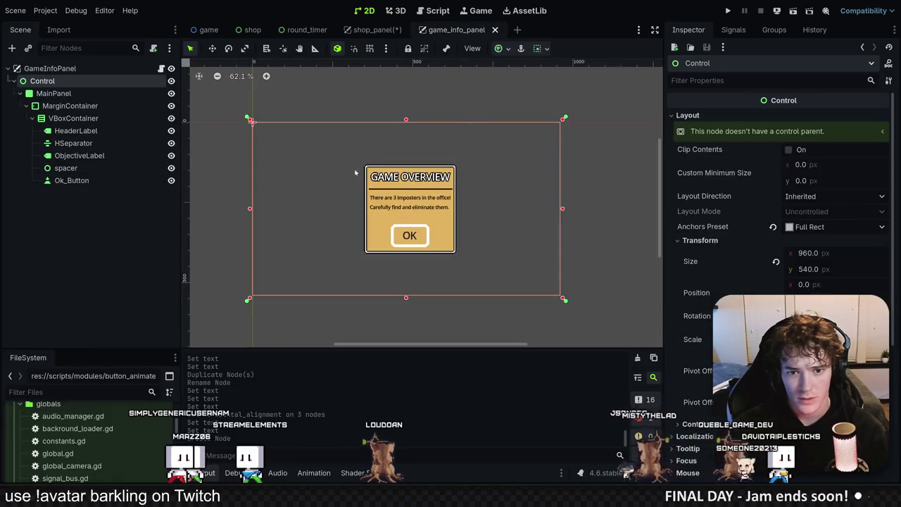
{"action": "left_click", "coordinate": [373, 30]}
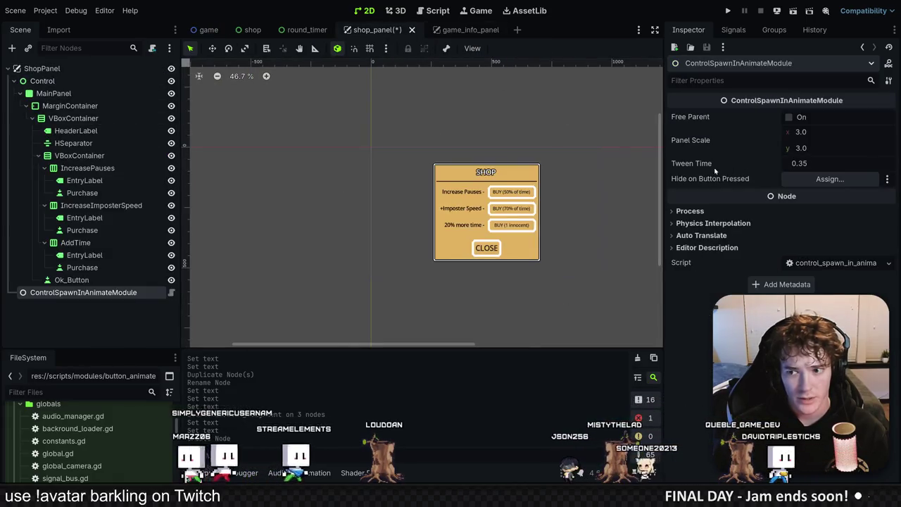
Step: Set the module's Panel Scale to 1.0, enable Free Parent, and open its script
{"action": "type", "text": "1"}
{"action": "key", "text": "Return"}
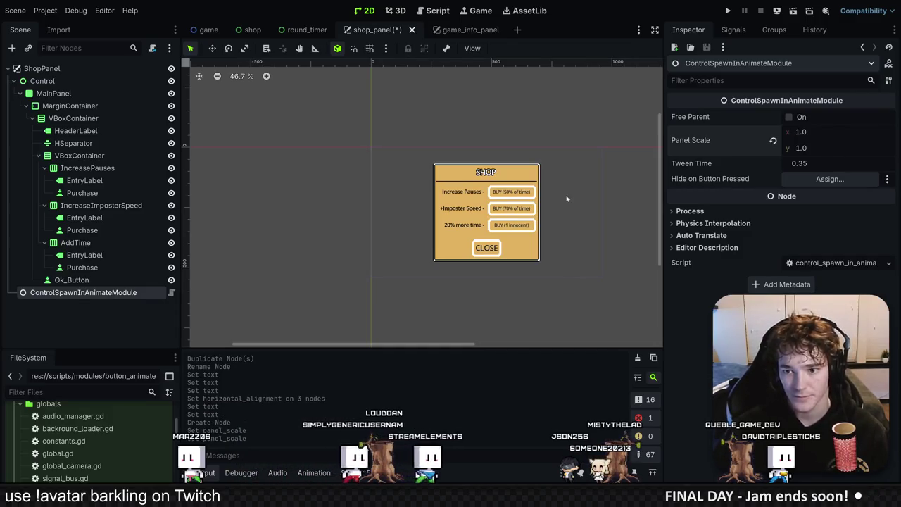
{"action": "left_click", "coordinate": [788, 117]}
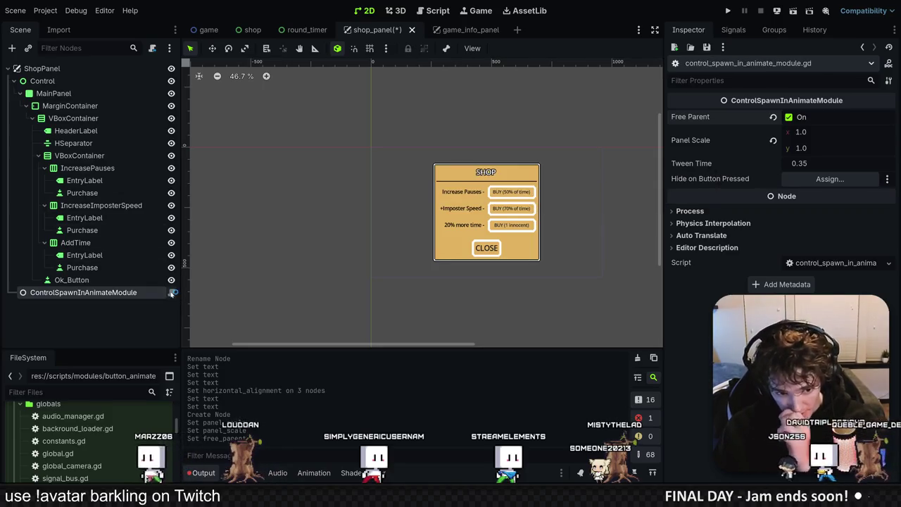
{"action": "left_click", "coordinate": [173, 293]}
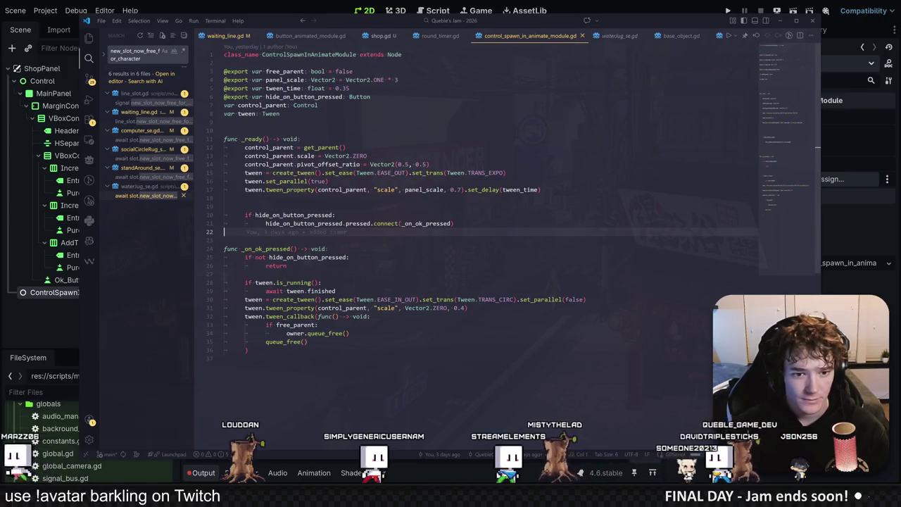
Step: Check hide_on_button_pressed's uses and the early return in _on_ok_pressed, then go back to Godot
{"action": "double_click", "coordinate": [296, 214]}
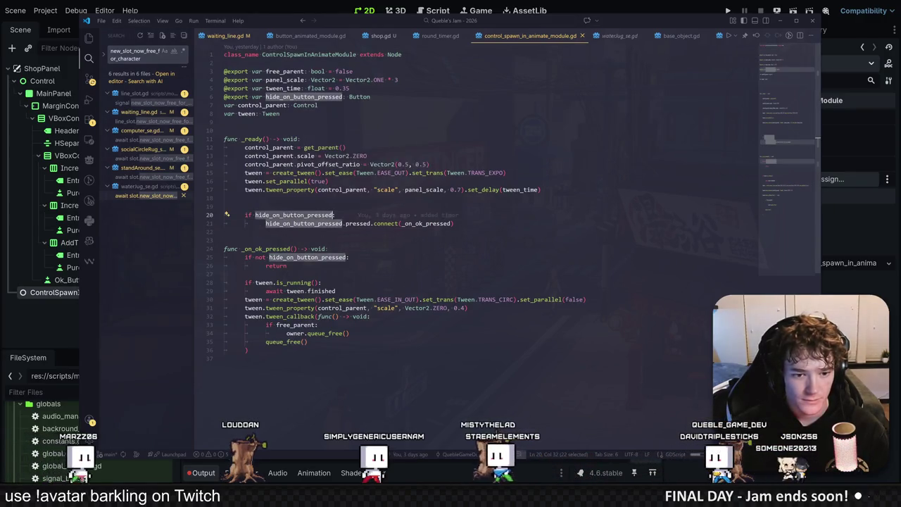
{"action": "left_click", "coordinate": [279, 265]}
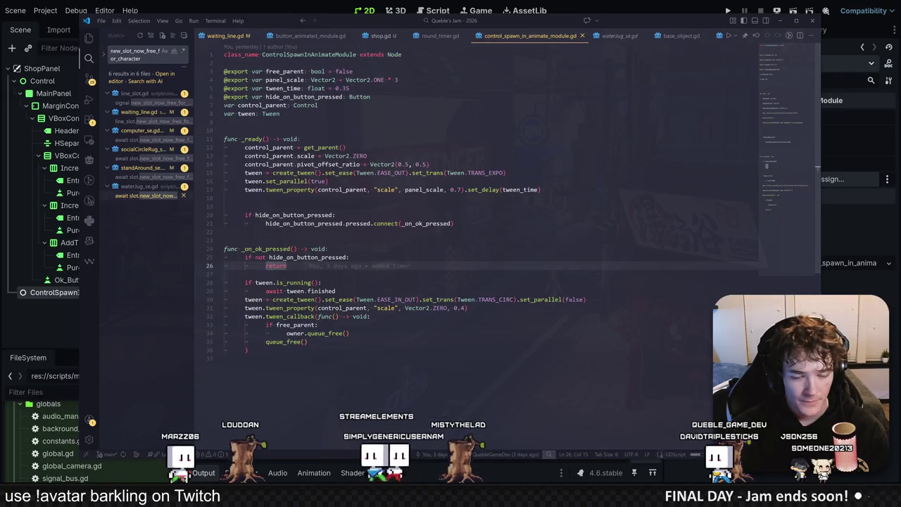
{"action": "key", "text": "alt+Tab"}
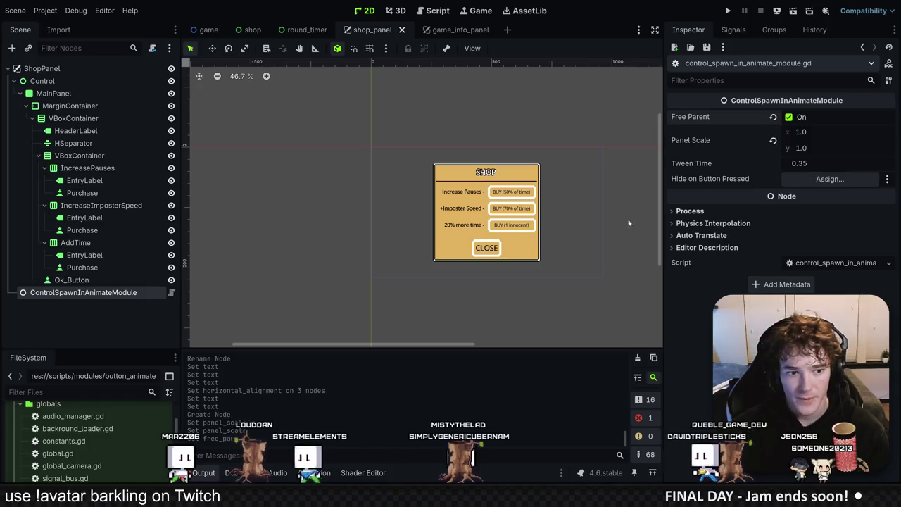
Step: Rename Ok_Button to Close_Button
{"action": "left_click", "coordinate": [473, 241]}
{"action": "key", "text": "F2"}
{"action": "type", "text": "Close_B"}
{"action": "key", "text": "Return"}
Step: Assign Close_Button as the module's Hide on Button Pressed button
{"action": "key", "text": "Down"}
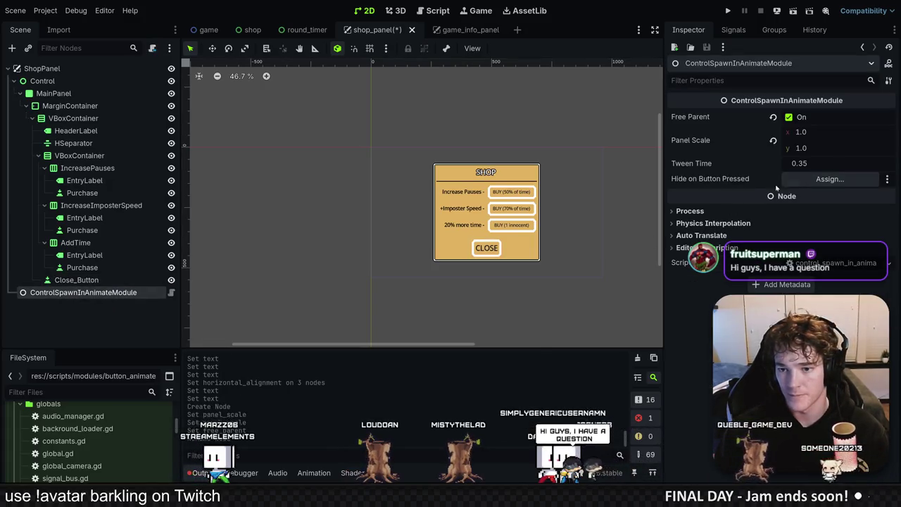
{"action": "left_click", "coordinate": [792, 184]}
{"action": "double_click", "coordinate": [433, 263]}
{"action": "scroll", "coordinate": [380, 207], "scroll_direction": "down", "scroll_amount": 2}
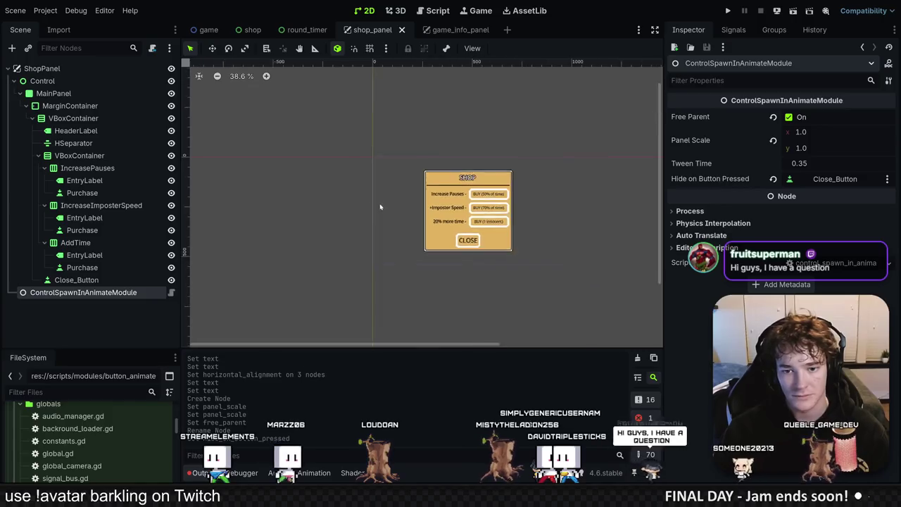
{"action": "scroll", "coordinate": [380, 207], "scroll_direction": "right", "scroll_amount": 2}
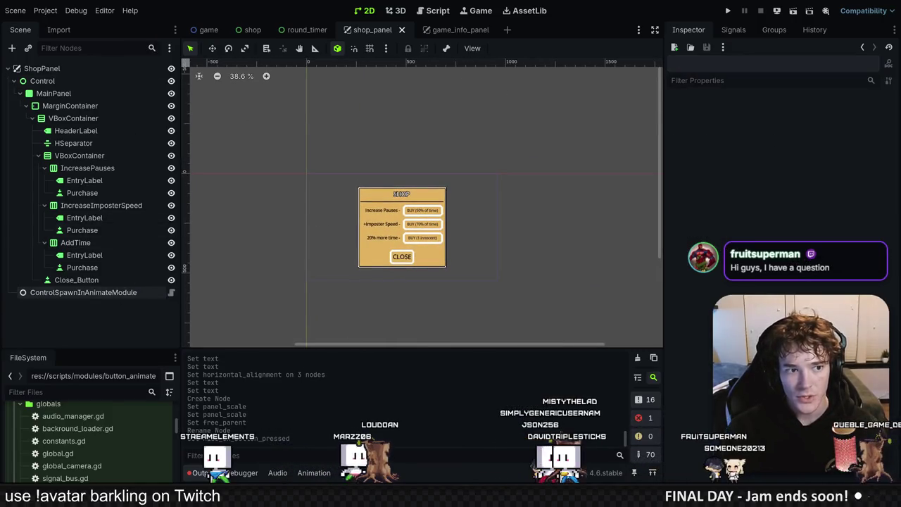
Step: Reveal shop_panel.tscn in the FileSystem and copy its UID
{"action": "left_click", "coordinate": [50, 68]}
{"action": "right_click", "coordinate": [59, 69]}
{"action": "left_click", "coordinate": [118, 244]}
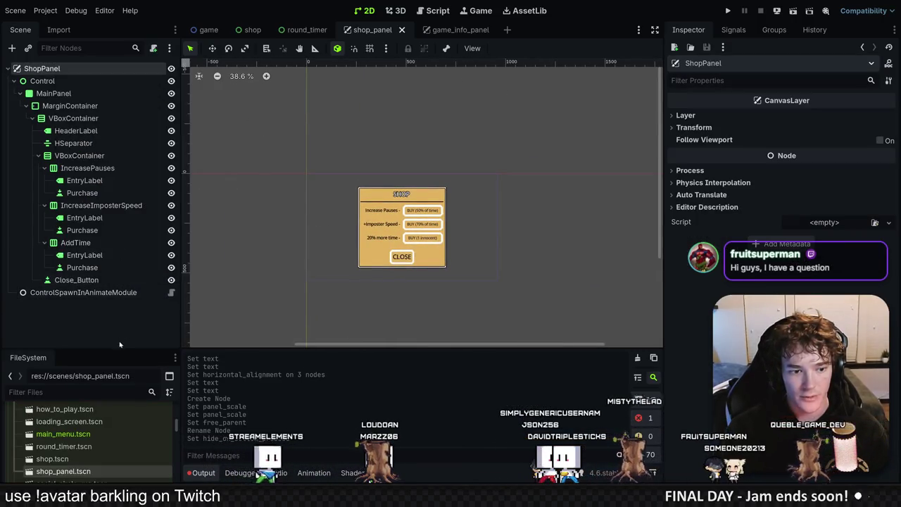
{"action": "left_click_drag", "start_coordinate": [120, 347], "coordinate": [120, 225]}
{"action": "right_click", "coordinate": [85, 347]}
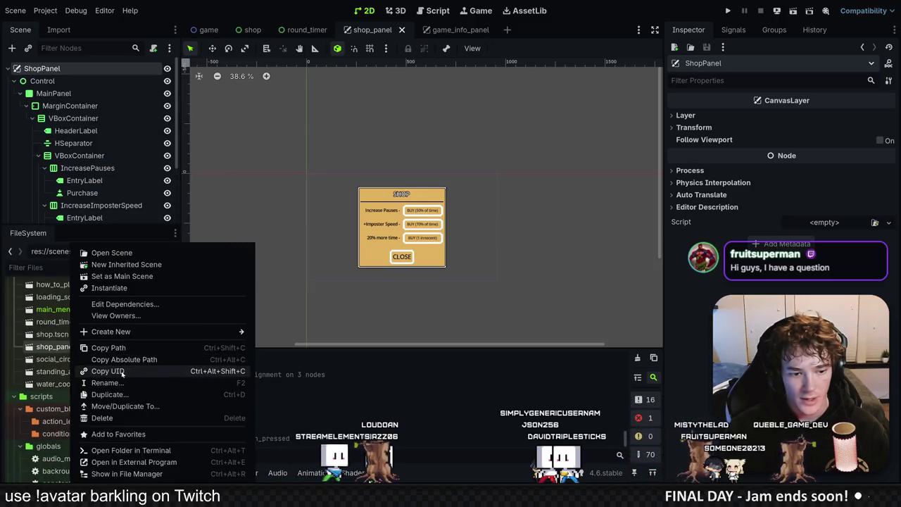
{"action": "left_click", "coordinate": [120, 370]}
Step: Open constants.gd in Visual Studio Code
{"action": "key", "text": "alt+Tab"}
{"action": "key", "text": "ctrl+p"}
{"action": "type", "text": "cons"}
{"action": "key", "text": "Return"}
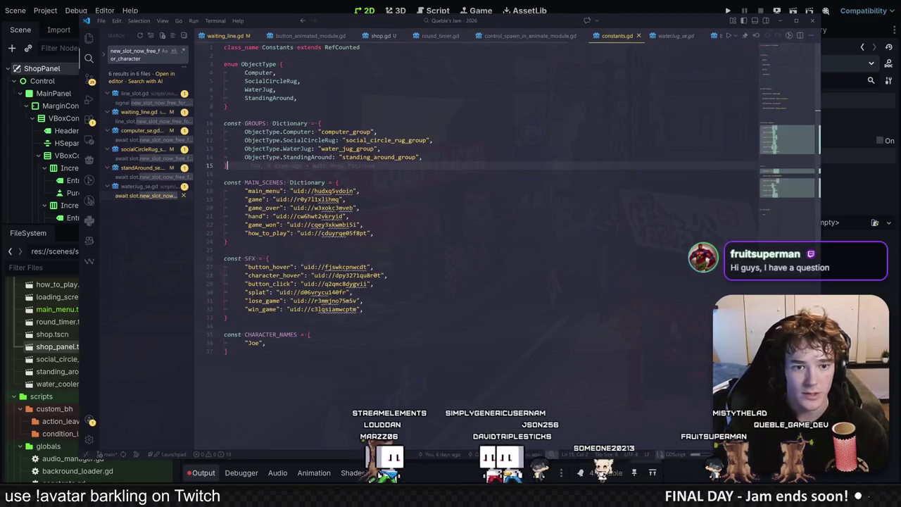
Step: Add a "shop_panel" entry with the pasted UID to MAIN_SCENES in constants.gd
{"action": "key", "text": "Return"}
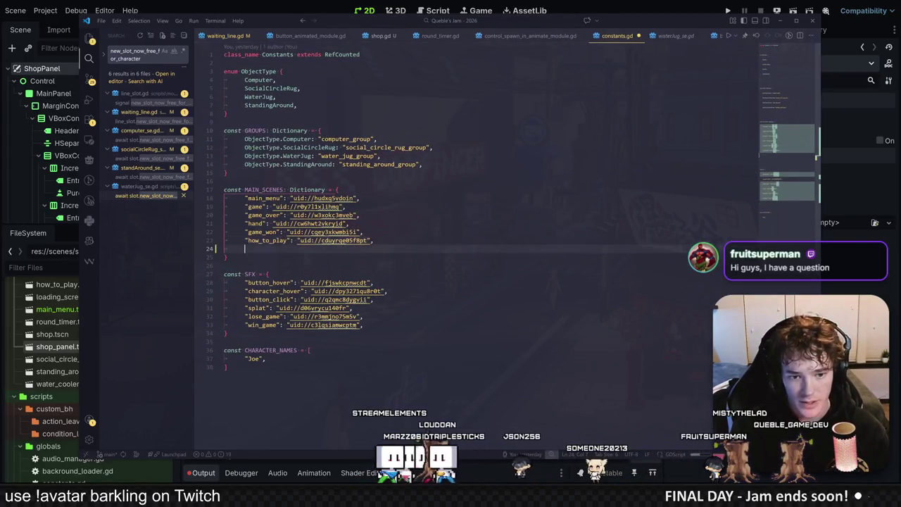
{"action": "type", "text": "\"shop_panel\": uid://bl6wi2b2hgnhd"}
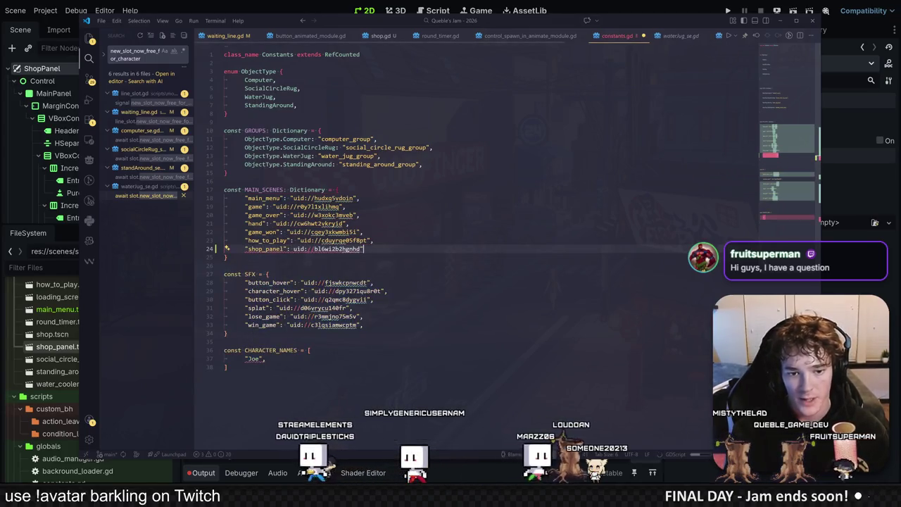
{"action": "type", "text": "\","}
{"action": "left_click", "coordinate": [247, 248]}
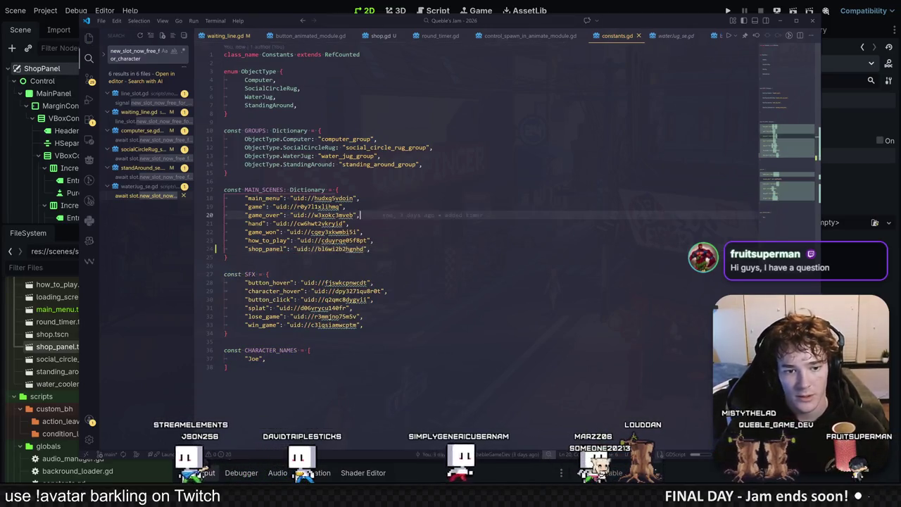
{"action": "left_click", "coordinate": [224, 181]}
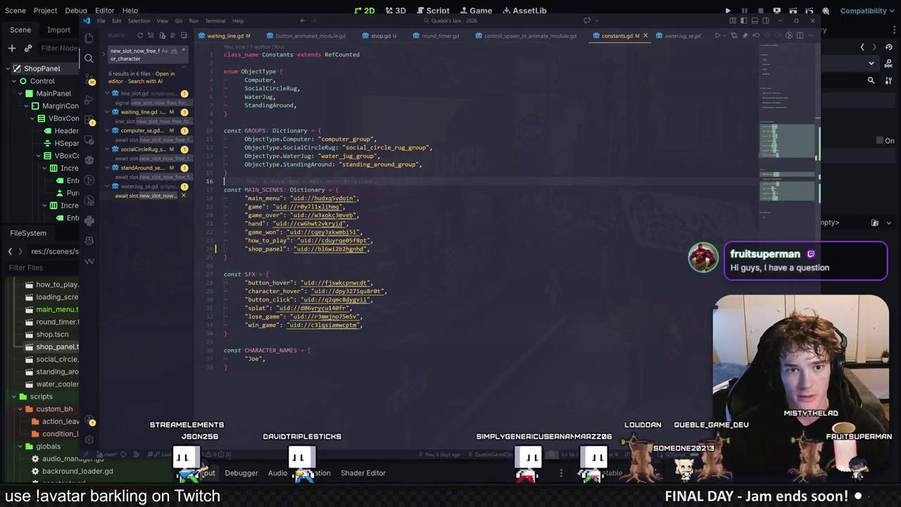
Step: In shop.gd, replace pass with var new_shop_panel: PackedScene = load(Constants.MAIN_SCENES.shop_panel)
{"action": "left_click", "coordinate": [378, 35]}
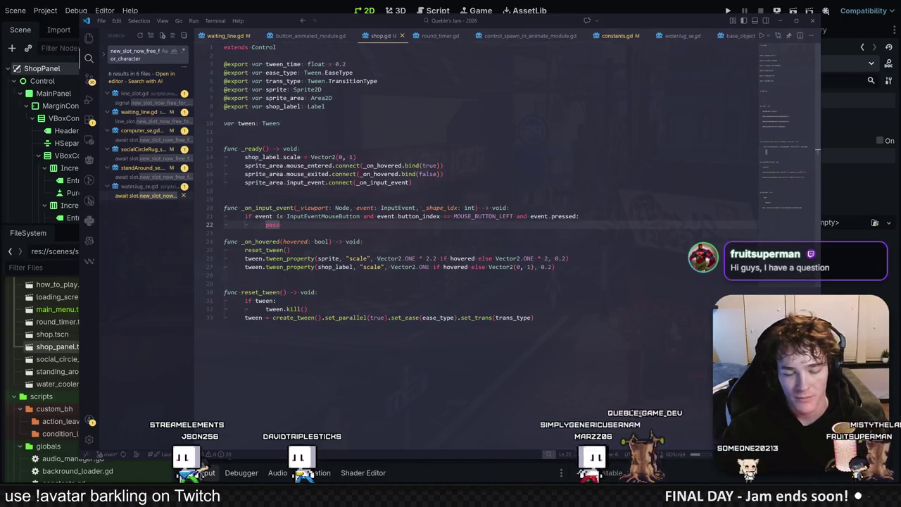
{"action": "key", "text": "ctrl+shift+Left"}
{"action": "type", "text": "var new_shop_panel"}
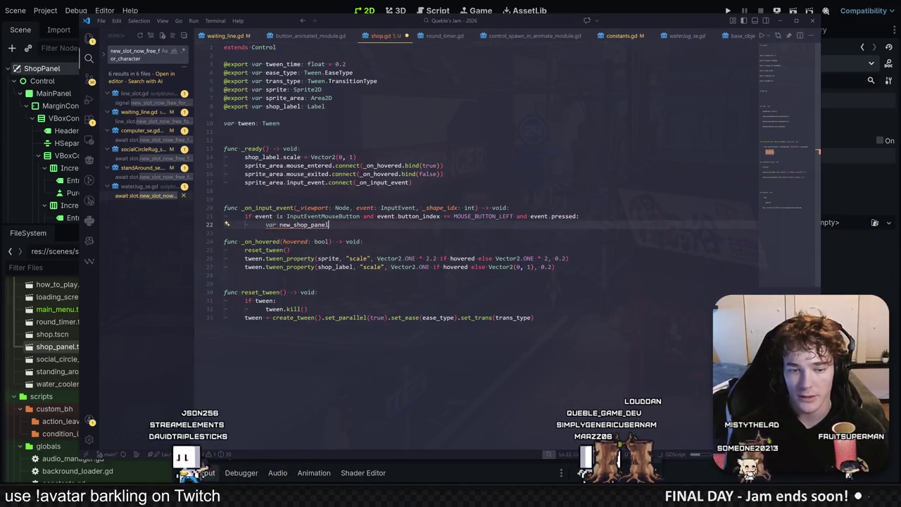
{"action": "type", "text": ": PackedScene = l"}
{"action": "key", "text": "Tab"}
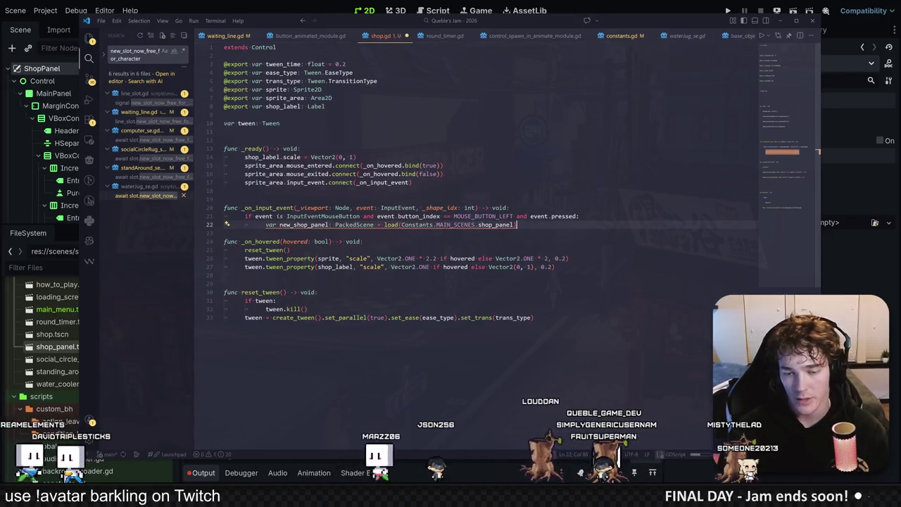
{"action": "key", "text": "Tab"}
{"action": "key", "text": "Return"}
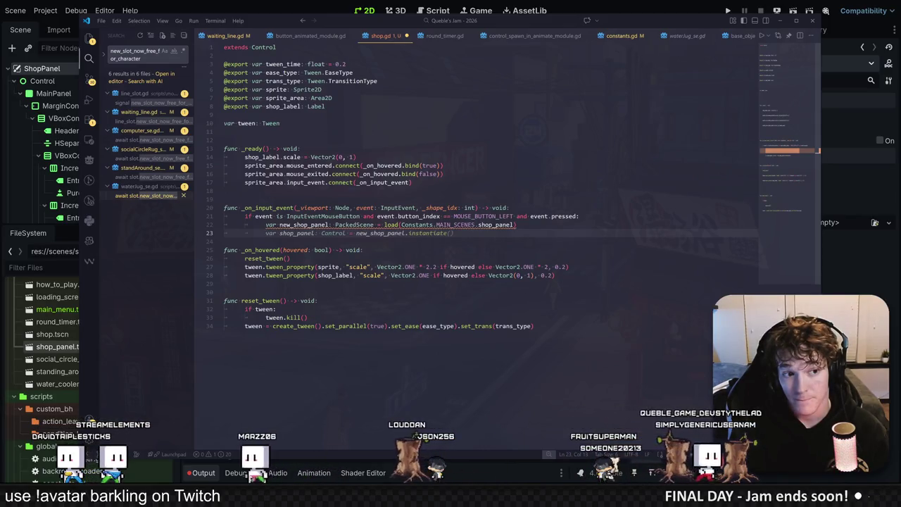
{"action": "key", "text": "alt+Tab"}
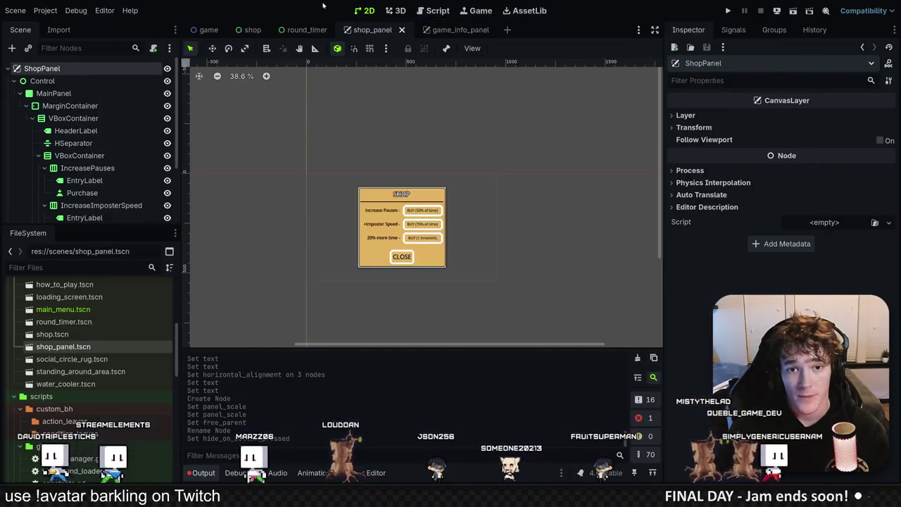
Step: Inspect the Game scene's Shop node and game.gd, then open the shop scene's script
{"action": "left_click", "coordinate": [203, 29]}
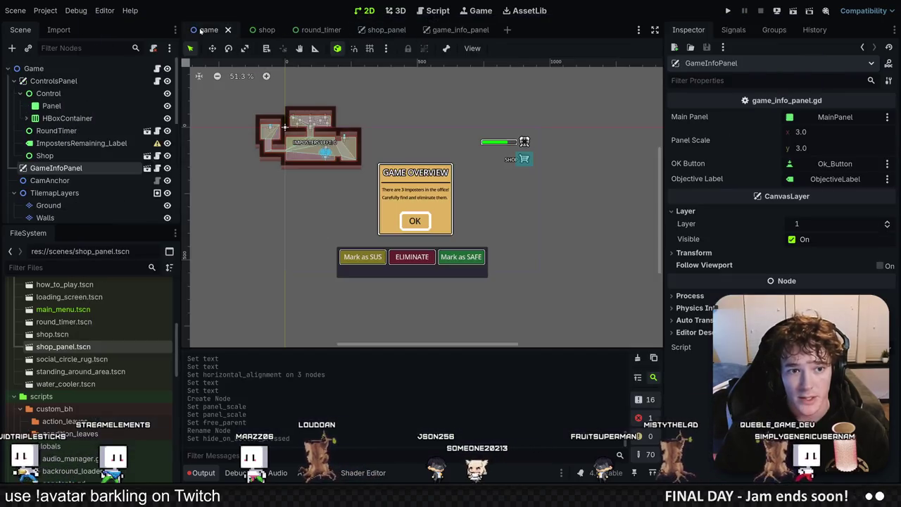
{"action": "left_click", "coordinate": [66, 155]}
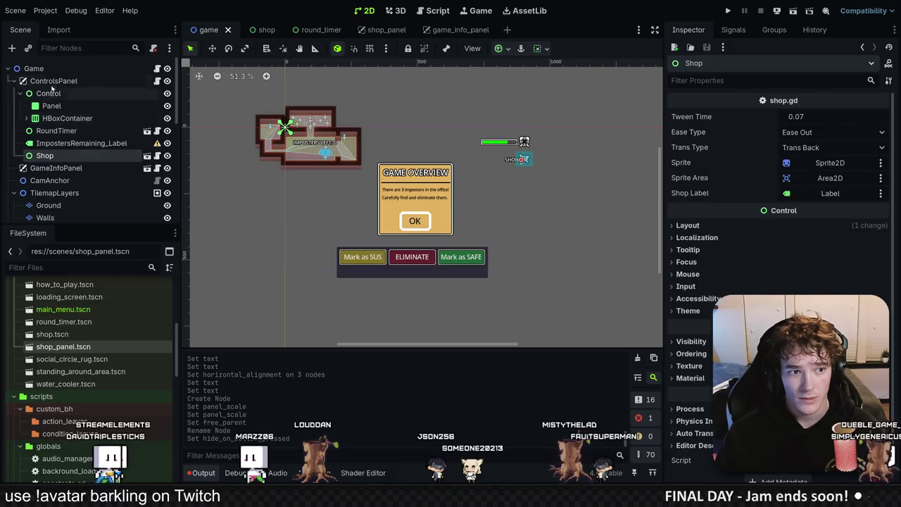
{"action": "left_click", "coordinate": [52, 69]}
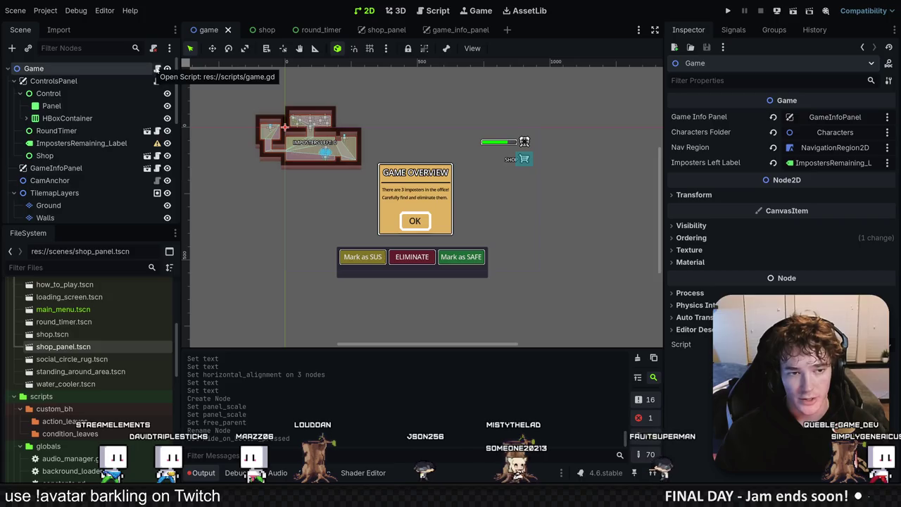
{"action": "left_click", "coordinate": [158, 69]}
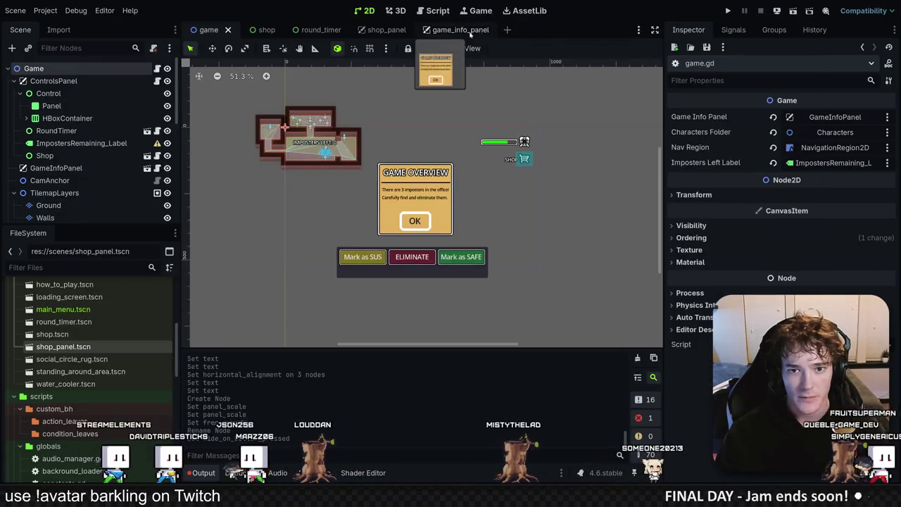
{"action": "left_click", "coordinate": [459, 30]}
{"action": "left_click", "coordinate": [379, 31]}
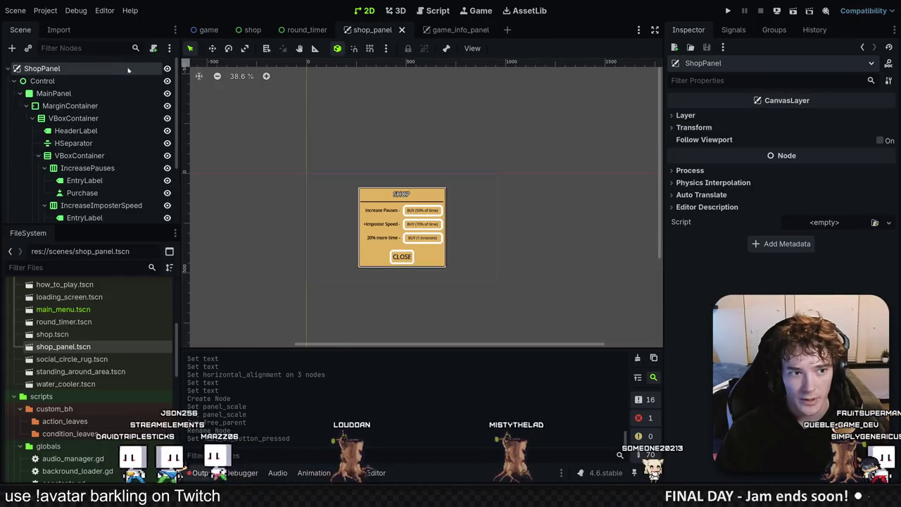
{"action": "left_click", "coordinate": [252, 30]}
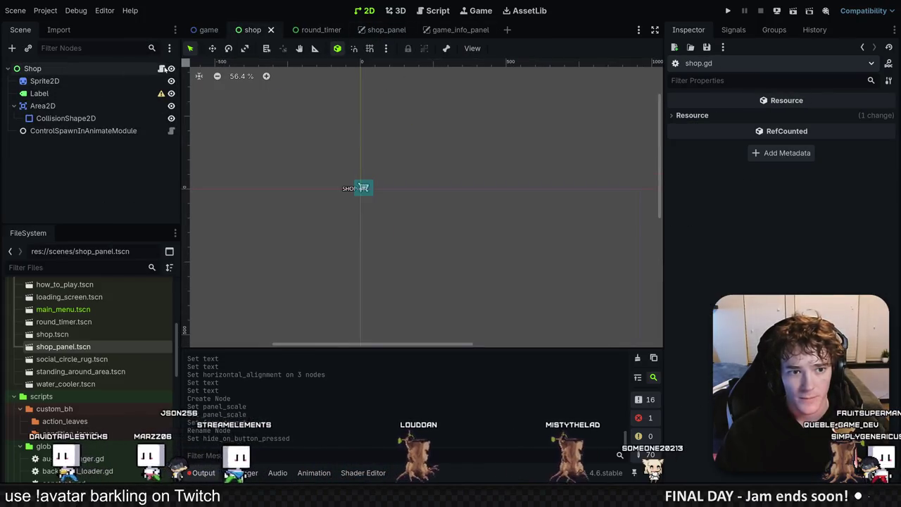
{"action": "left_click", "coordinate": [157, 68]}
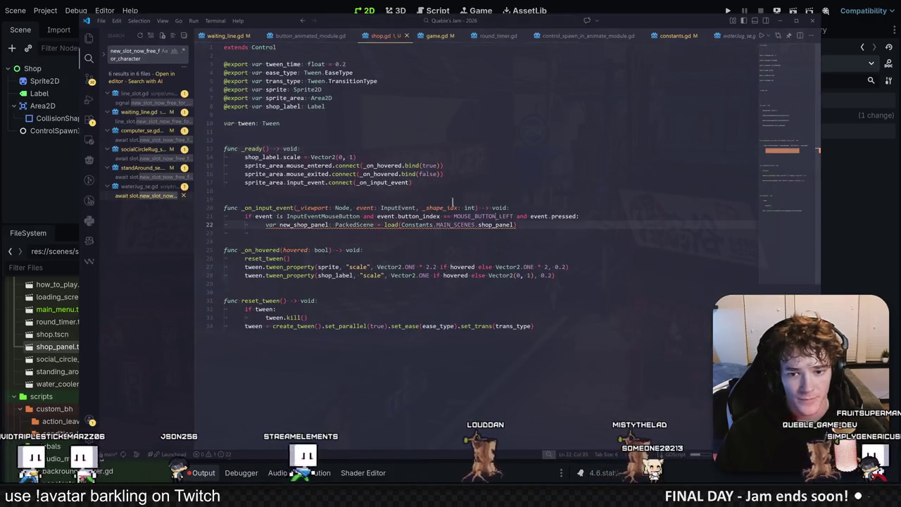
Step: Add Game.current_game.add_child(new_shop_panel.instantiate()) to shop.gd's click handler
{"action": "left_click", "coordinate": [266, 233]}
{"action": "type", "text": "Game.current_game"}
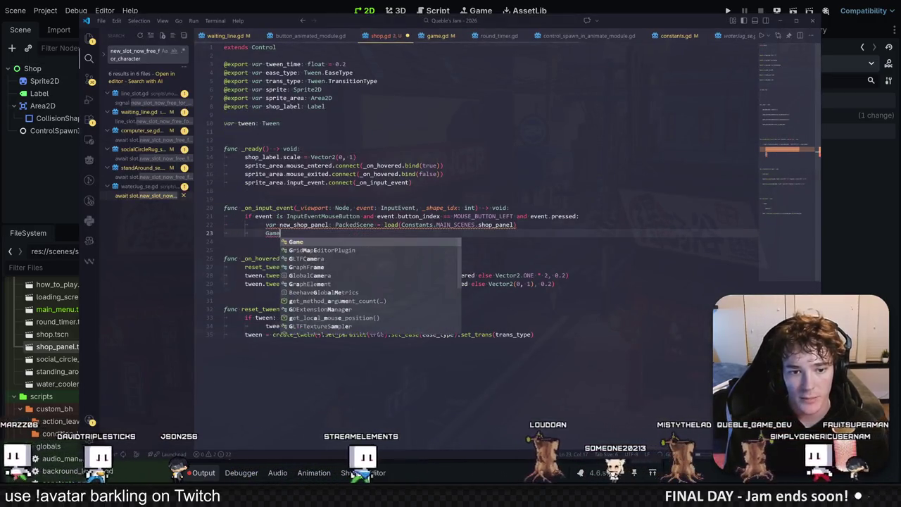
{"action": "type", "text": ".add_child("}
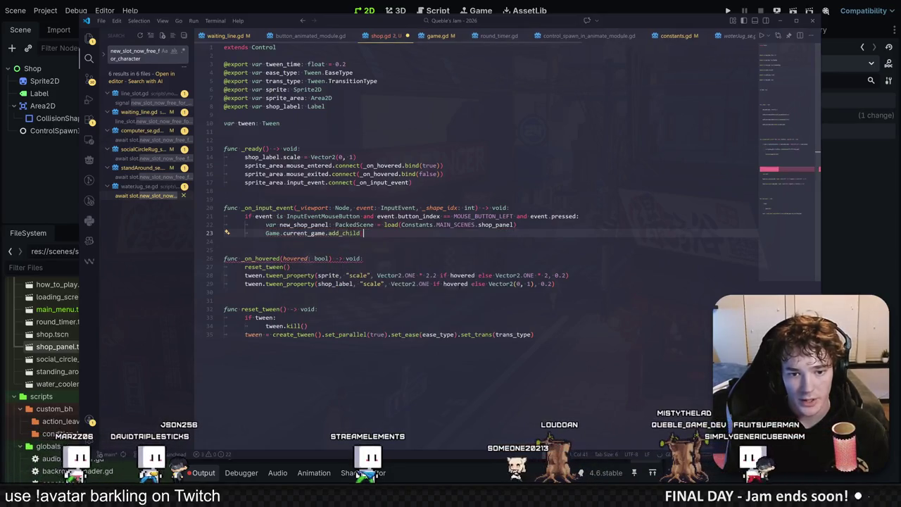
{"action": "key", "text": "Tab"}
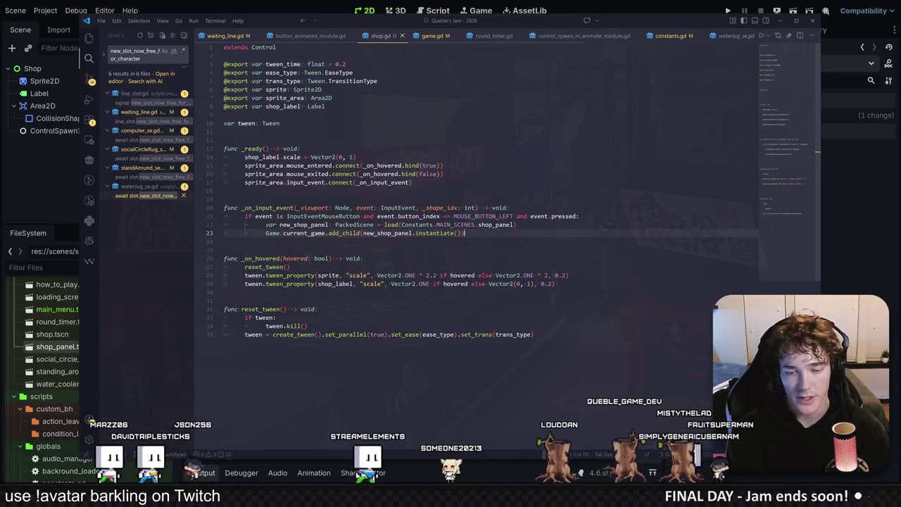
{"action": "left_click", "coordinate": [412, 182]}
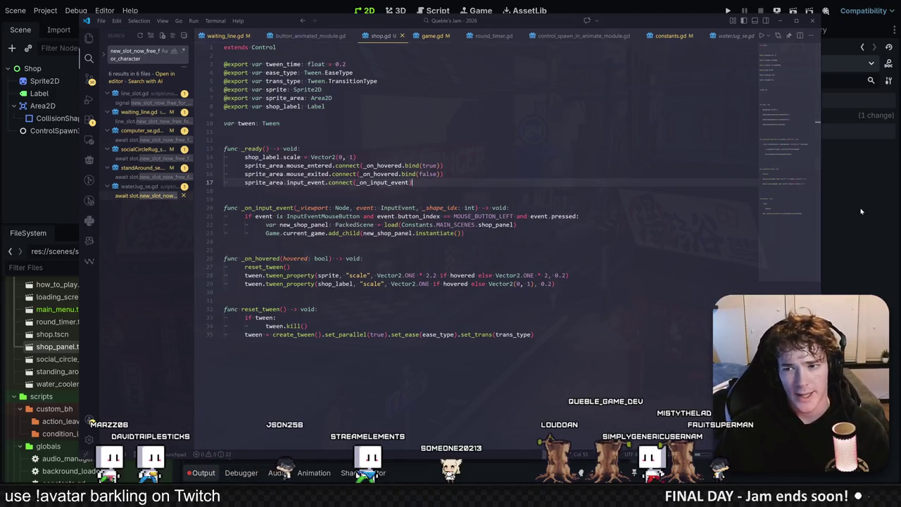
Step: Return to Godot's shop_panel scene and run the project with F5
{"action": "left_click", "coordinate": [860, 211]}
{"action": "key", "text": "ctrl+Tab"}
{"action": "key", "text": "ctrl+Tab"}
{"action": "key", "text": "ctrl+Tab"}
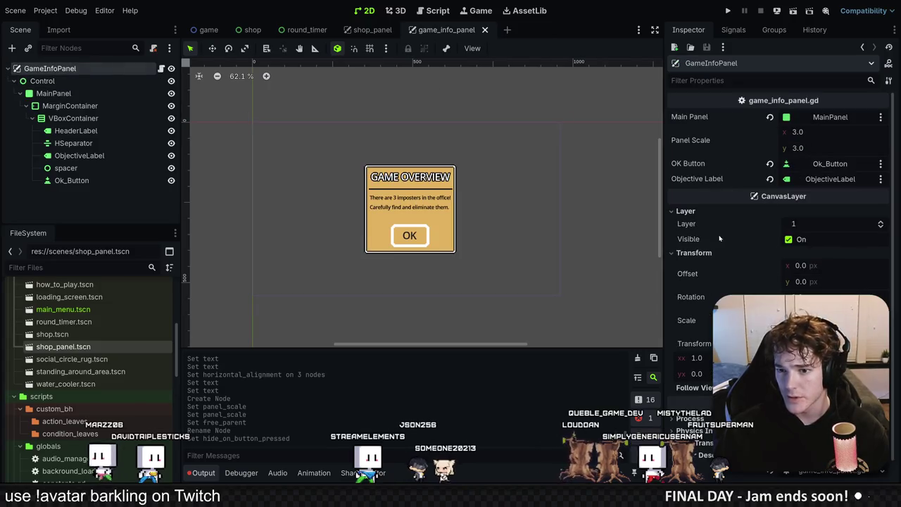
{"action": "left_click", "coordinate": [369, 29]}
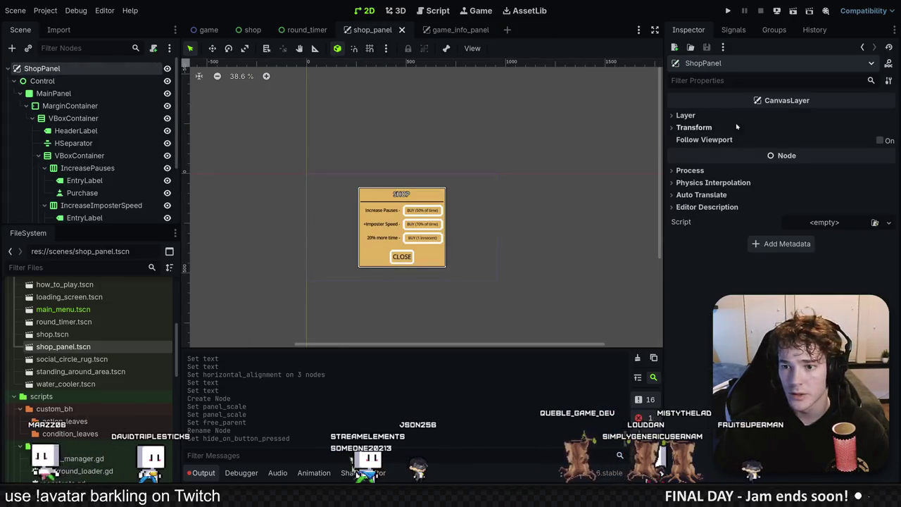
{"action": "key", "text": "F5"}
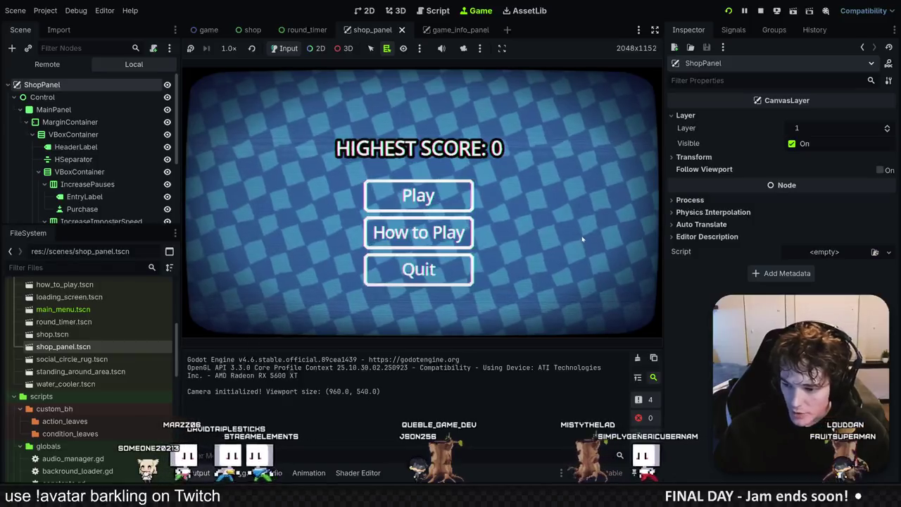
Step: Start a game, dismiss Game Overview, click the shop cart to hit the CanvasLayer error, then stop with F8
{"action": "left_click", "coordinate": [424, 195]}
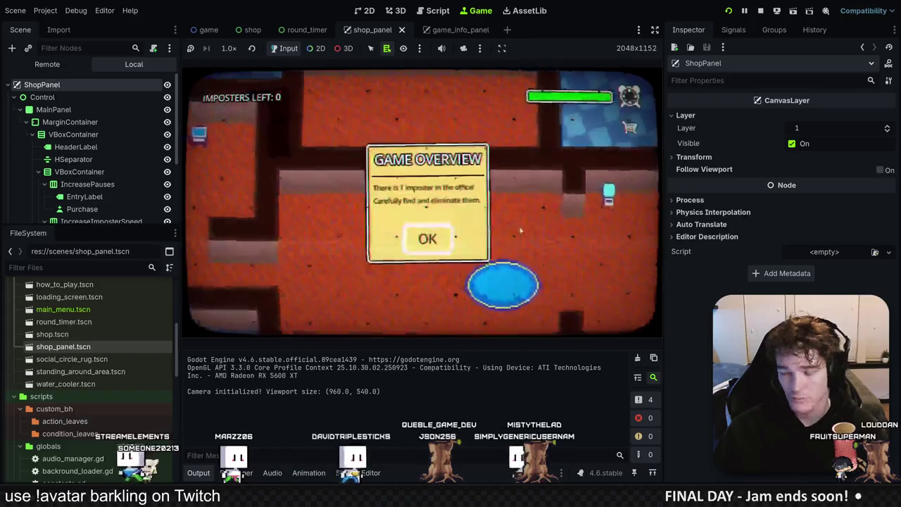
{"action": "left_click", "coordinate": [426, 237]}
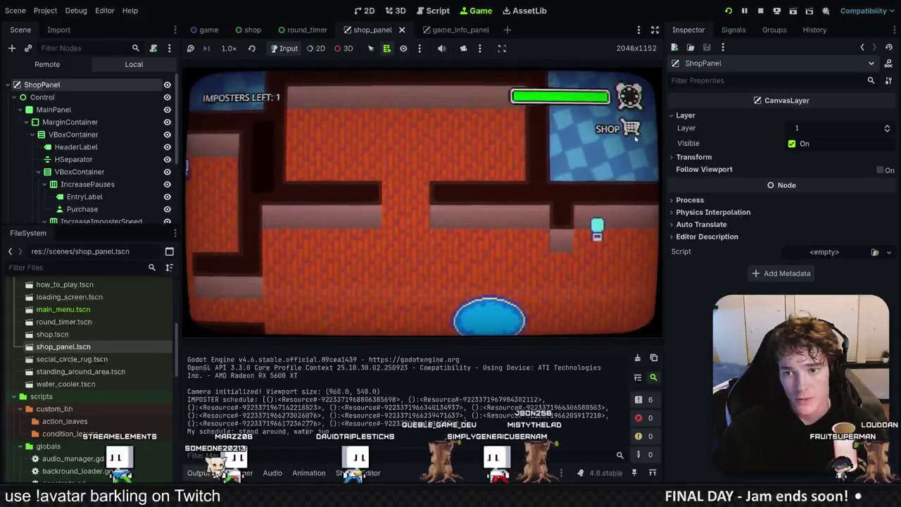
{"action": "left_click", "coordinate": [632, 131]}
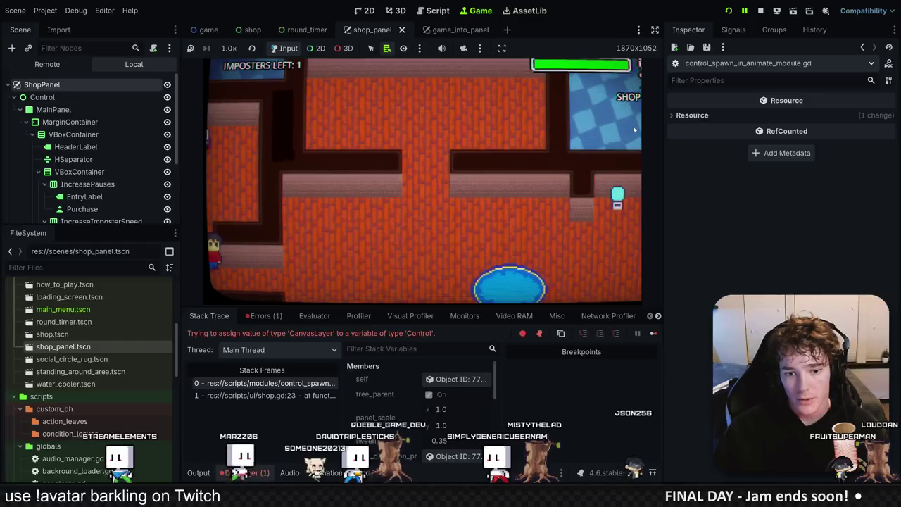
{"action": "key", "text": "F8"}
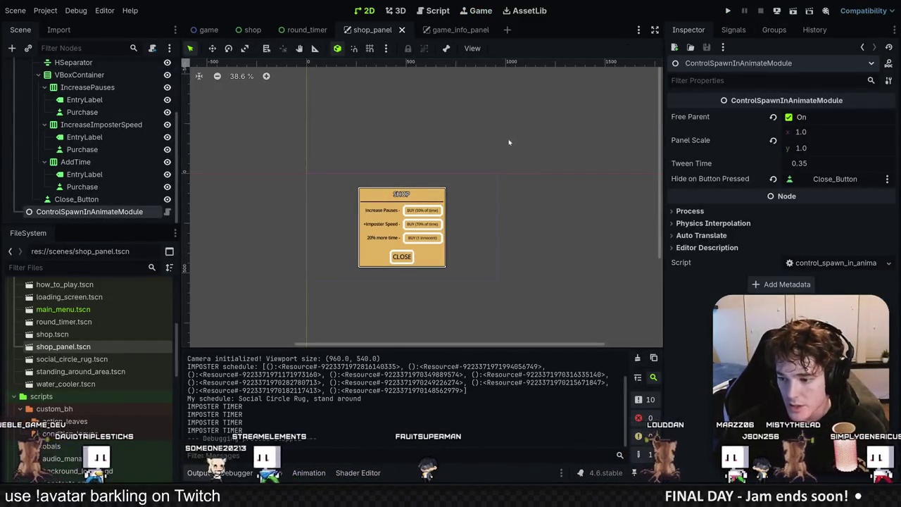
Step: Close the game_info_panel scene tab and return to shop_panel
{"action": "left_click", "coordinate": [460, 30]}
{"action": "left_click", "coordinate": [497, 30]}
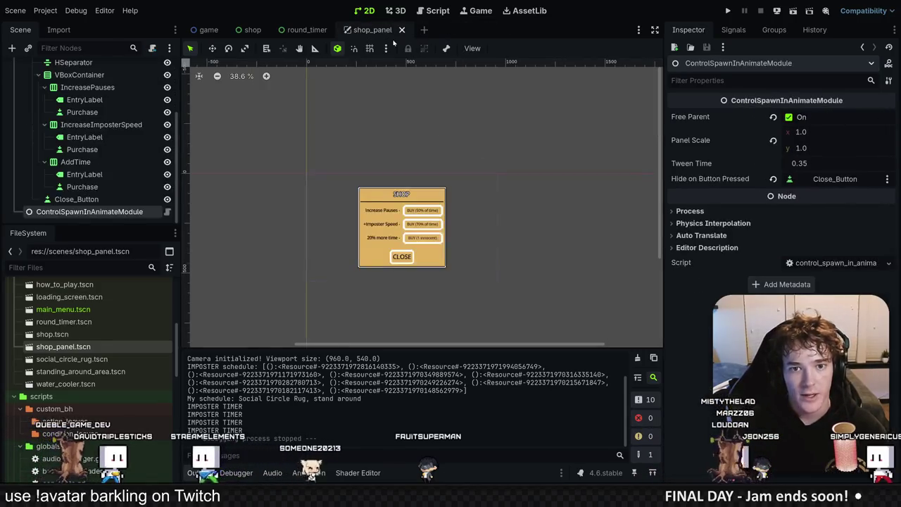
{"action": "left_click", "coordinate": [202, 31]}
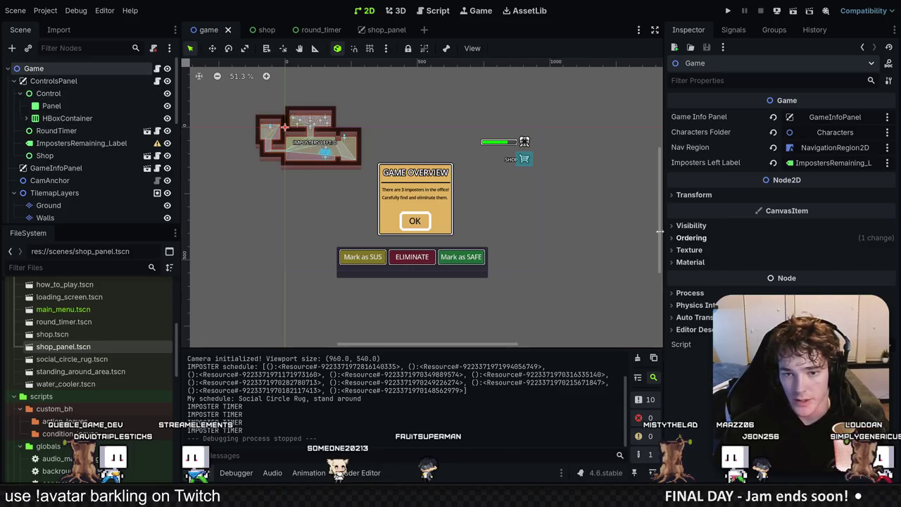
{"action": "left_click", "coordinate": [380, 29]}
{"action": "scroll", "coordinate": [92, 187], "scroll_direction": "up", "scroll_amount": 3}
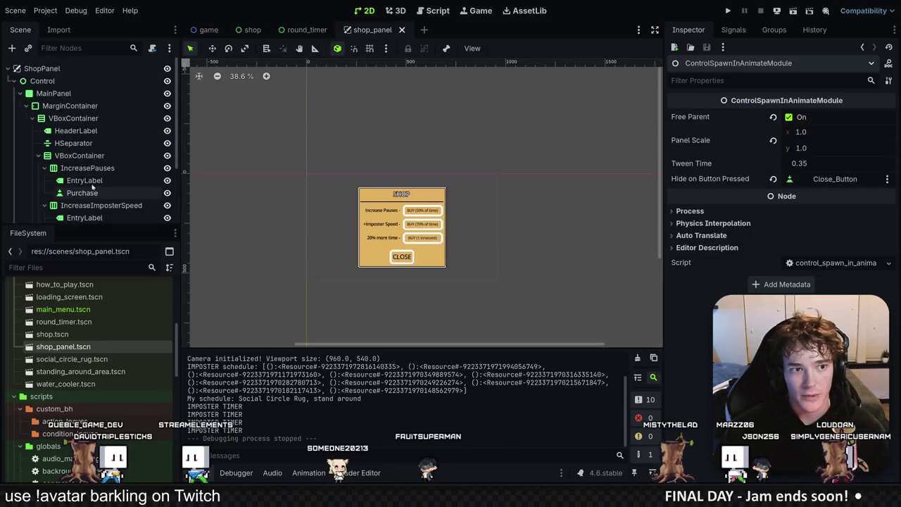
Step: Set ShopPanel's Process Mode to Always and save the scene
{"action": "left_click", "coordinate": [69, 69]}
{"action": "left_click", "coordinate": [690, 200]}
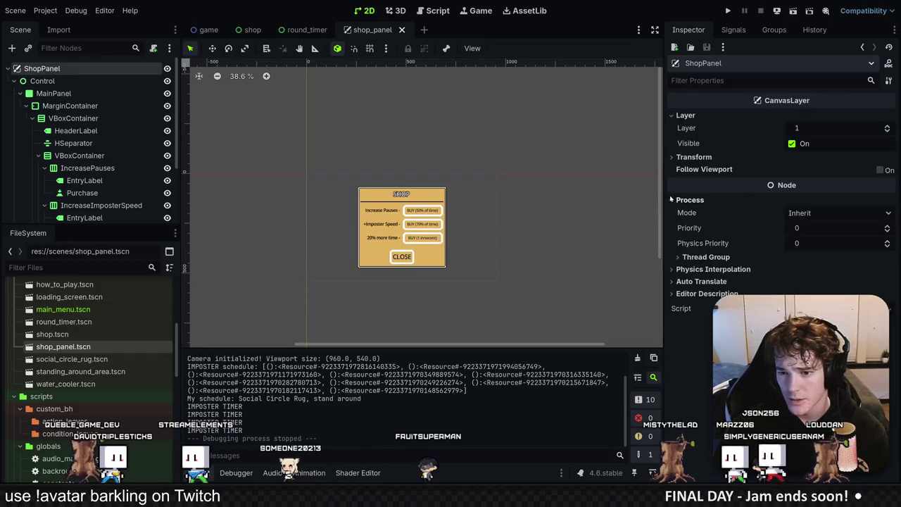
{"action": "left_click", "coordinate": [838, 212]}
{"action": "left_click", "coordinate": [817, 266]}
{"action": "key", "text": "ctrl+s"}
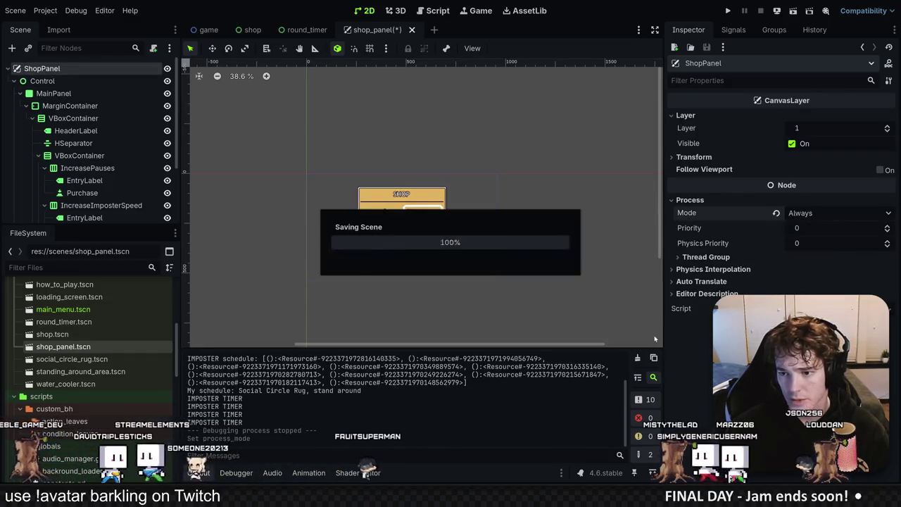
Step: Attach a new script to ShopPanel at res://scripts/ui/shop_panel.gd
{"action": "key", "text": "alt+Tab"}
{"action": "left_click", "coordinate": [317, 140]}
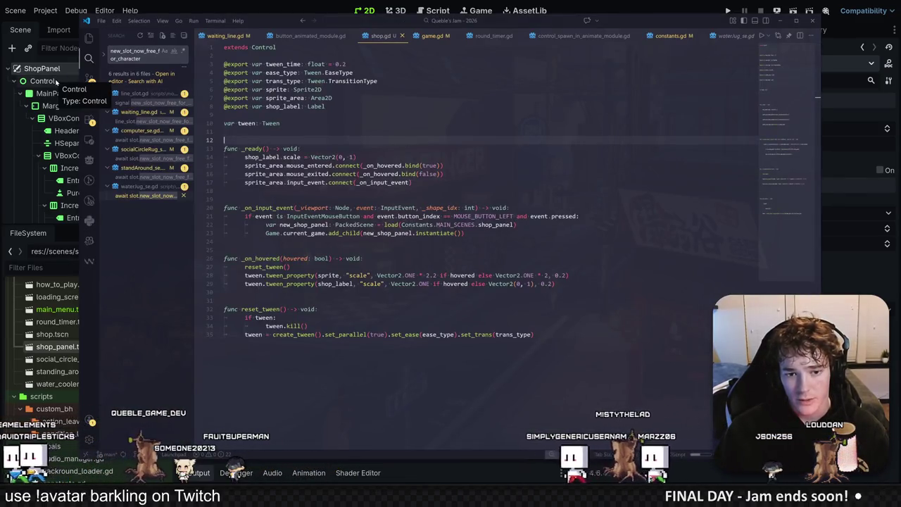
{"action": "key", "text": "alt+Tab"}
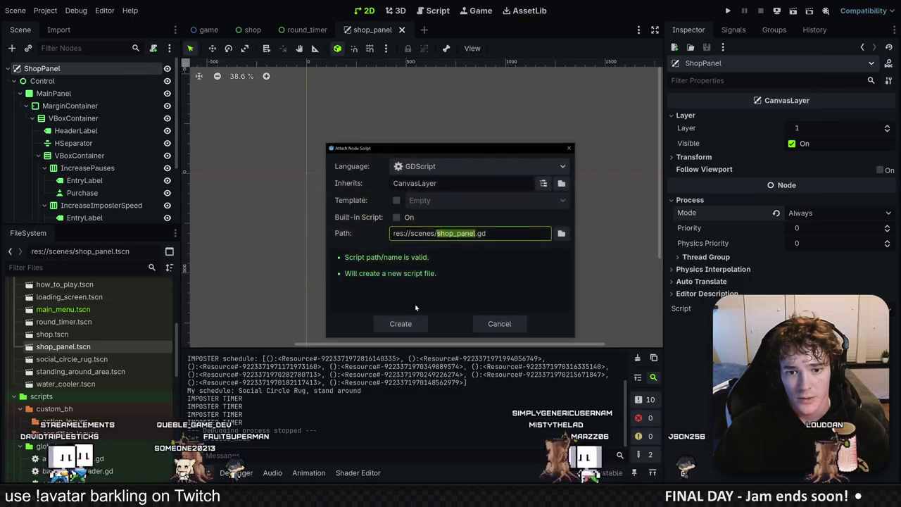
{"action": "left_click", "coordinate": [556, 233]}
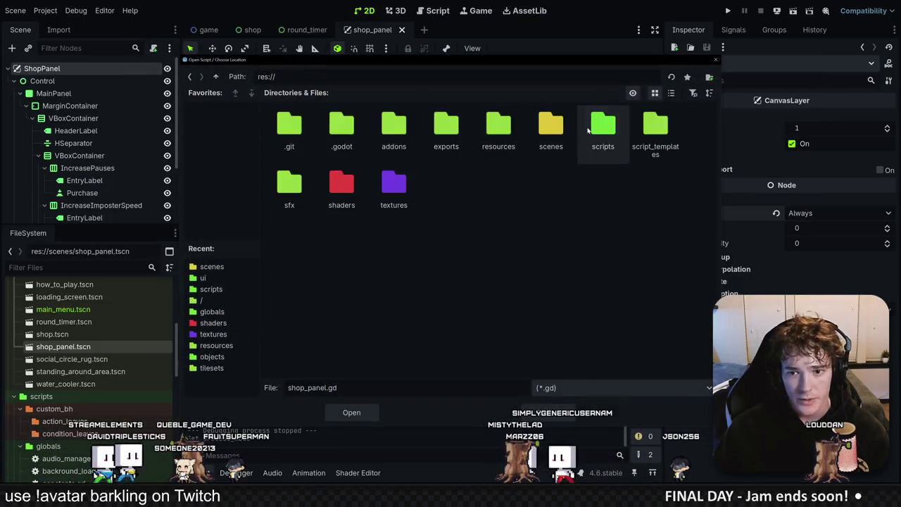
{"action": "double_click", "coordinate": [603, 125]}
{"action": "double_click", "coordinate": [551, 124]}
{"action": "left_click", "coordinate": [352, 412]}
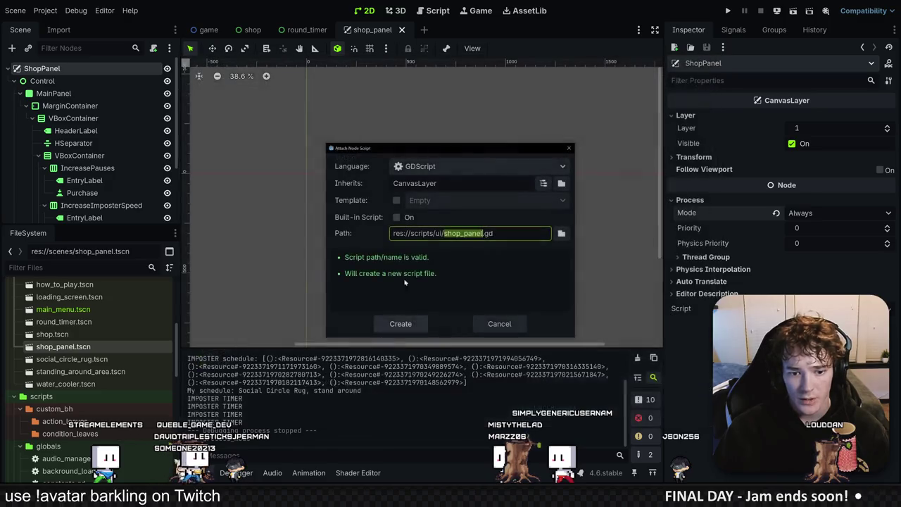
{"action": "left_click", "coordinate": [409, 328]}
Step: Start a _ready function, trying then discarding a Game.current_game process_mode assignment
{"action": "key", "text": "Return"}
{"action": "key", "text": "Return"}
{"action": "key", "text": "Return"}
{"action": "type", "text": "func _r"}
{"action": "key", "text": "Return"}
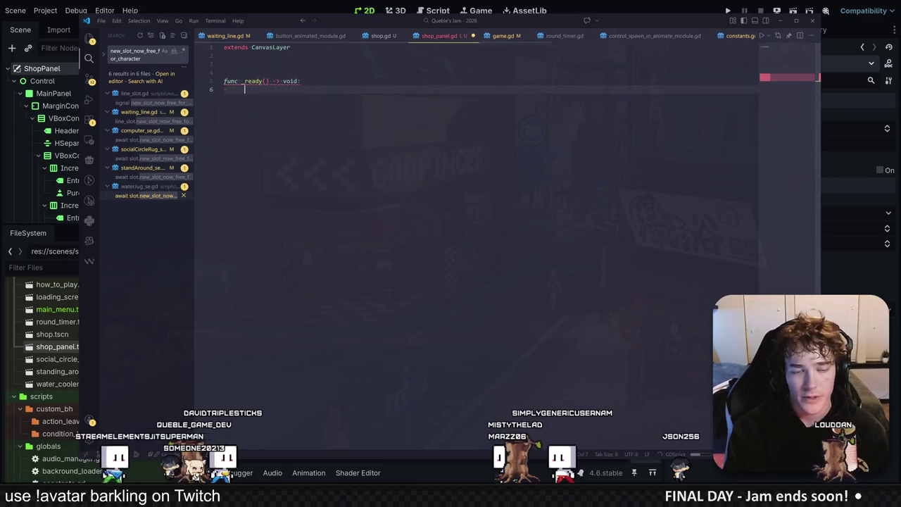
{"action": "type", "text": "Game."}
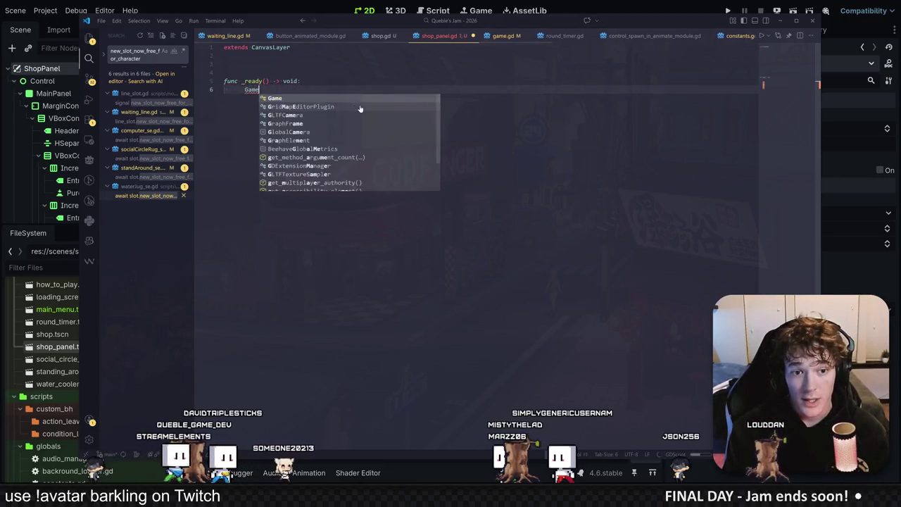
{"action": "type", "text": "cu"}
{"action": "key", "text": "Return"}
{"action": "type", "text": "."}
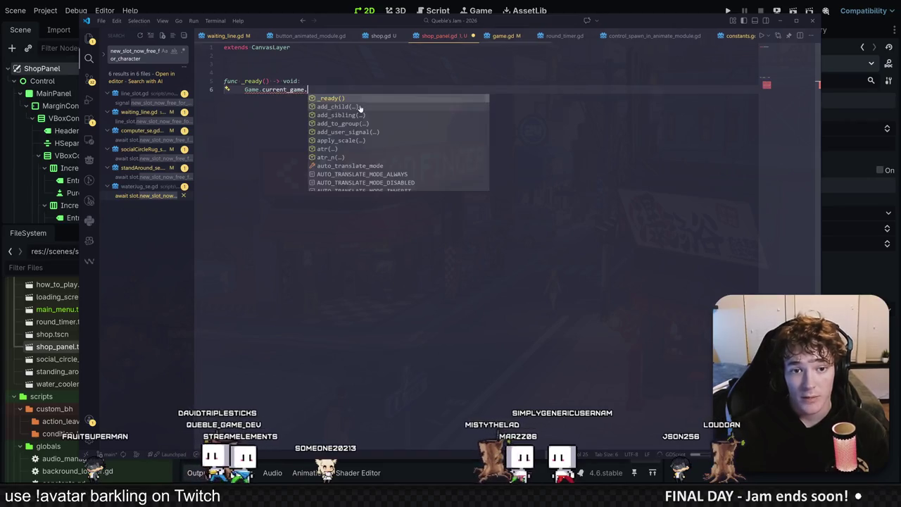
{"action": "type", "text": "pro"}
{"action": "key", "text": "Return"}
{"action": "type", "text": "= "}
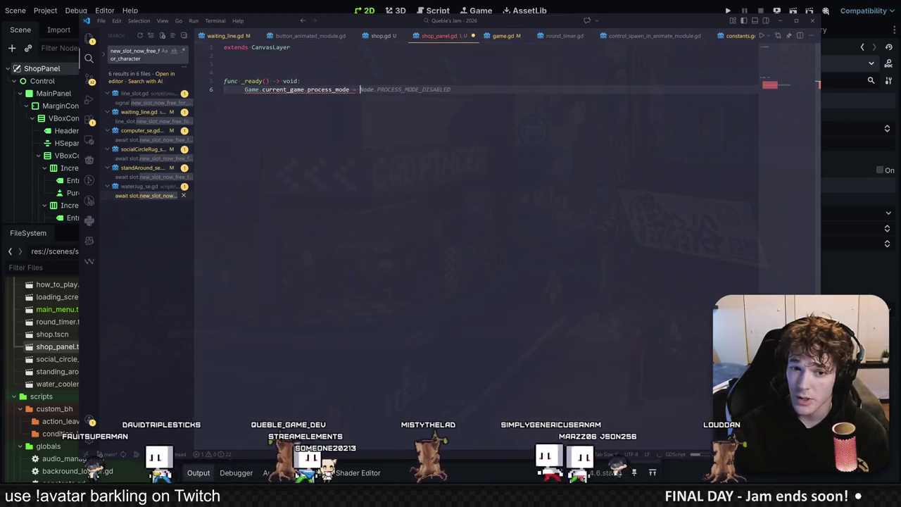
{"action": "type", "text": "PROCE"}
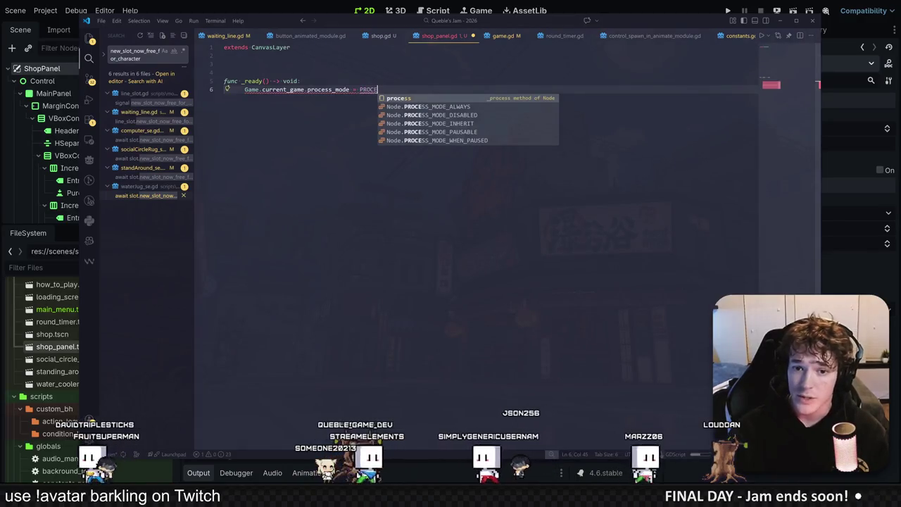
{"action": "key", "text": "Down"}
{"action": "key", "text": "Down"}
{"action": "key", "text": "Down"}
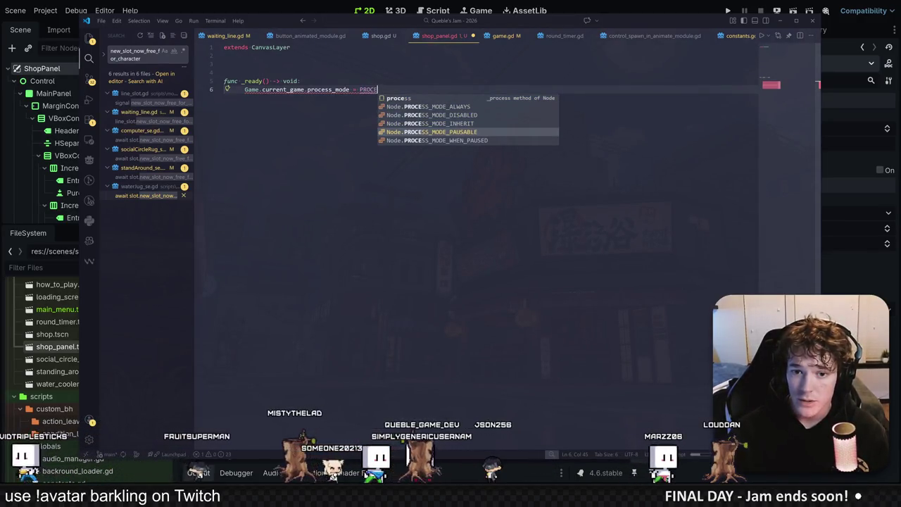
{"action": "key", "text": "BackSpace"}
{"action": "key", "text": "BackSpace"}
{"action": "key", "text": "BackSpace"}
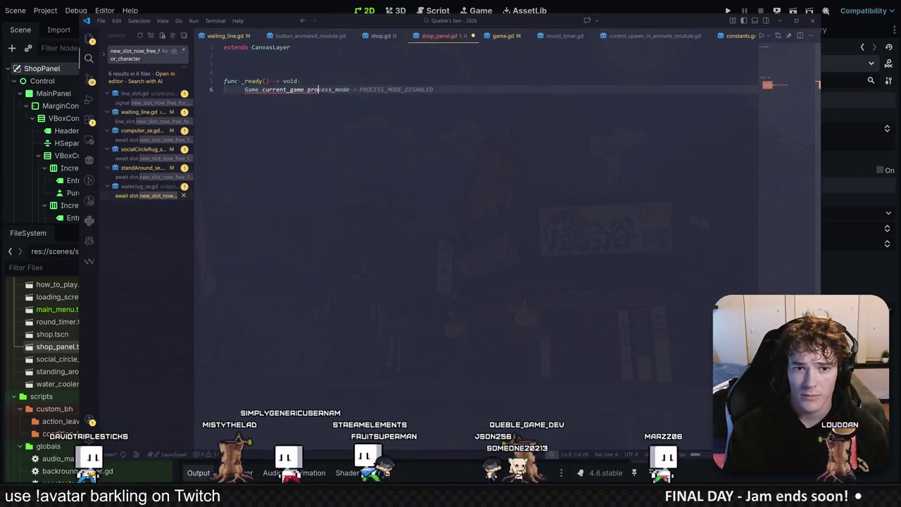
Step: Make _ready set get_tree().paused = true
{"action": "type", "text": "pause"}
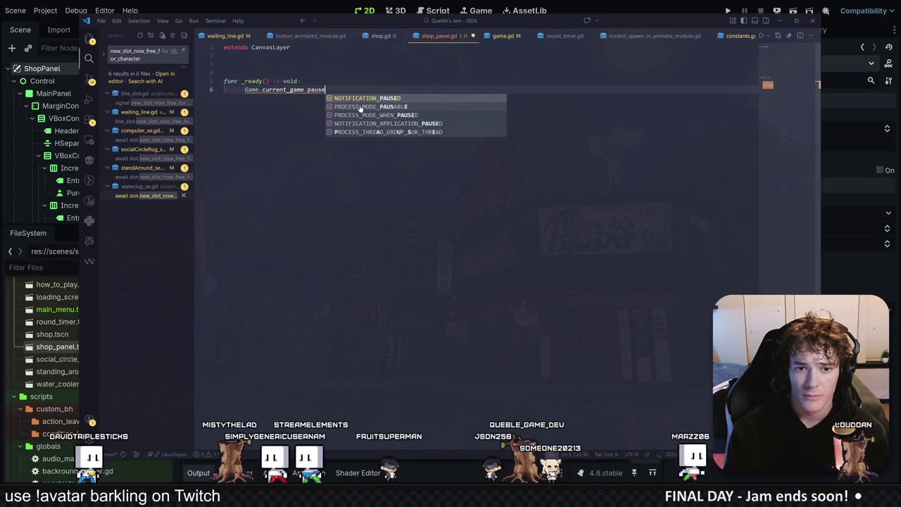
{"action": "key", "text": "BackSpace"}
{"action": "key", "text": "BackSpace"}
{"action": "key", "text": "BackSpace"}
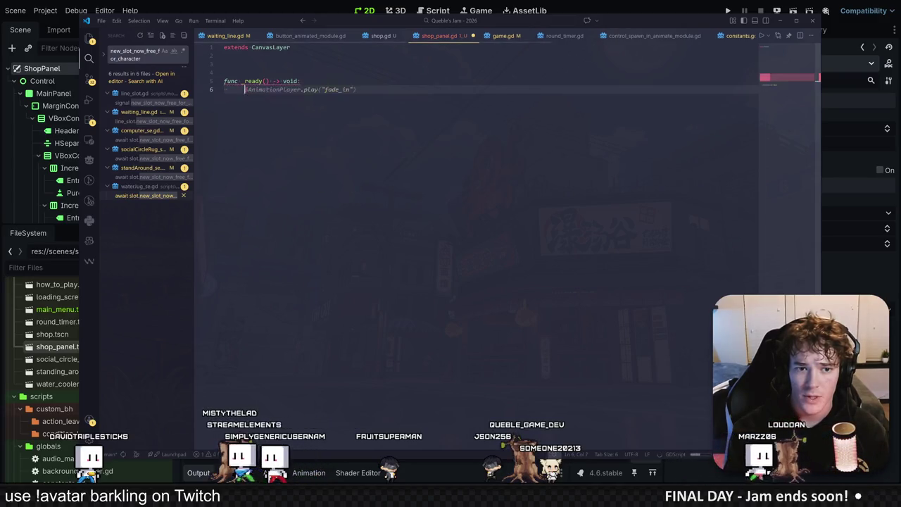
{"action": "type", "text": "get_tree()."}
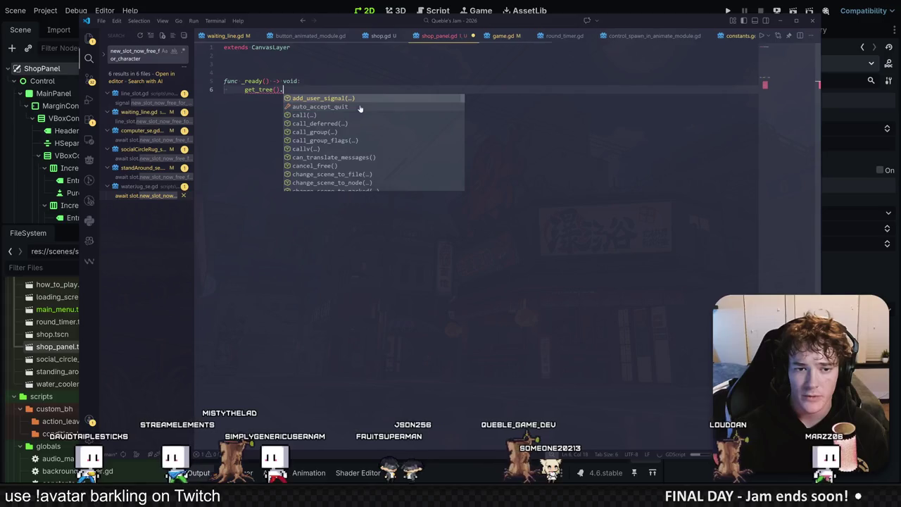
{"action": "type", "text": "paused = true"}
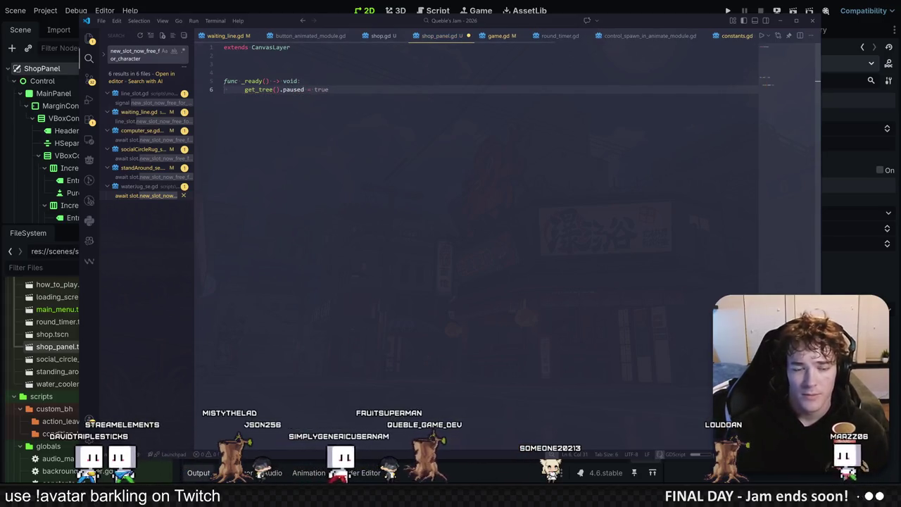
{"action": "key", "text": "Tab"}
{"action": "key", "text": "Return"}
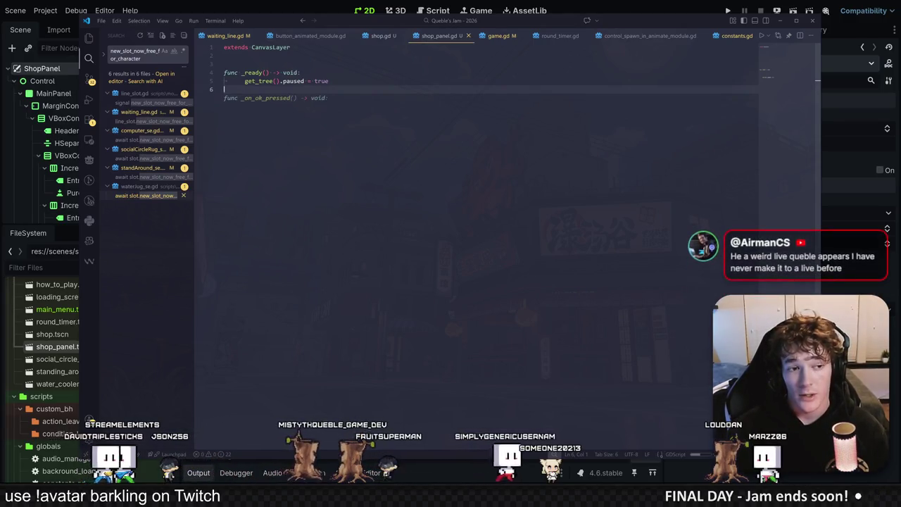
Step: Add an _on_ok_pressed handler that unpauses the tree, without the queue_free line
{"action": "key", "text": "Tab"}
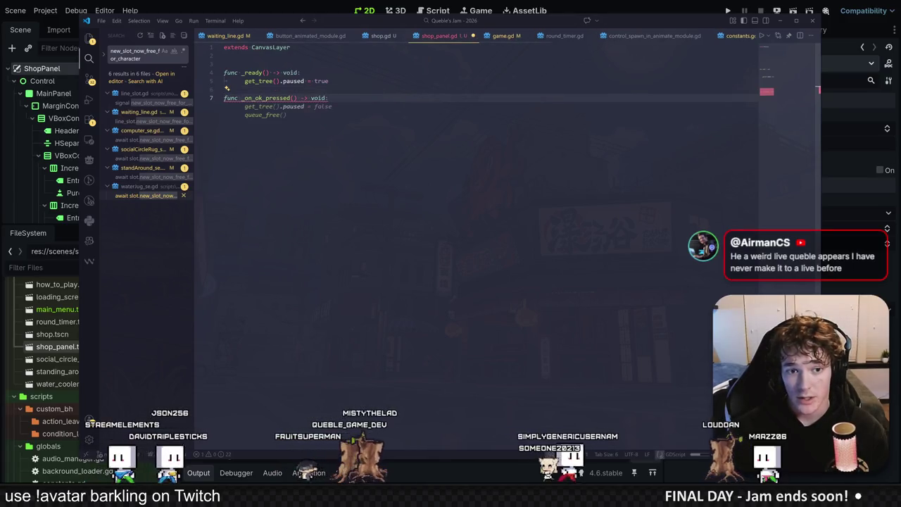
{"action": "key", "text": "Tab"}
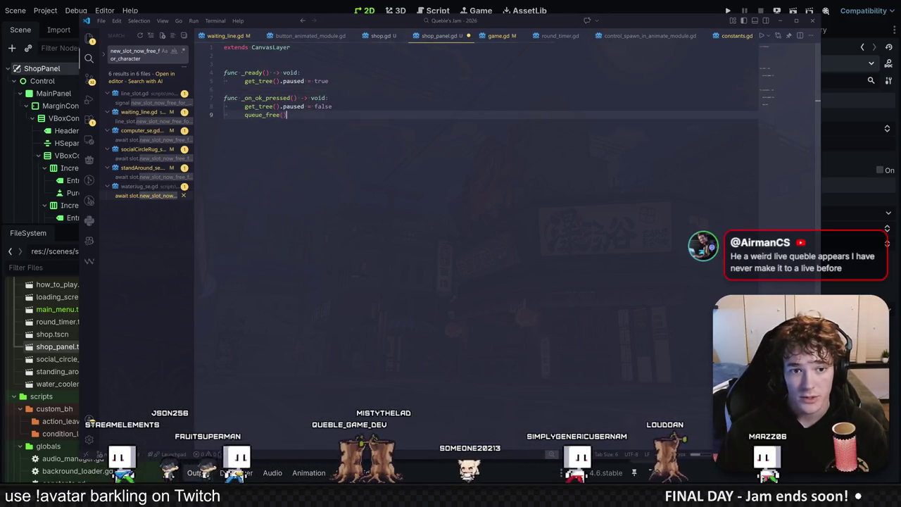
{"action": "key", "text": "ctrl+z"}
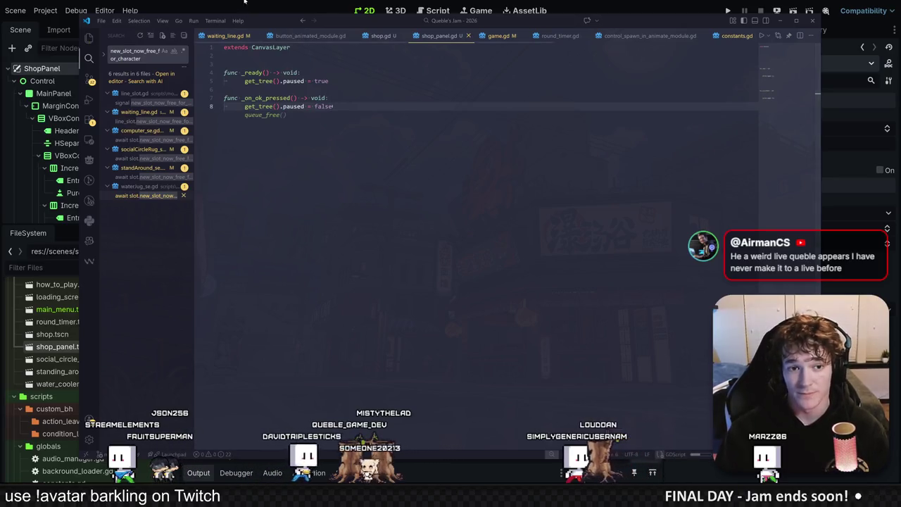
Step: Start an exported button variable below extends CanvasLayer
{"action": "left_click", "coordinate": [226, 65]}
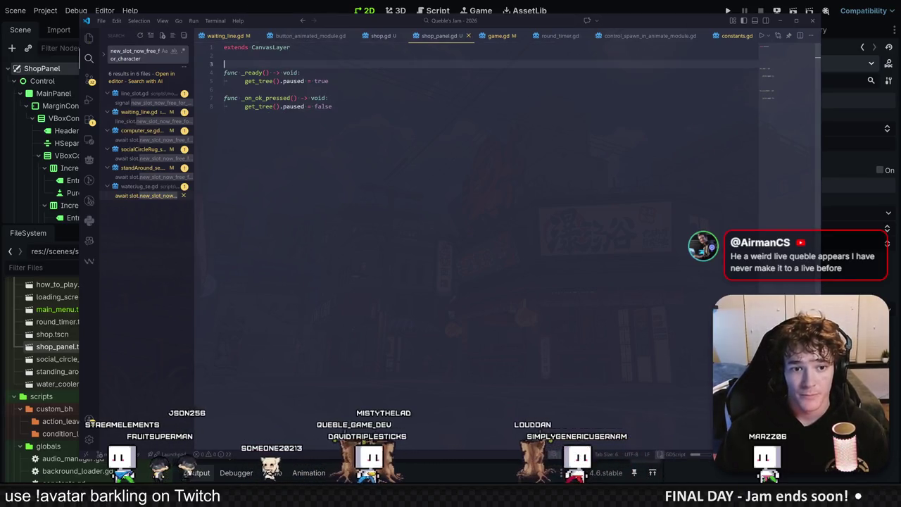
{"action": "key", "text": "Return"}
{"action": "key", "text": "Return"}
{"action": "key", "text": "Up"}
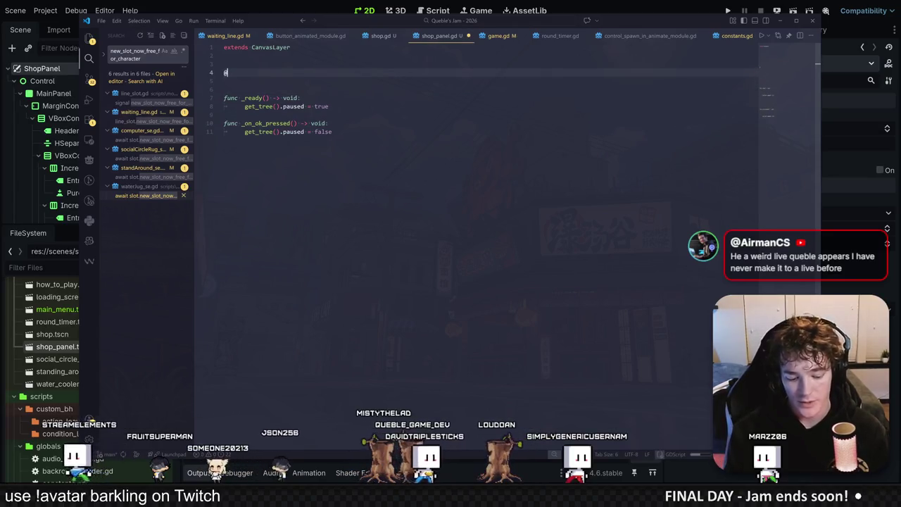
{"action": "type", "text": "export var clo"}
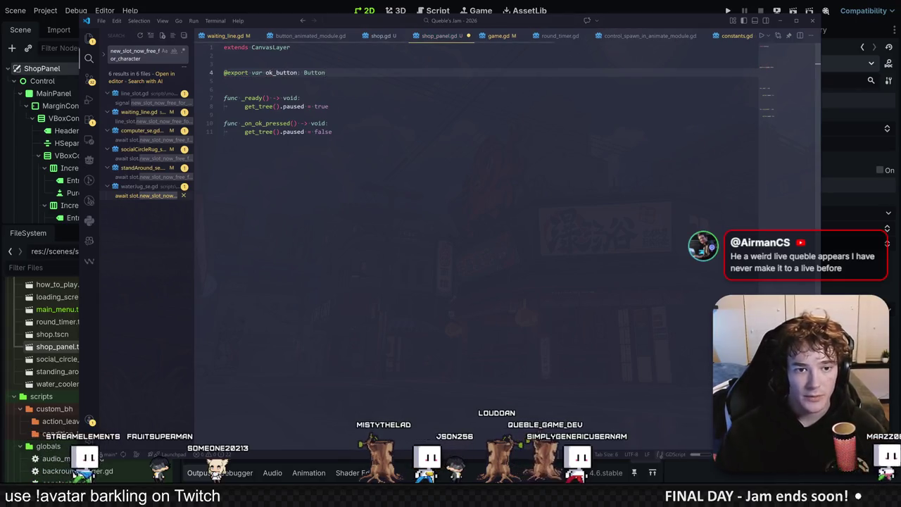
Step: Connect ok_button.pressed to _on_ok_pressed inside _ready
{"action": "left_click", "coordinate": [302, 97]}
{"action": "key", "text": "Return"}
{"action": "type", "text": "ok_button.pressed.connect(_on_ok_pressed)"}
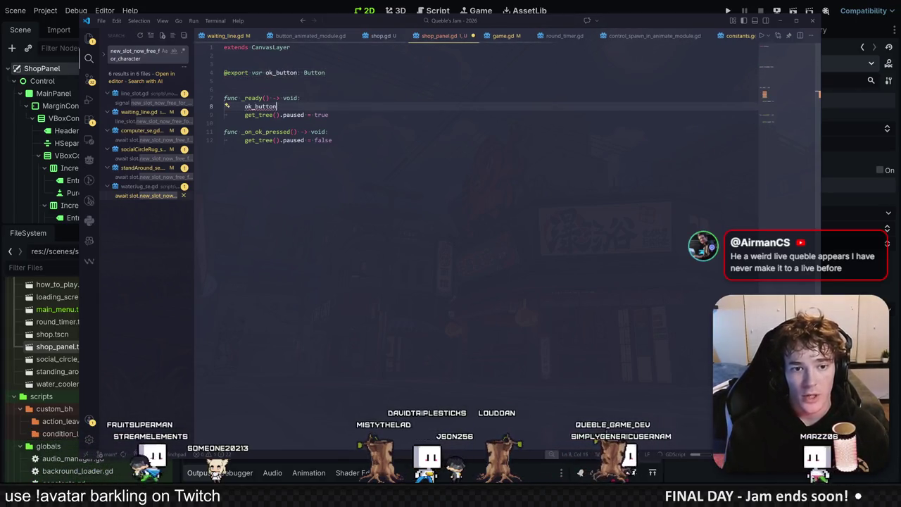
{"action": "left_click", "coordinate": [224, 81]}
{"action": "key", "text": "alt+Tab"}
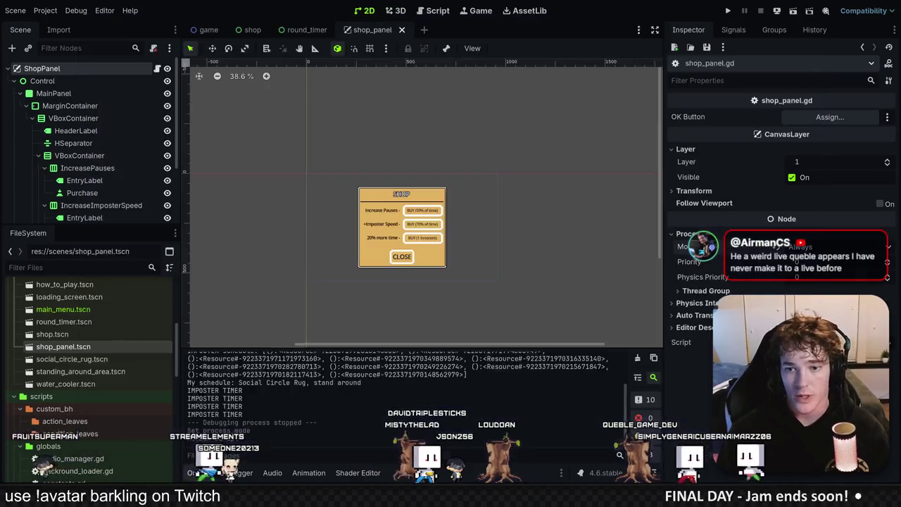
Step: Assign Close_Button to the shop panel's OK Button export and run the project
{"action": "left_click", "coordinate": [830, 117]}
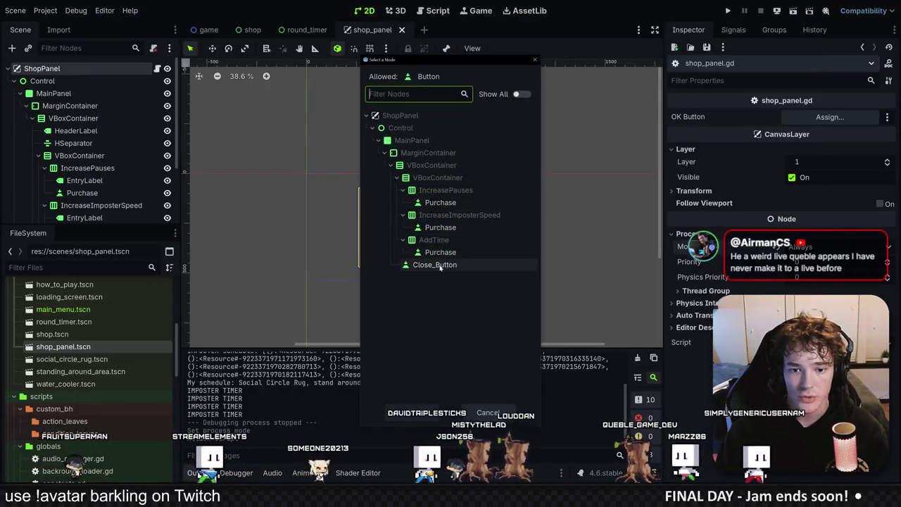
{"action": "double_click", "coordinate": [433, 265]}
{"action": "left_click", "coordinate": [728, 11]}
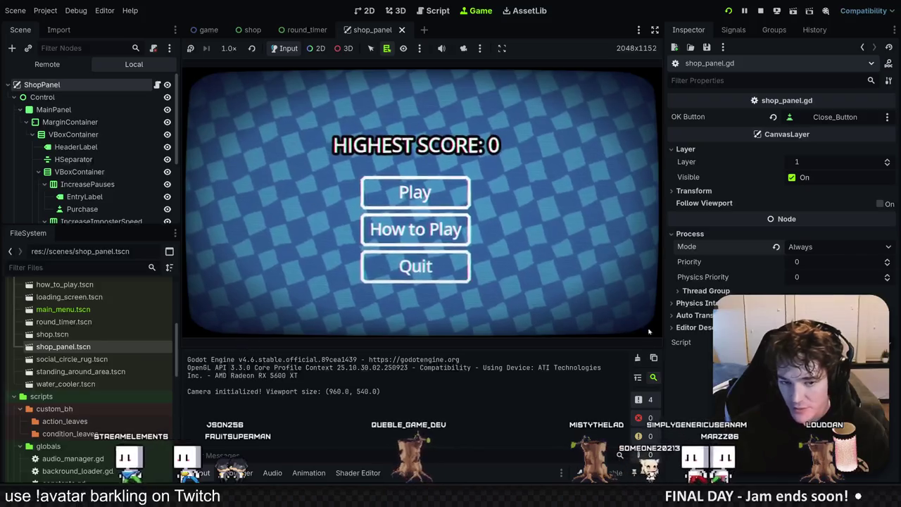
Step: Start a new game from the main menu and open the shop in-game
{"action": "left_click", "coordinate": [416, 193]}
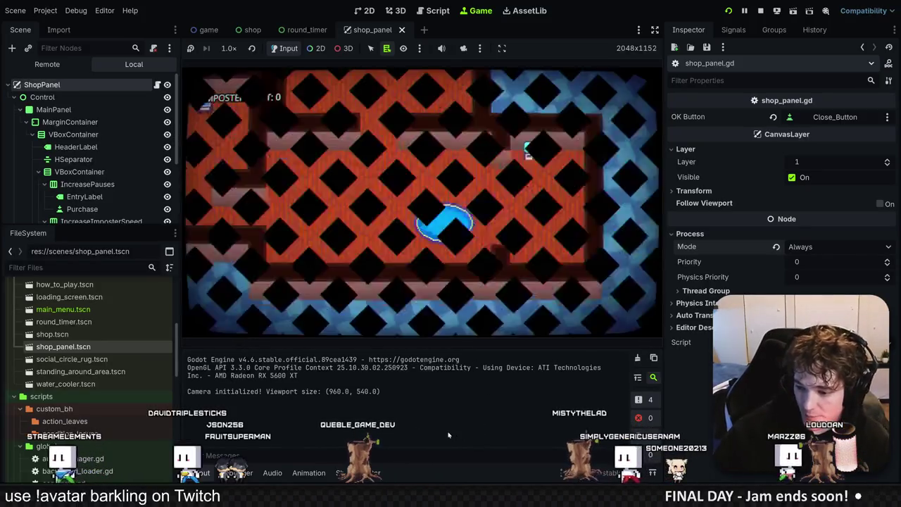
{"action": "key", "text": "Return"}
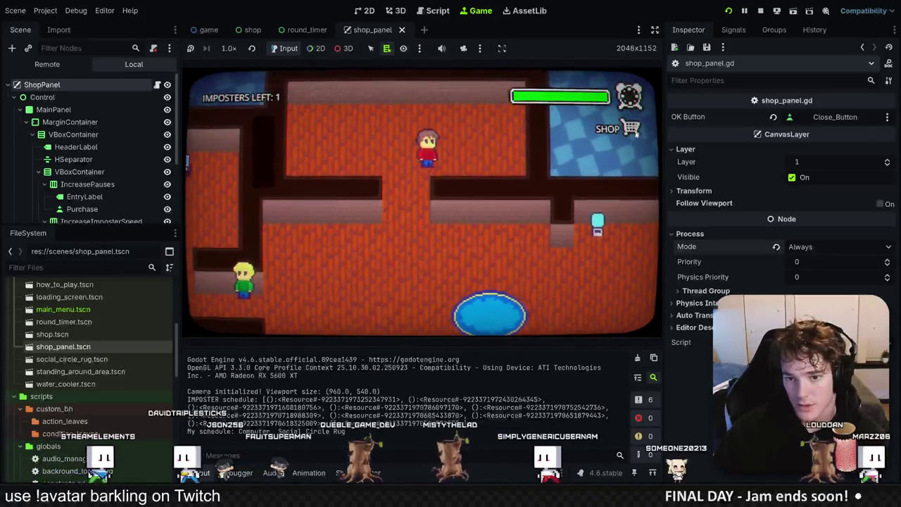
{"action": "left_click", "coordinate": [630, 129]}
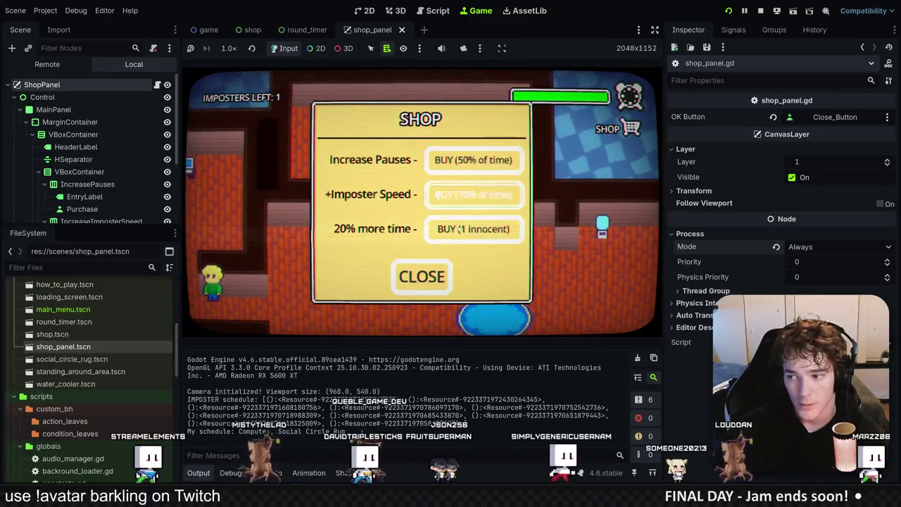
Step: Walk through the maze, reopen the shop with E, and close it to resume play
{"action": "key", "text": "Up"}
{"action": "key", "text": "Left"}
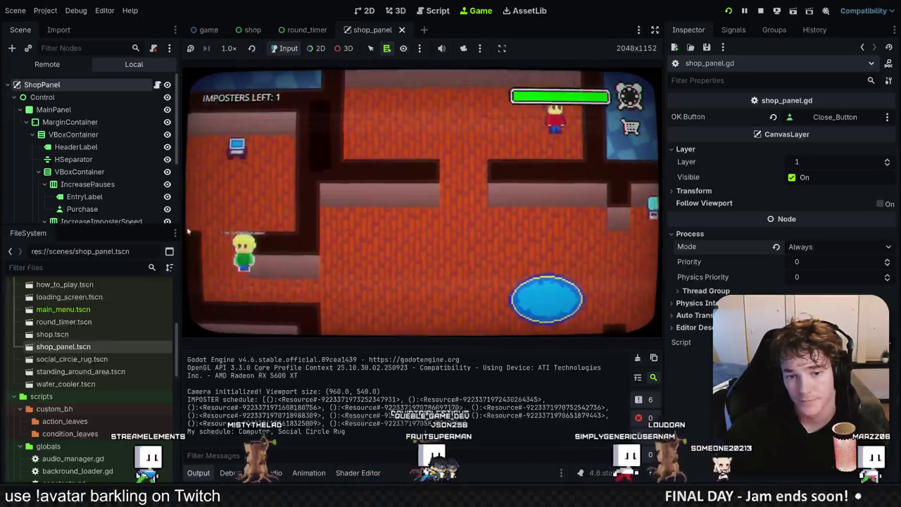
{"action": "key", "text": "e"}
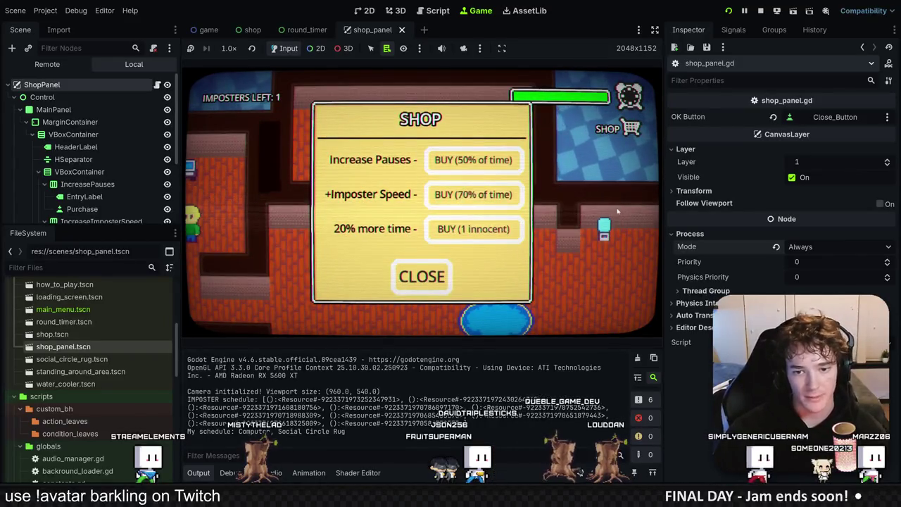
{"action": "left_click", "coordinate": [435, 266]}
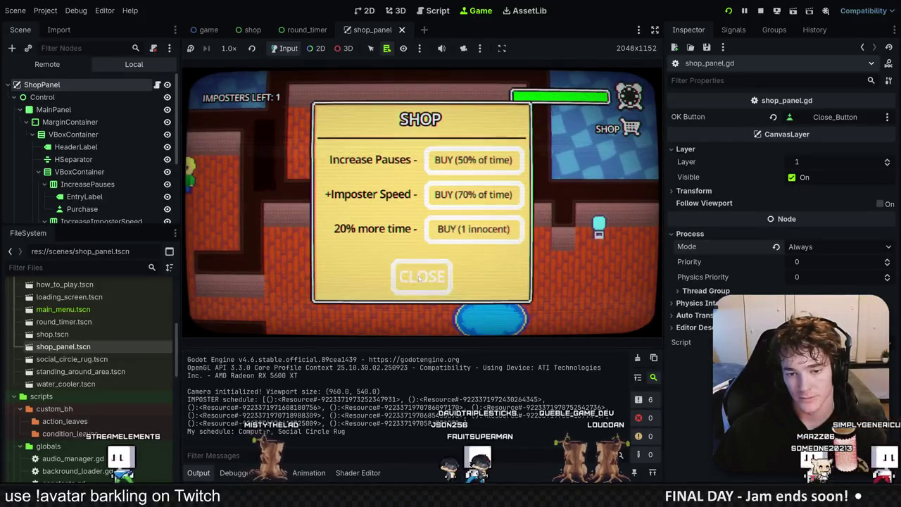
{"action": "left_click", "coordinate": [421, 278]}
Step: Repeat the open-and-close shop test to check unpausing, then stop the running game
{"action": "key", "text": "Up"}
{"action": "key", "text": "Left"}
{"action": "key", "text": "e"}
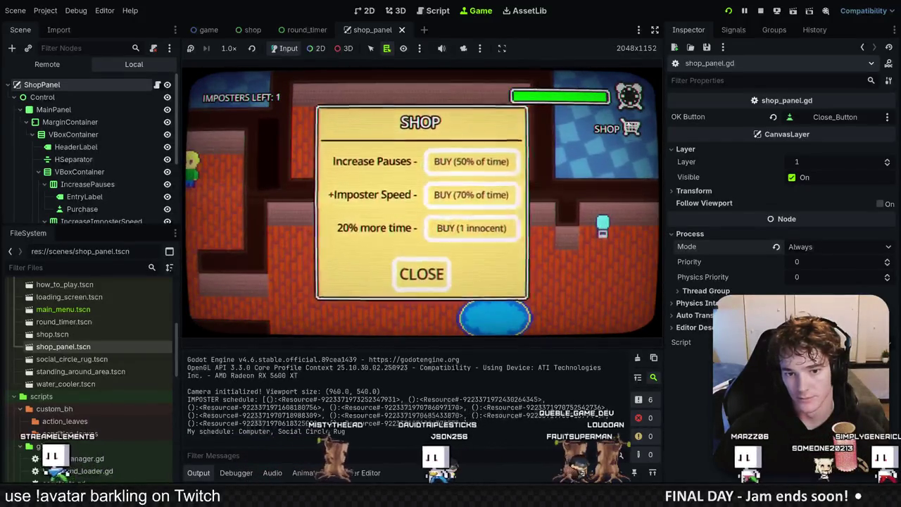
{"action": "left_click", "coordinate": [411, 276]}
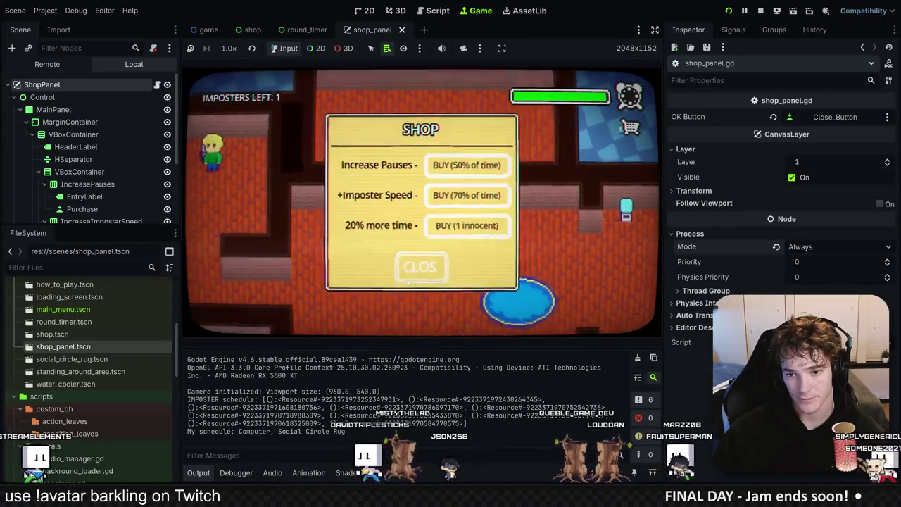
{"action": "left_click", "coordinate": [425, 209]}
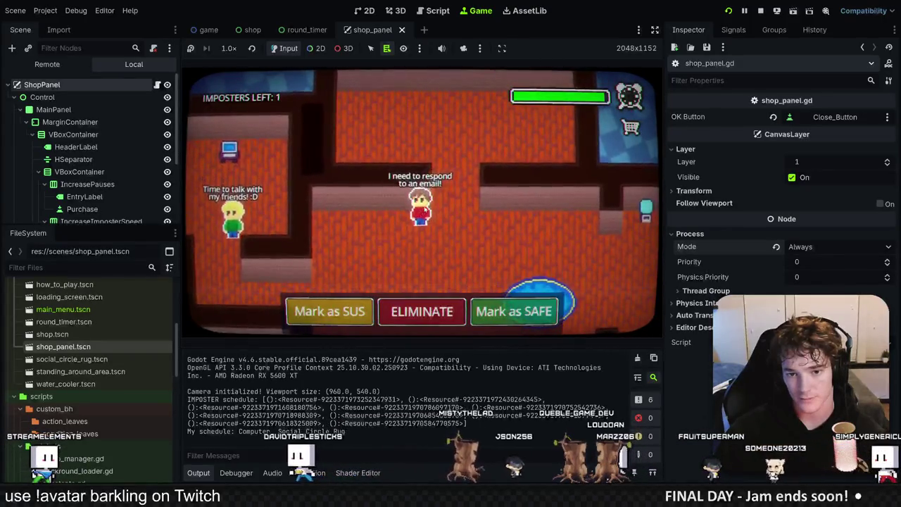
{"action": "left_click", "coordinate": [760, 11]}
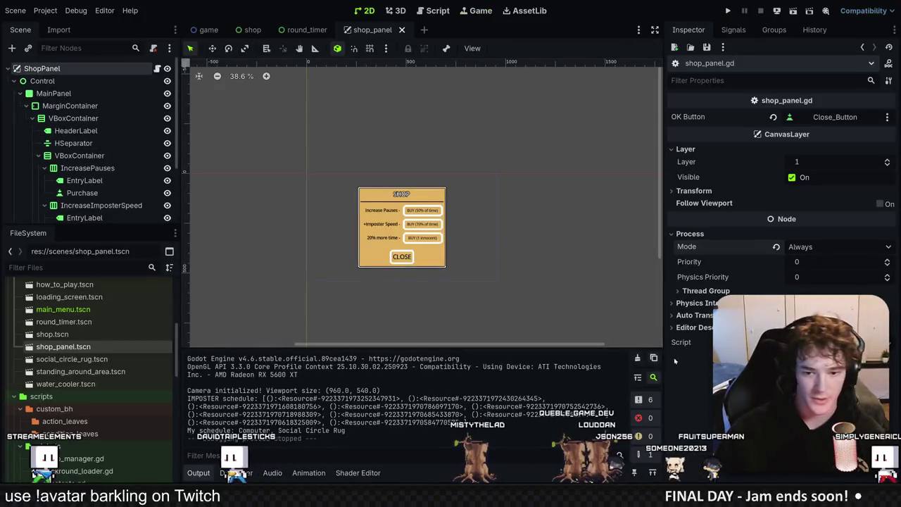
{"action": "key", "text": "ctrl+s"}
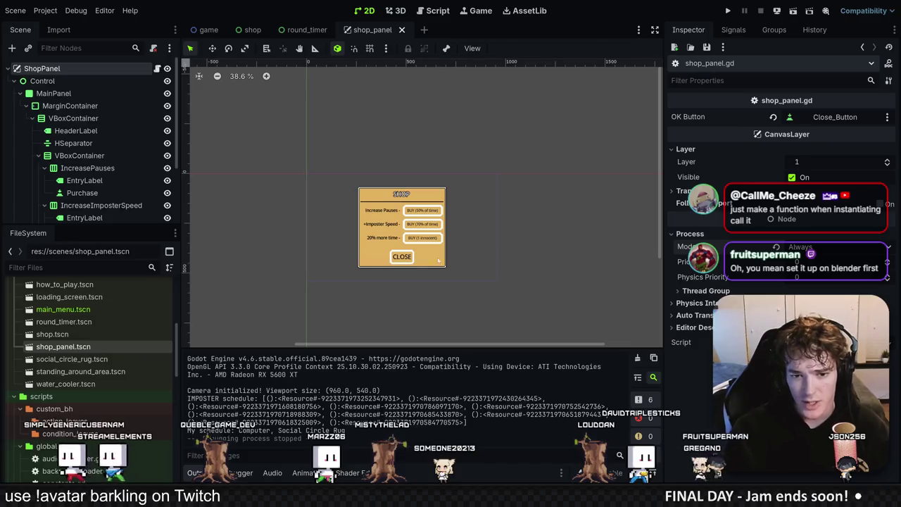
Step: Enlarge the scene tree dock to show more nodes and save the shop_panel scene
{"action": "scroll", "coordinate": [366, 201], "scroll_direction": "down", "scroll_amount": 2}
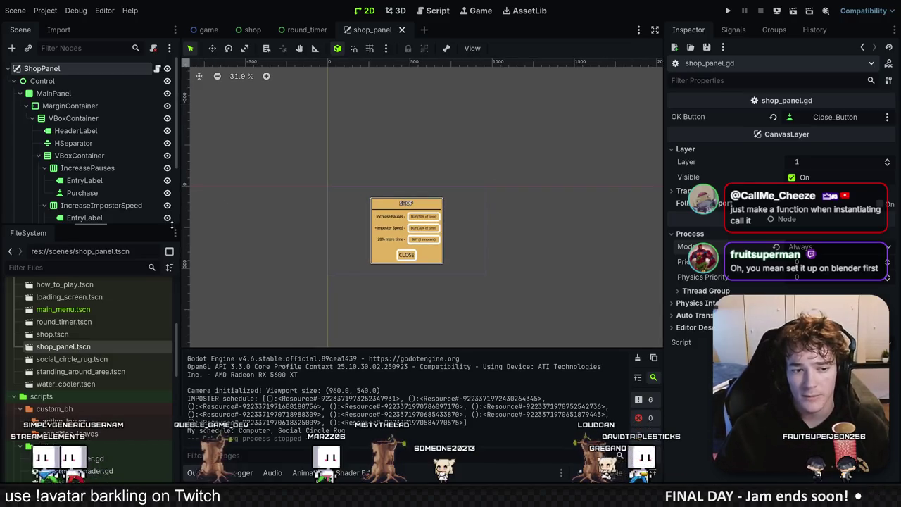
{"action": "left_click_drag", "start_coordinate": [170, 226], "coordinate": [170, 292]}
{"action": "scroll", "coordinate": [463, 248], "scroll_direction": "up", "scroll_amount": 7}
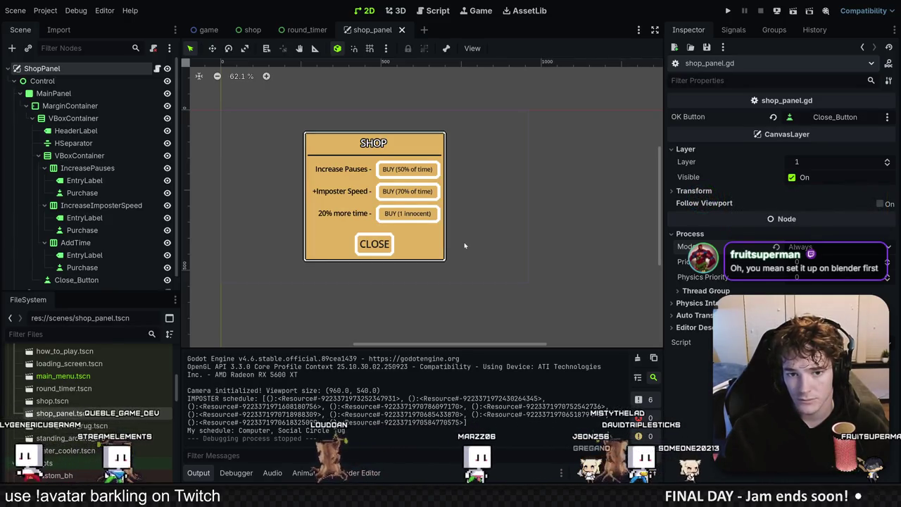
{"action": "key", "text": "ctrl+s"}
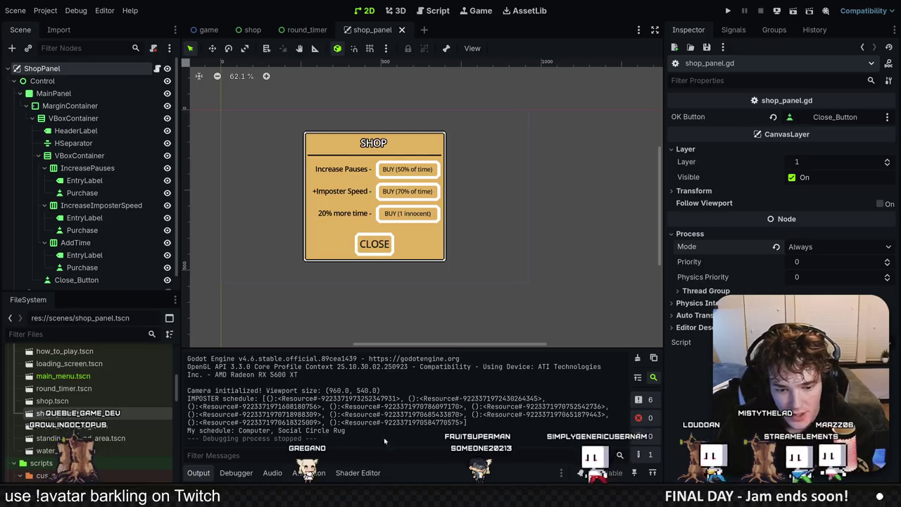
Step: In the browser, go from the Queble's Jam - 2026 Overview to its 168 Entries list
{"action": "key", "text": "alt+Tab"}
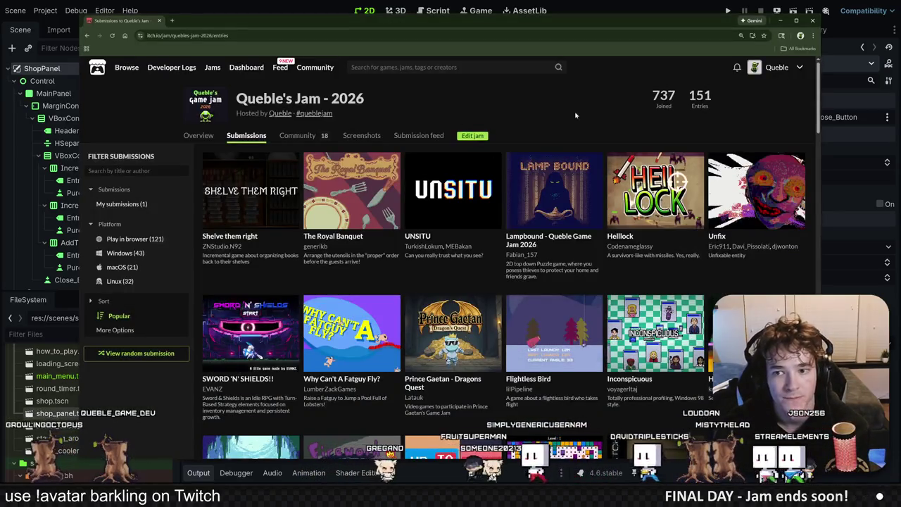
{"action": "left_click", "coordinate": [197, 136]}
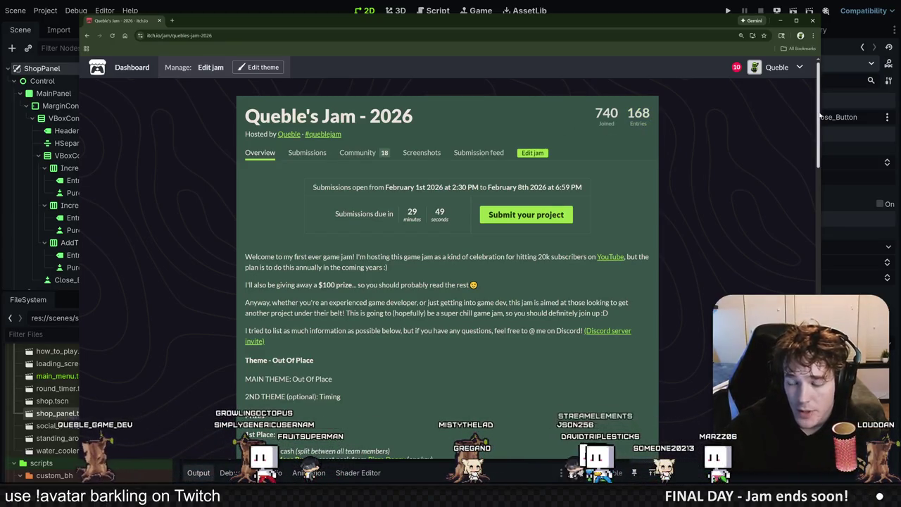
{"action": "mouse_move", "coordinate": [820, 117]}
{"action": "left_mouse_down"}
{"action": "mouse_move", "coordinate": [845, 249]}
{"action": "mouse_move", "coordinate": [732, 87]}
{"action": "left_mouse_up"}
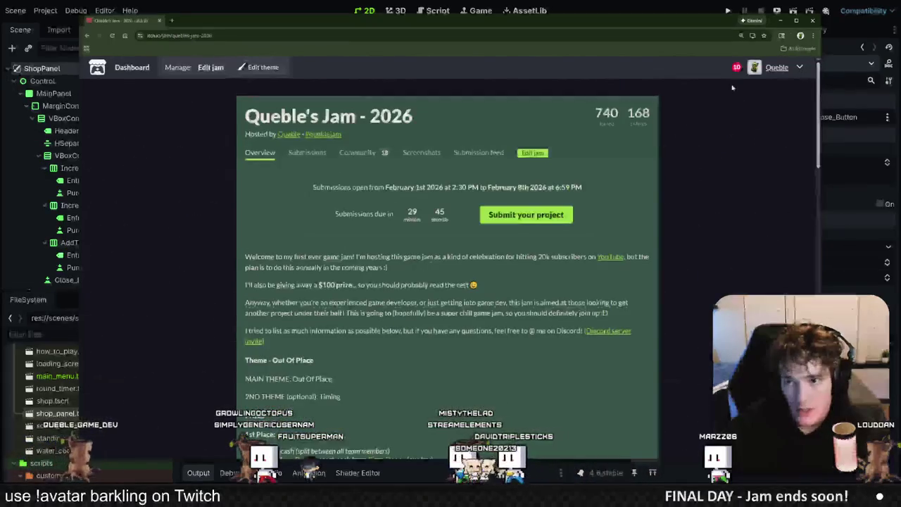
{"action": "left_click", "coordinate": [648, 116]}
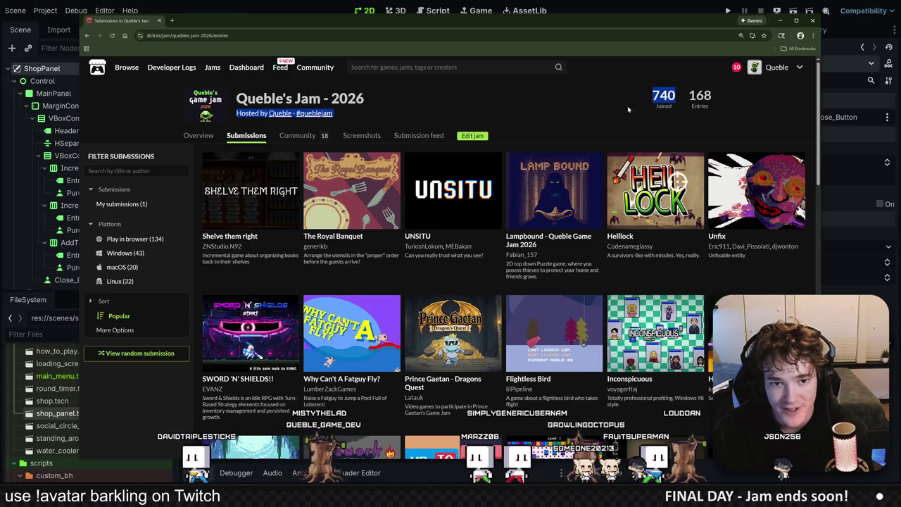
Step: Scroll through the Queble's Jam - 2026 entries, return to the top, and close the Twitch tab
{"action": "left_click", "coordinate": [702, 97]}
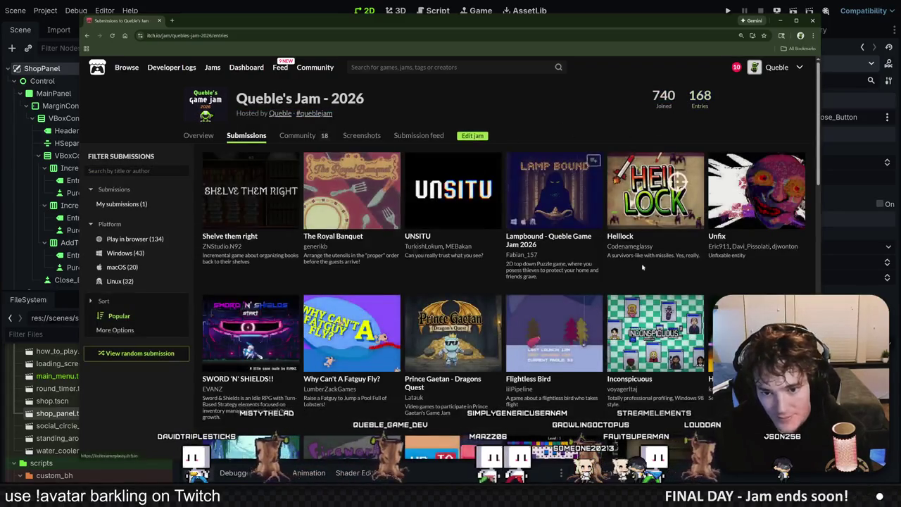
{"action": "scroll", "coordinate": [596, 280], "scroll_direction": "down", "scroll_amount": 12}
{"action": "scroll", "coordinate": [533, 308], "scroll_direction": "down", "scroll_amount": 6}
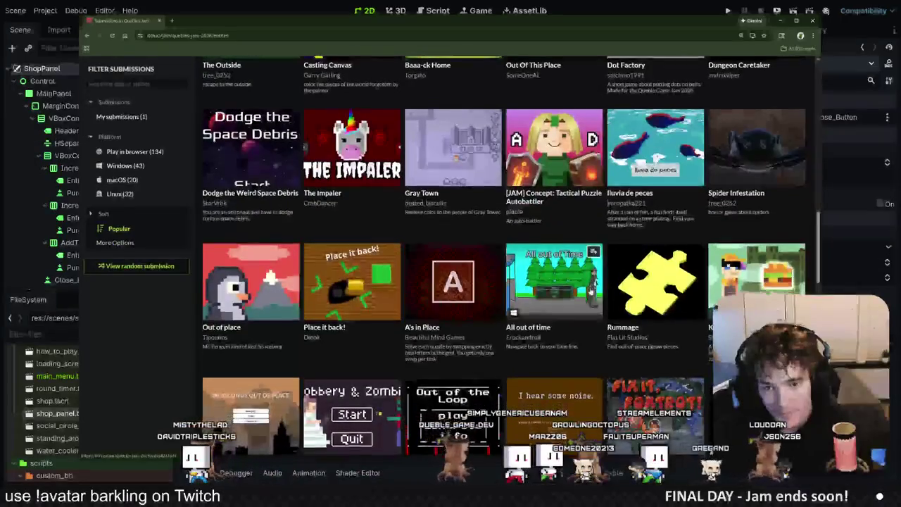
{"action": "scroll", "coordinate": [533, 308], "scroll_direction": "up", "scroll_amount": 9}
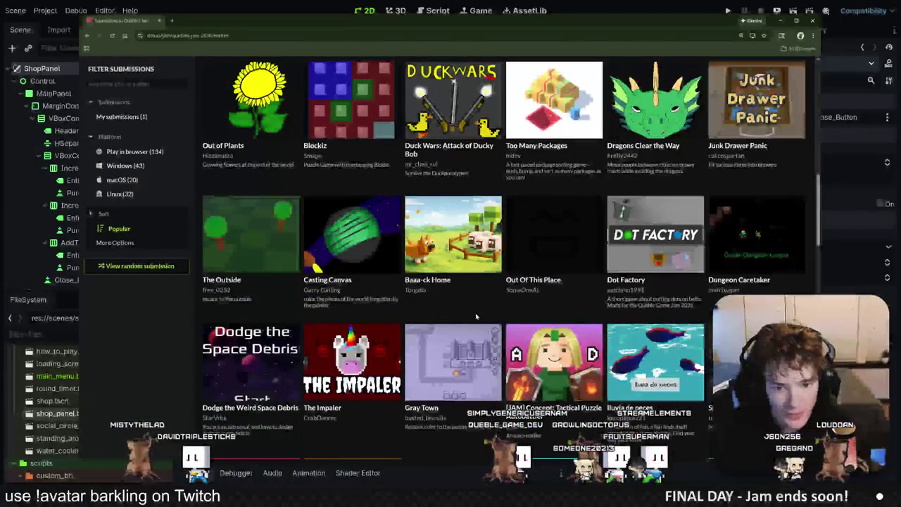
{"action": "scroll", "coordinate": [533, 308], "scroll_direction": "down", "scroll_amount": 8}
{"action": "scroll", "coordinate": [481, 286], "scroll_direction": "down", "scroll_amount": 5}
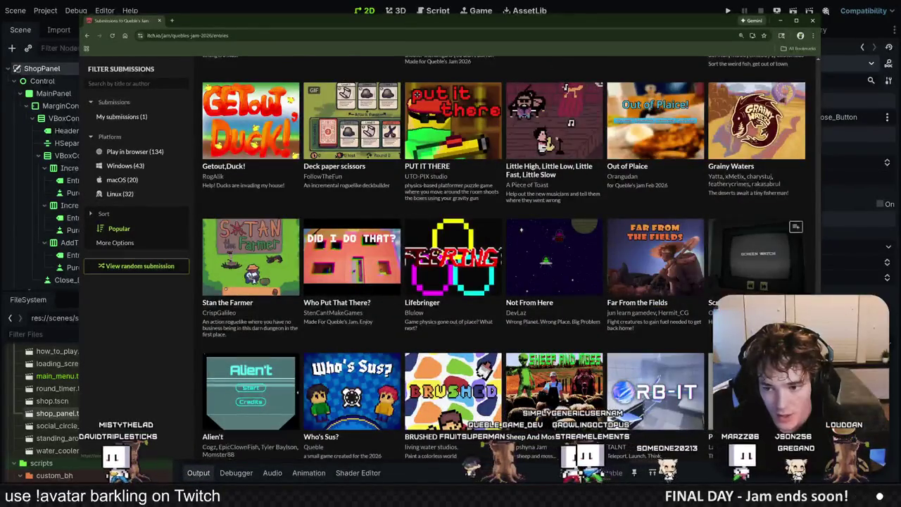
{"action": "scroll", "coordinate": [634, 289], "scroll_direction": "down", "scroll_amount": 1}
{"action": "scroll", "coordinate": [503, 268], "scroll_direction": "down", "scroll_amount": 5}
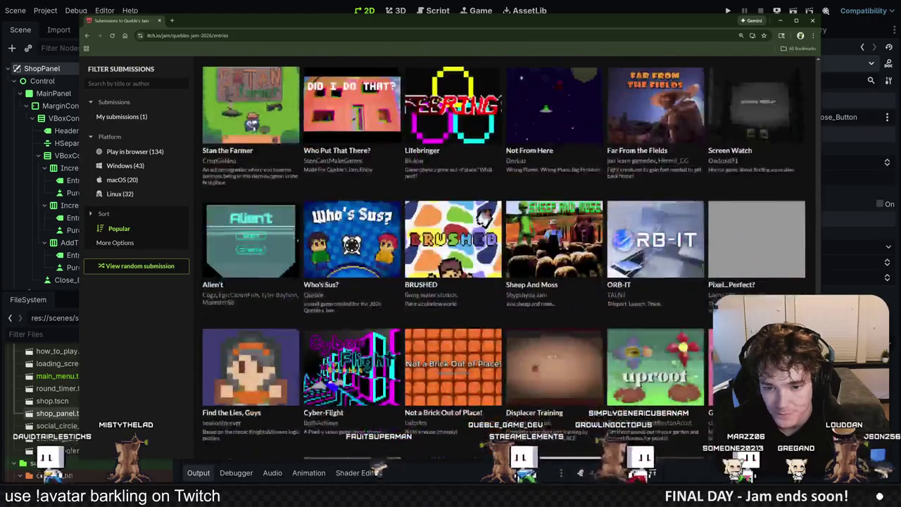
{"action": "scroll", "coordinate": [503, 268], "scroll_direction": "down", "scroll_amount": 14}
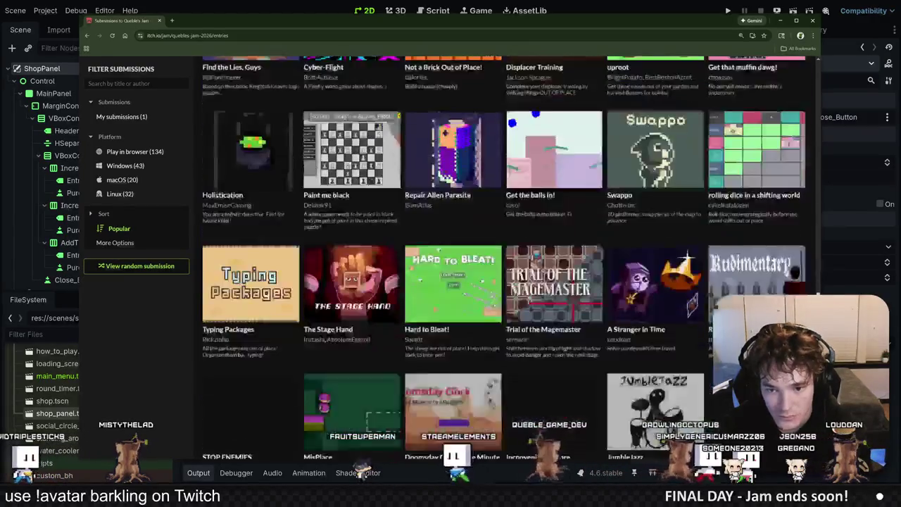
{"action": "key", "text": "Home"}
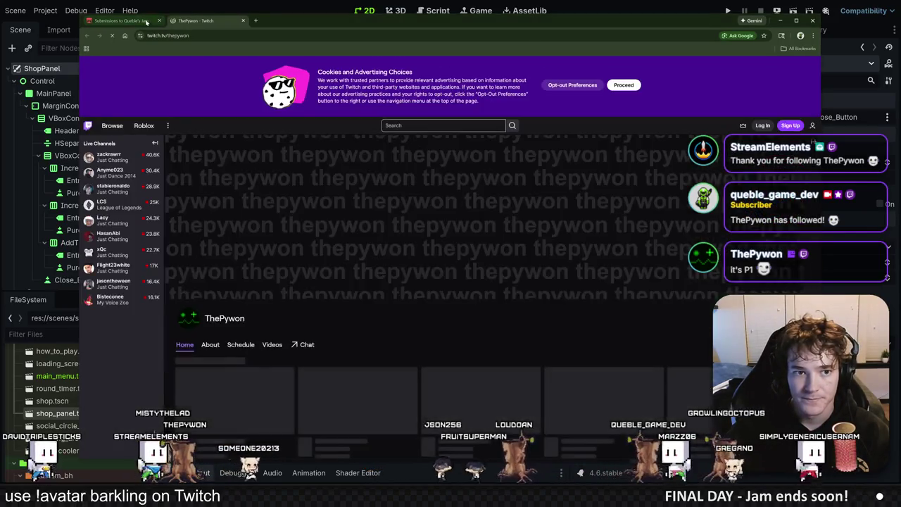
{"action": "middle_click", "coordinate": [171, 23]}
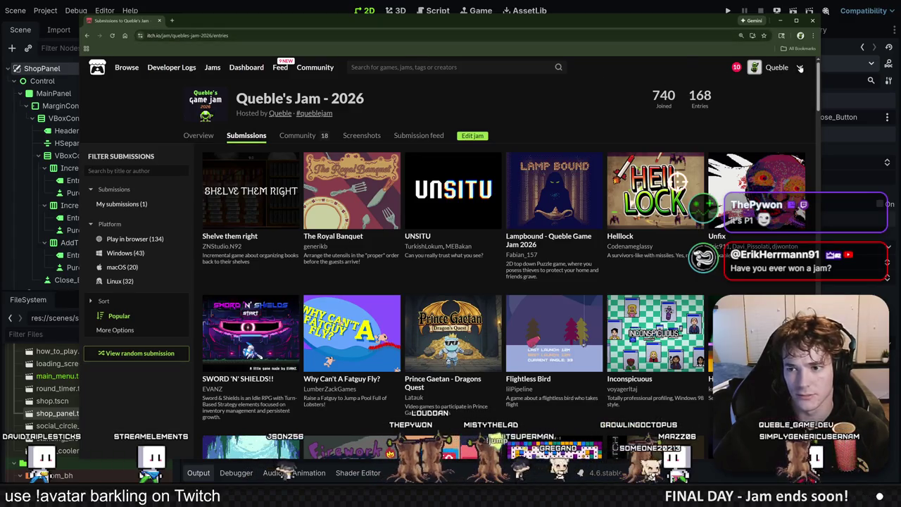
Step: Open the creator dashboard from the account menu in a new tab and browse it
{"action": "left_click", "coordinate": [799, 68]}
{"action": "right_click", "coordinate": [787, 160]}
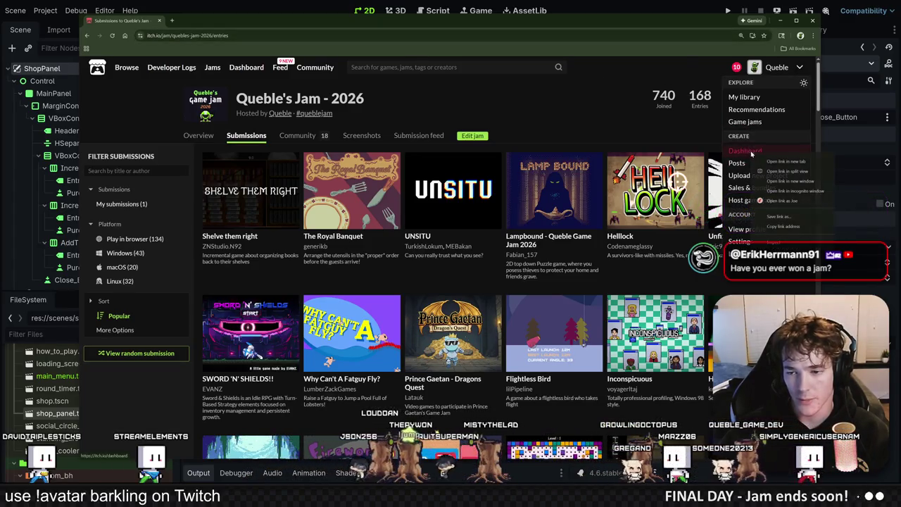
{"action": "left_click", "coordinate": [786, 161]}
{"action": "left_click", "coordinate": [204, 20]}
{"action": "scroll", "coordinate": [411, 213], "scroll_direction": "down", "scroll_amount": 3}
{"action": "scroll", "coordinate": [412, 212], "scroll_direction": "down", "scroll_amount": 3}
{"action": "scroll", "coordinate": [337, 269], "scroll_direction": "up", "scroll_amount": 1}
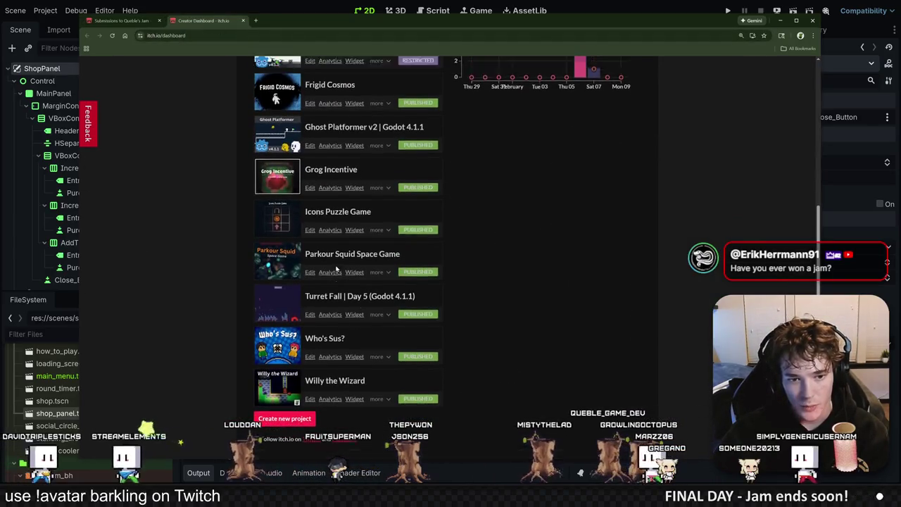
{"action": "scroll", "coordinate": [336, 269], "scroll_direction": "up", "scroll_amount": 2}
{"action": "scroll", "coordinate": [285, 357], "scroll_direction": "down", "scroll_amount": 1}
{"action": "scroll", "coordinate": [285, 357], "scroll_direction": "down", "scroll_amount": 3}
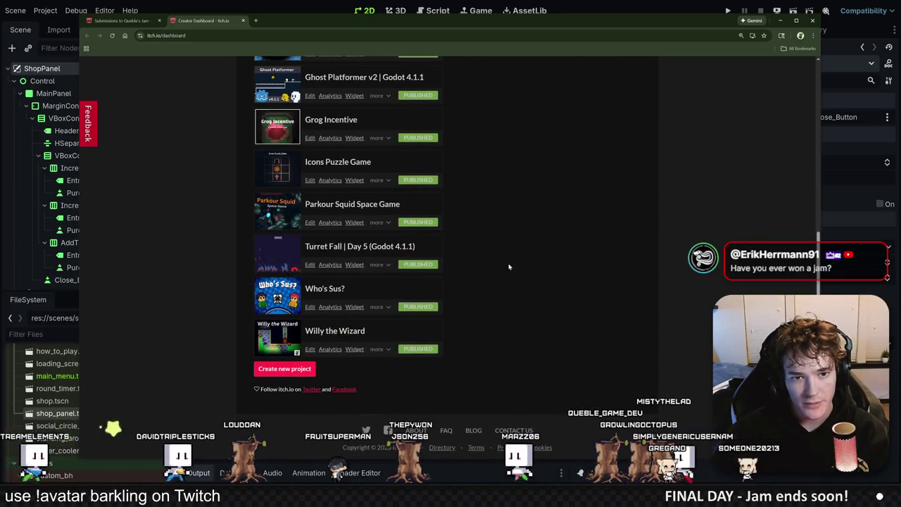
{"action": "scroll", "coordinate": [296, 233], "scroll_direction": "up", "scroll_amount": 3}
{"action": "scroll", "coordinate": [352, 303], "scroll_direction": "down", "scroll_amount": 2}
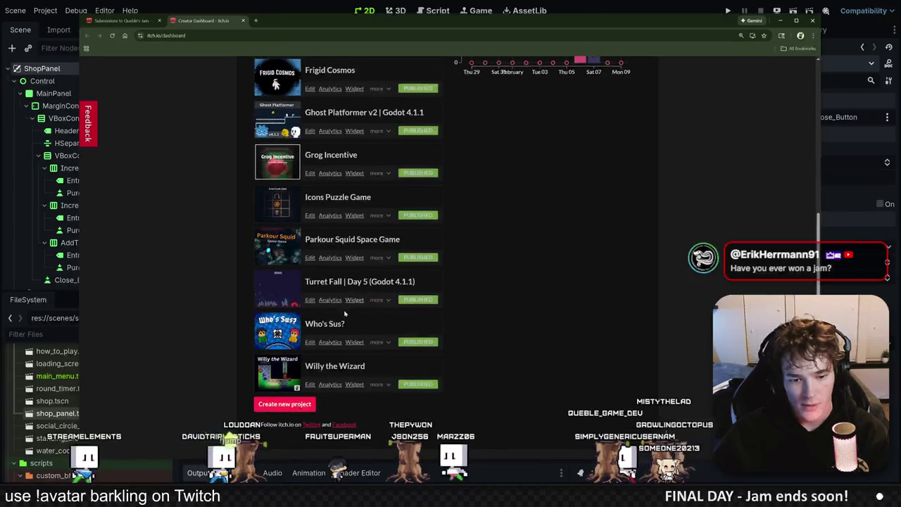
{"action": "scroll", "coordinate": [345, 314], "scroll_direction": "up", "scroll_amount": 6}
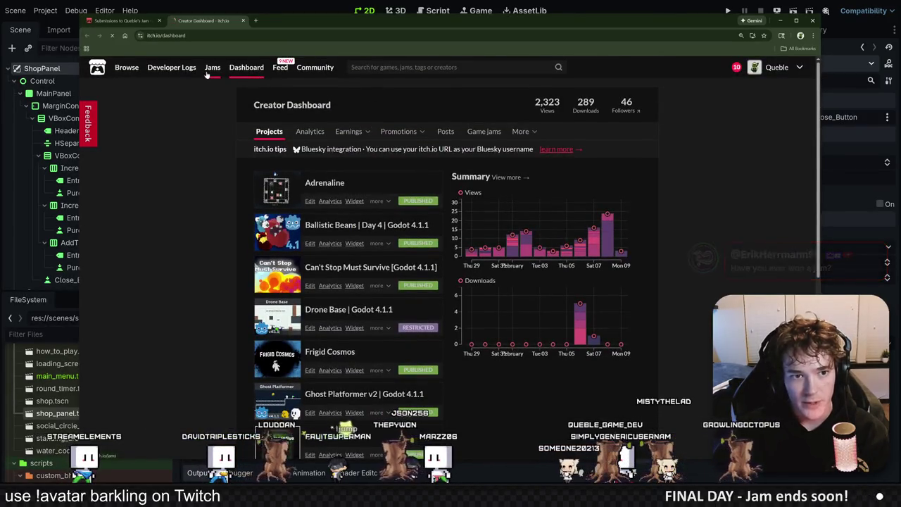
Step: Go to Jams > Jams Joined and view the Juice Jam results page
{"action": "left_click", "coordinate": [208, 71]}
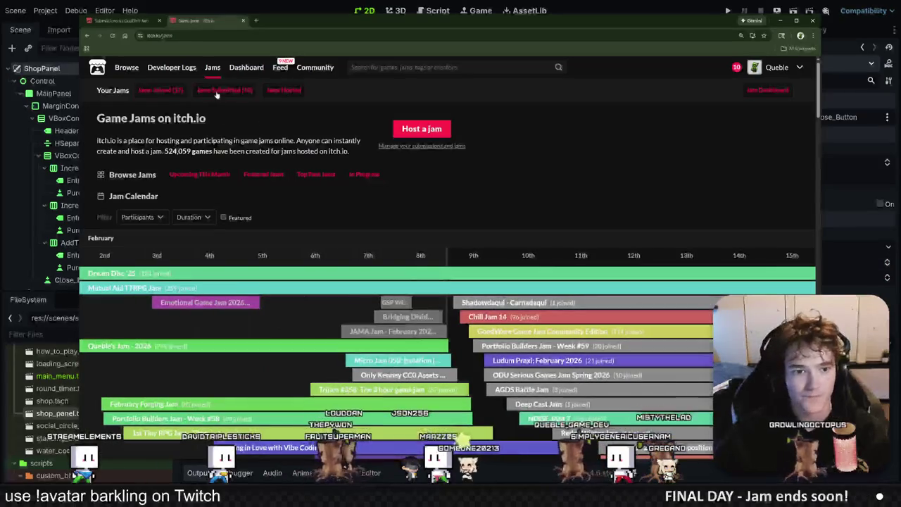
{"action": "left_click", "coordinate": [160, 90]}
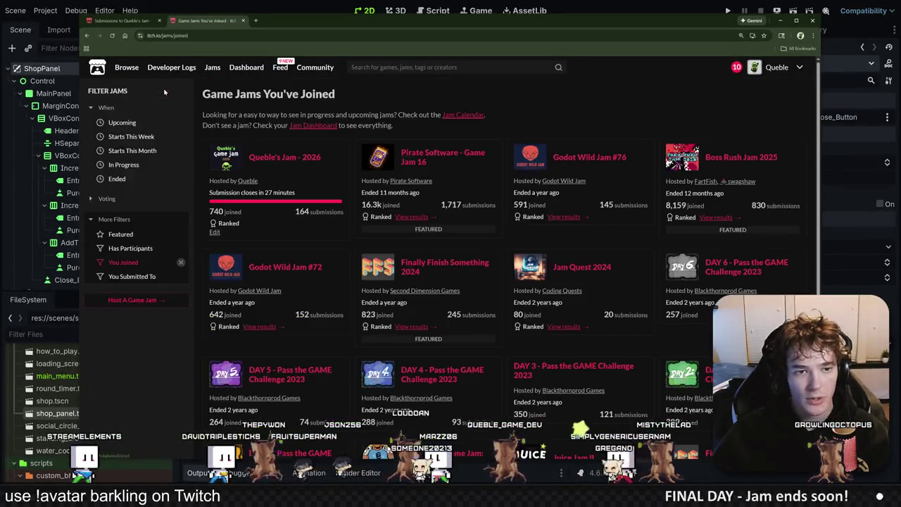
{"action": "scroll", "coordinate": [662, 337], "scroll_direction": "down", "scroll_amount": 10}
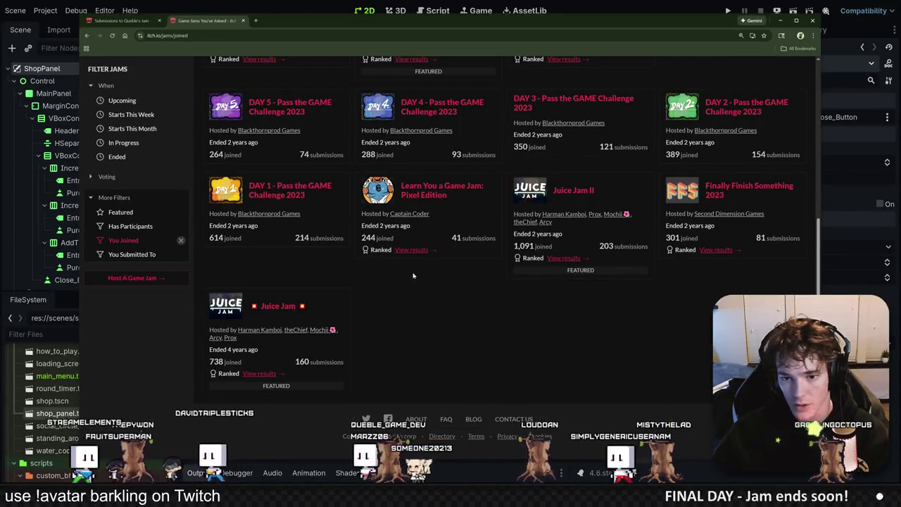
{"action": "left_click", "coordinate": [268, 374]}
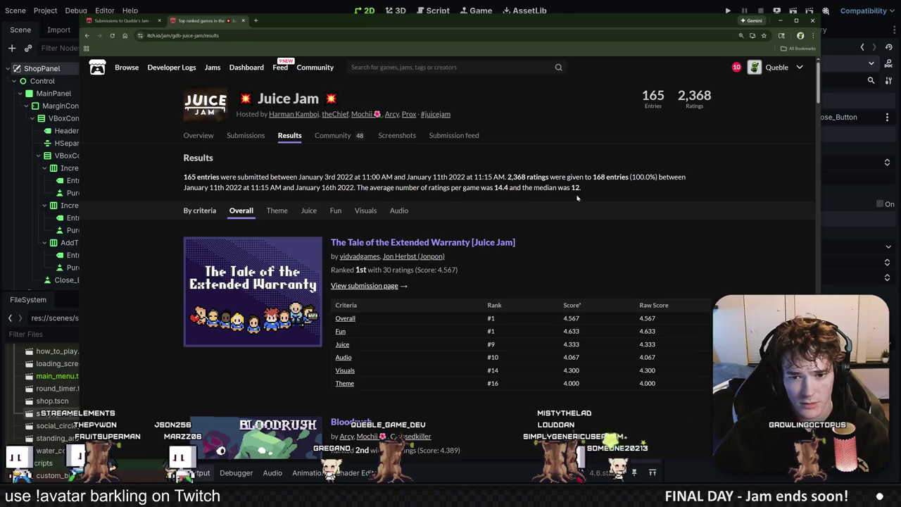
{"action": "scroll", "coordinate": [320, 221], "scroll_direction": "down", "scroll_amount": 4}
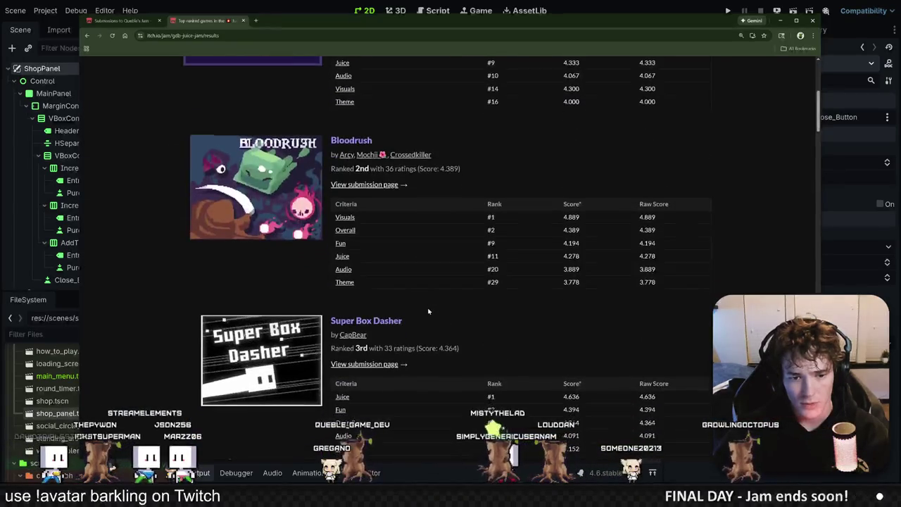
{"action": "scroll", "coordinate": [312, 253], "scroll_direction": "up", "scroll_amount": 4}
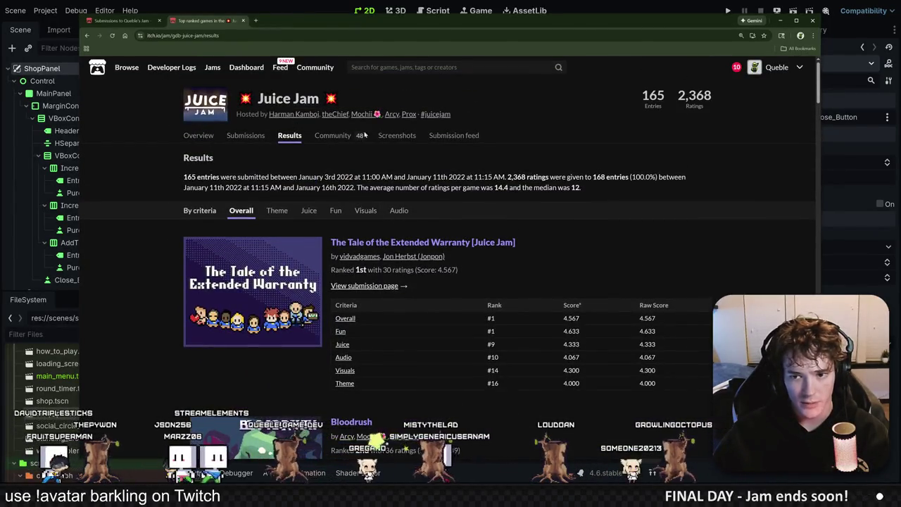
{"action": "key", "text": "alt+Left"}
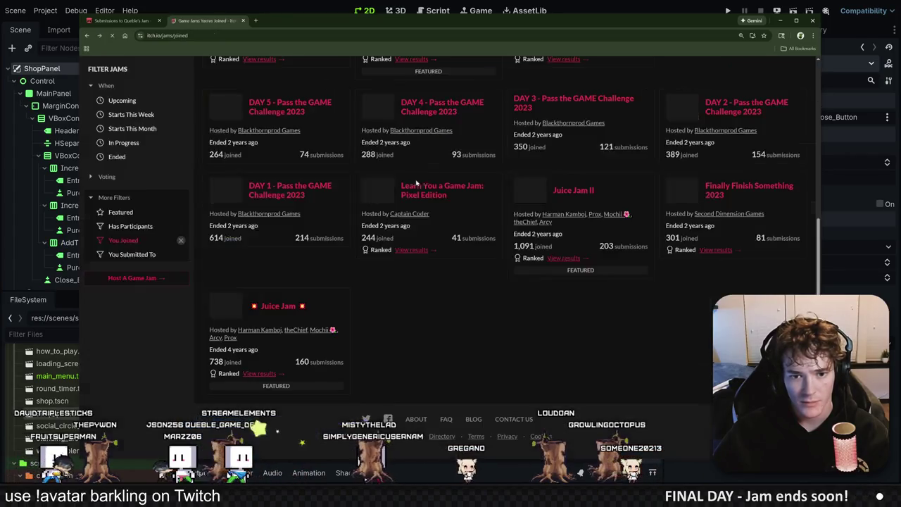
{"action": "left_click", "coordinate": [259, 376]}
Step: Scroll through the Juice Jam results, loading the next page of entries
{"action": "scroll", "coordinate": [423, 285], "scroll_direction": "down", "scroll_amount": 15}
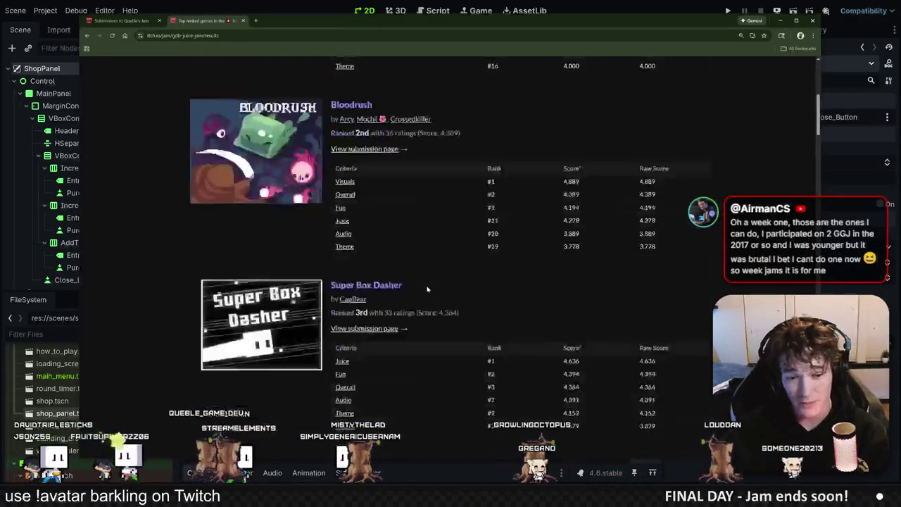
{"action": "scroll", "coordinate": [422, 285], "scroll_direction": "down", "scroll_amount": 10}
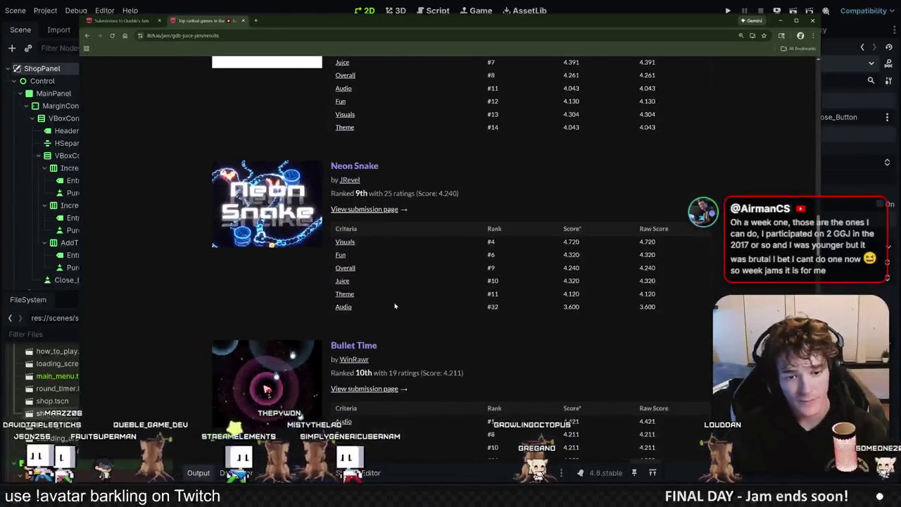
{"action": "scroll", "coordinate": [388, 312], "scroll_direction": "down", "scroll_amount": 5}
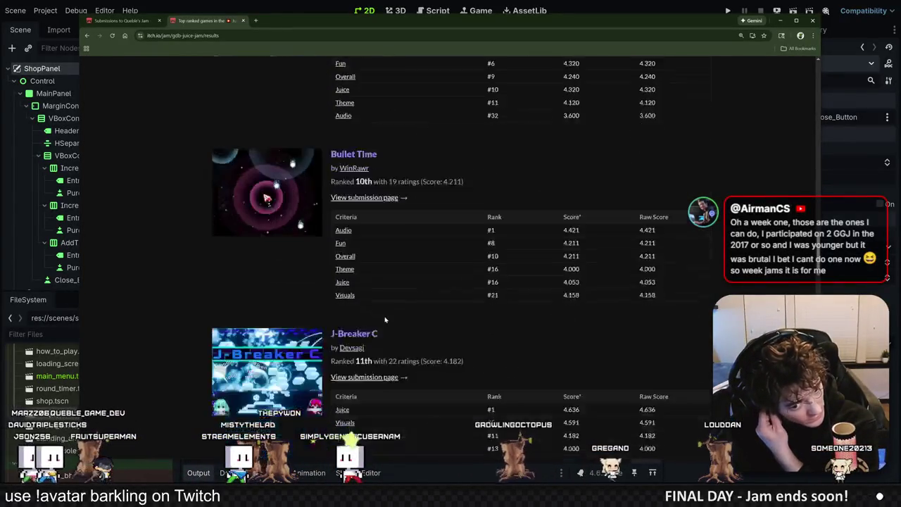
{"action": "scroll", "coordinate": [384, 319], "scroll_direction": "down", "scroll_amount": 3}
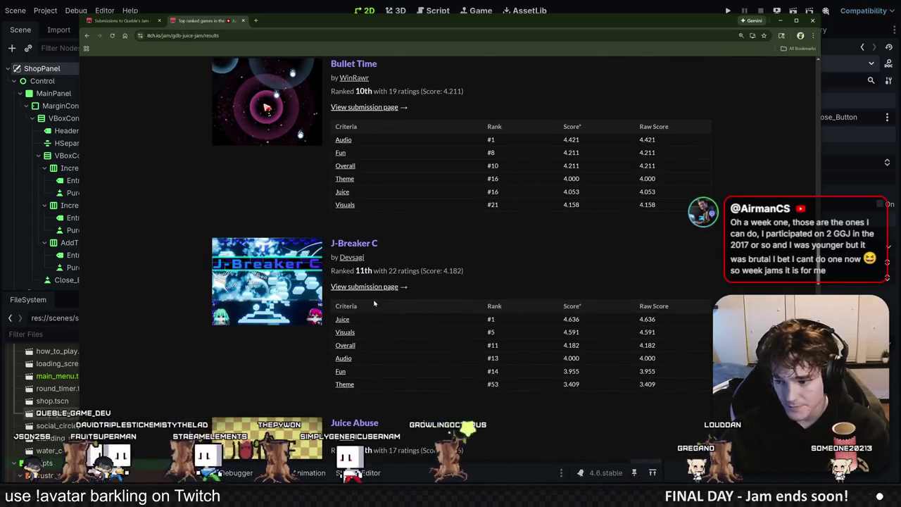
{"action": "scroll", "coordinate": [361, 290], "scroll_direction": "down", "scroll_amount": 12}
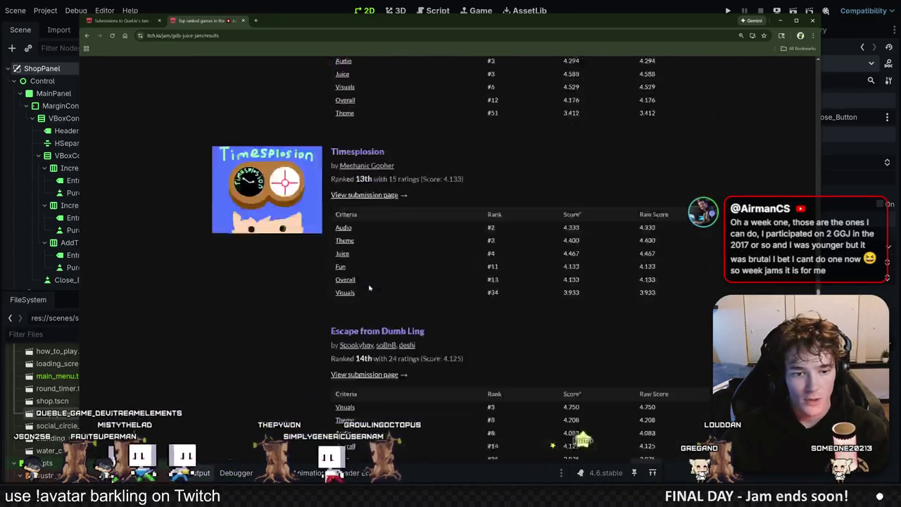
{"action": "scroll", "coordinate": [372, 283], "scroll_direction": "down", "scroll_amount": 15}
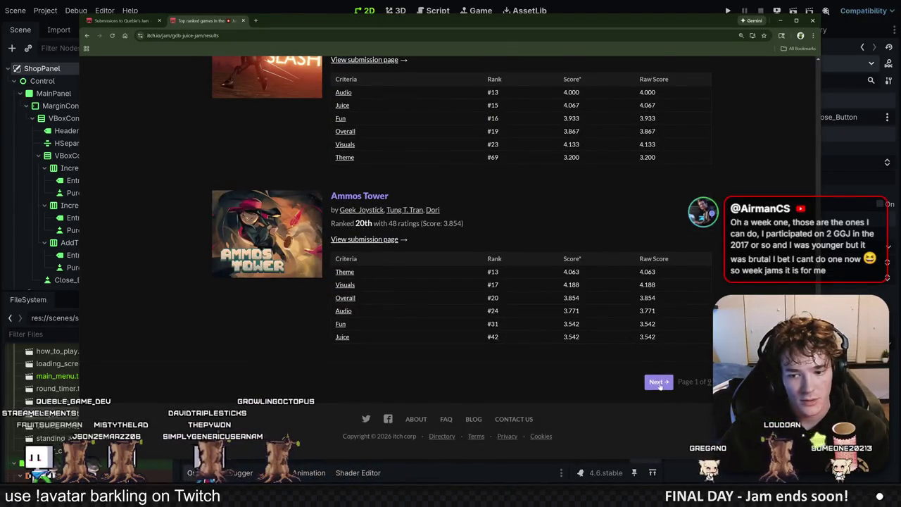
{"action": "left_click", "coordinate": [657, 382]}
{"action": "scroll", "coordinate": [554, 342], "scroll_direction": "down", "scroll_amount": 10}
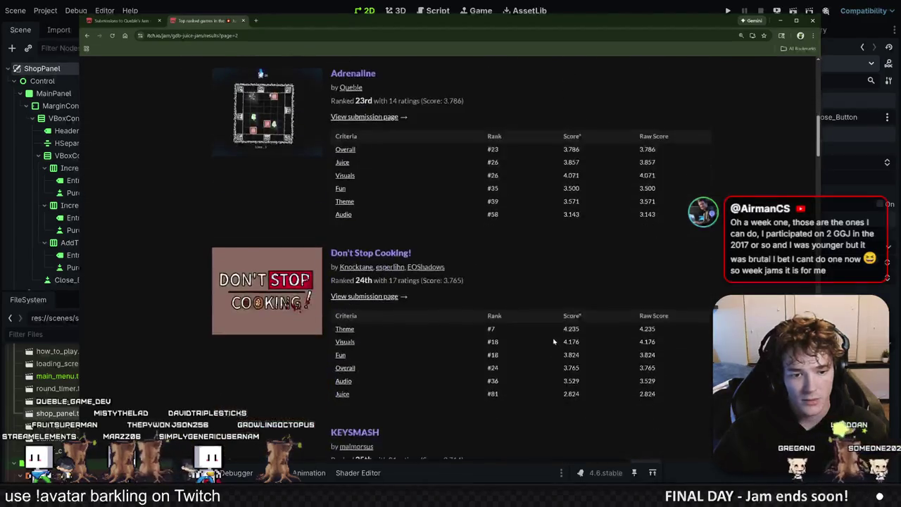
{"action": "scroll", "coordinate": [459, 287], "scroll_direction": "up", "scroll_amount": 2}
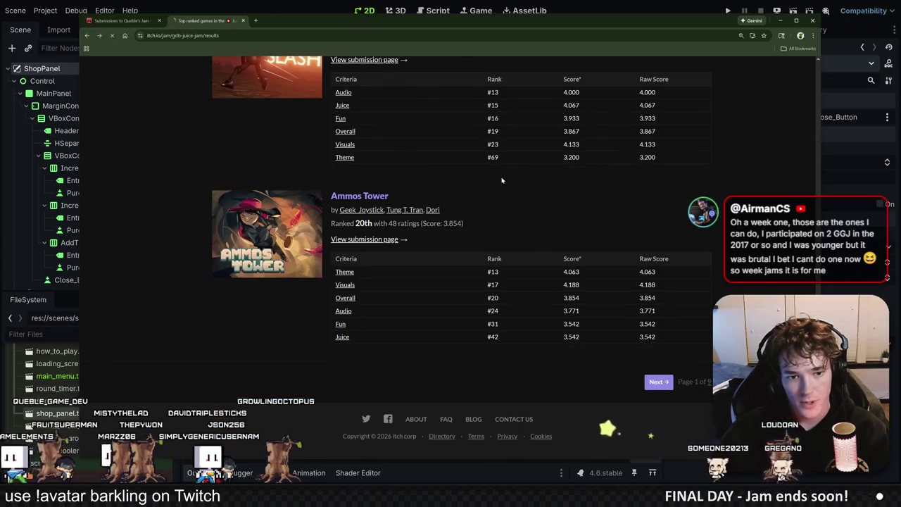
{"action": "scroll", "coordinate": [553, 311], "scroll_direction": "up", "scroll_amount": 10}
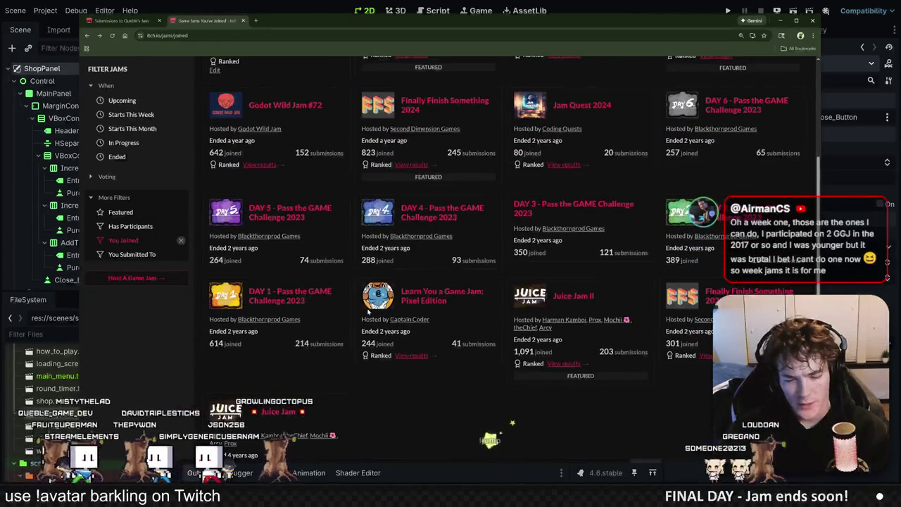
{"action": "scroll", "coordinate": [384, 384], "scroll_direction": "down", "scroll_amount": 5}
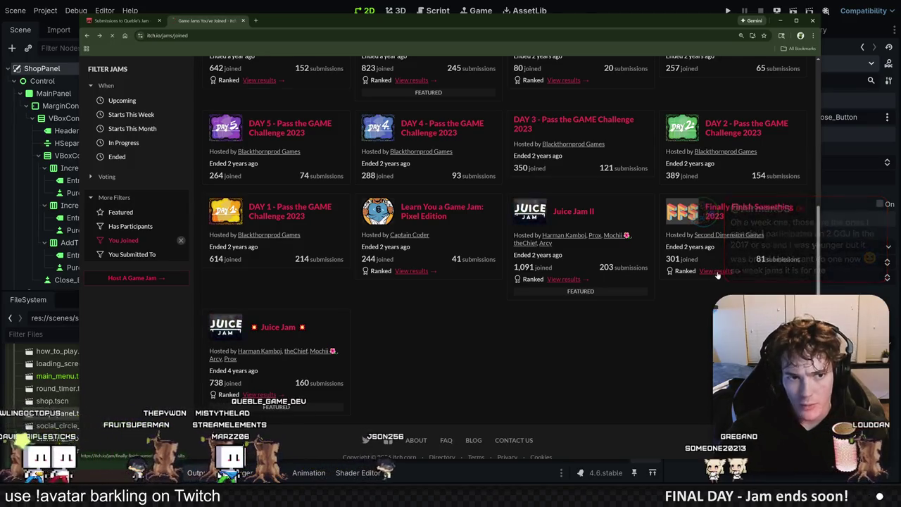
{"action": "left_click", "coordinate": [715, 272]}
{"action": "scroll", "coordinate": [359, 285], "scroll_direction": "down", "scroll_amount": 2}
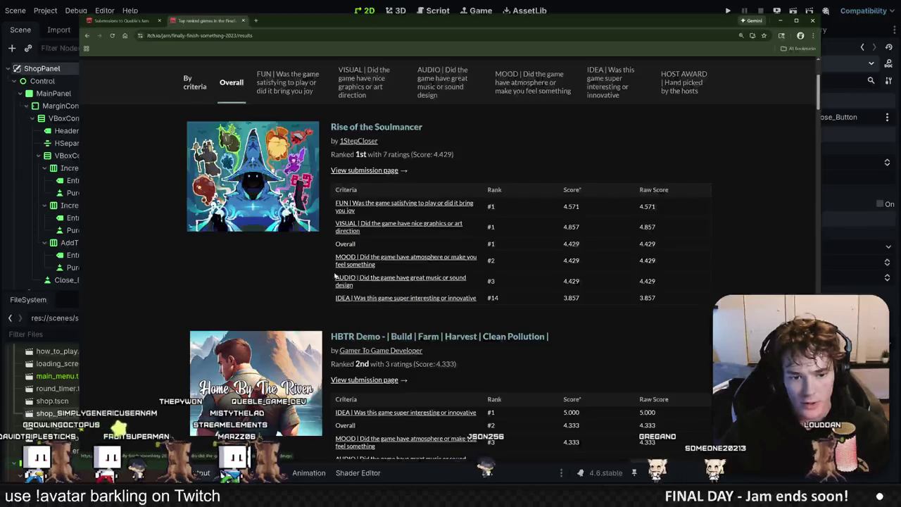
{"action": "scroll", "coordinate": [331, 275], "scroll_direction": "down", "scroll_amount": 3}
{"action": "scroll", "coordinate": [302, 263], "scroll_direction": "up", "scroll_amount": 1}
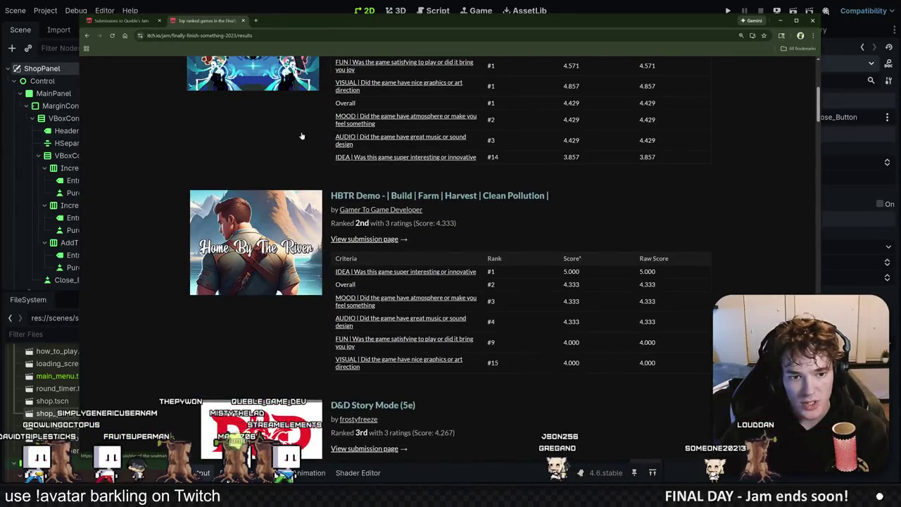
{"action": "scroll", "coordinate": [351, 233], "scroll_direction": "up", "scroll_amount": 3}
{"action": "scroll", "coordinate": [353, 233], "scroll_direction": "down", "scroll_amount": 2}
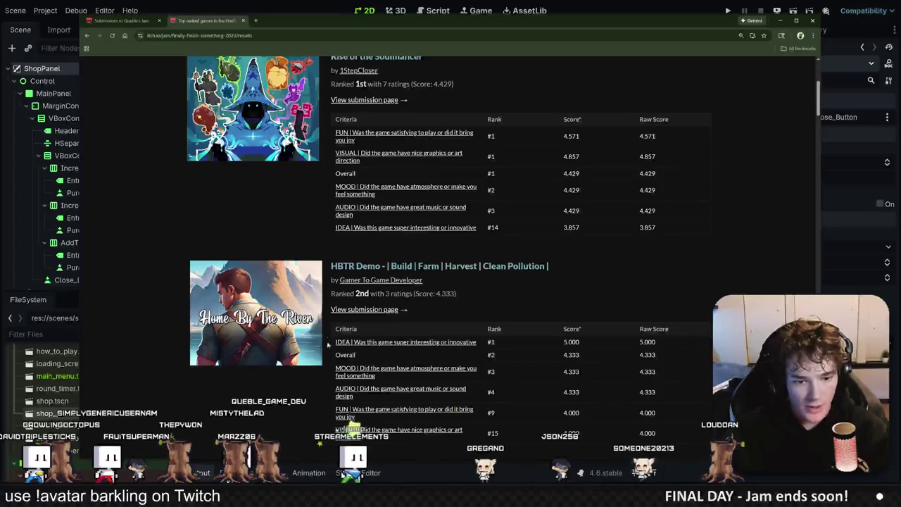
{"action": "scroll", "coordinate": [256, 238], "scroll_direction": "down", "scroll_amount": 18}
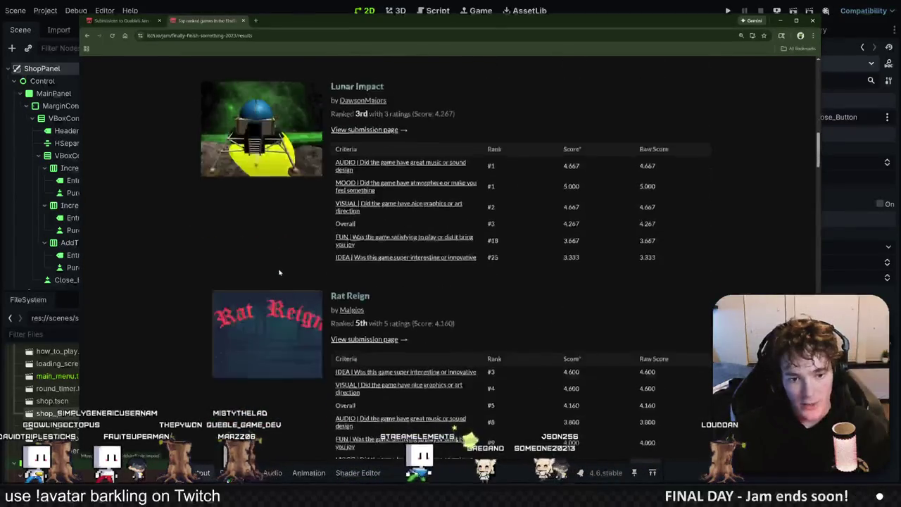
{"action": "scroll", "coordinate": [275, 270], "scroll_direction": "down", "scroll_amount": 6}
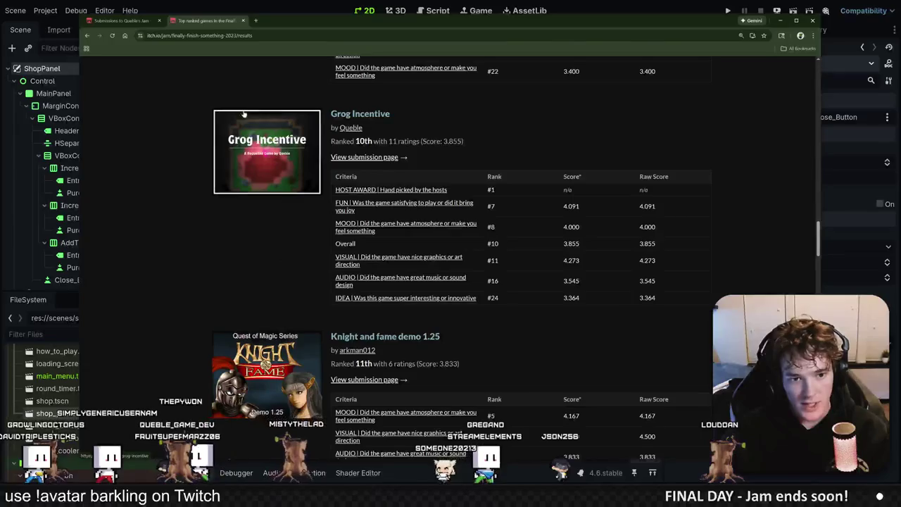
{"action": "scroll", "coordinate": [249, 302], "scroll_direction": "up", "scroll_amount": 3}
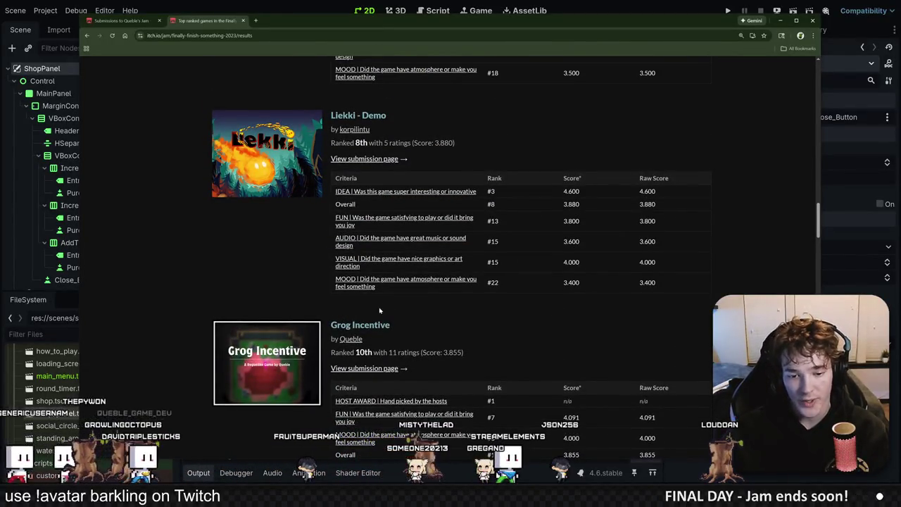
{"action": "scroll", "coordinate": [379, 310], "scroll_direction": "down", "scroll_amount": 1}
{"action": "key", "text": "alt+Left"}
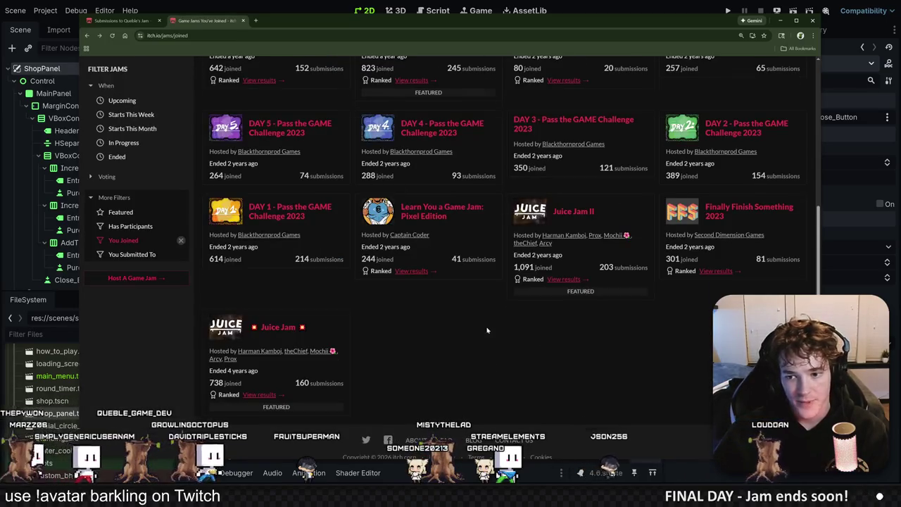
{"action": "scroll", "coordinate": [486, 330], "scroll_direction": "up", "scroll_amount": 2}
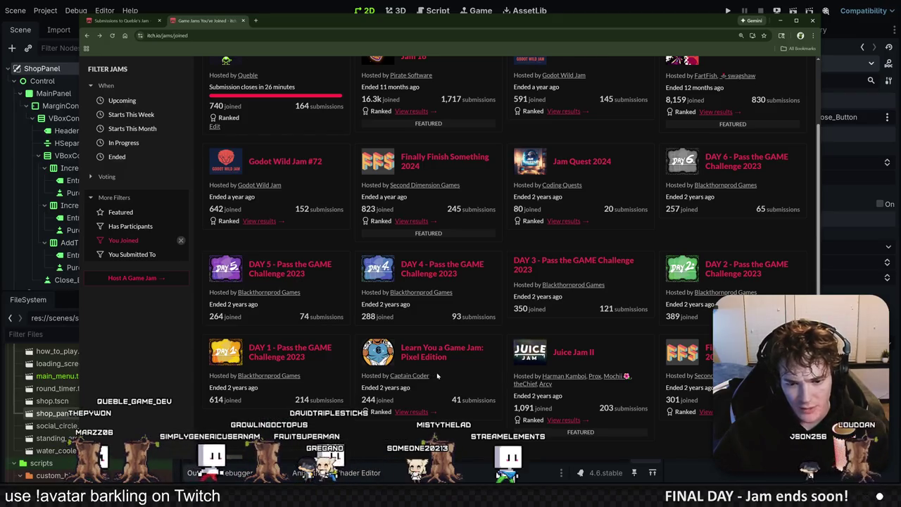
{"action": "left_click", "coordinate": [411, 412]}
{"action": "scroll", "coordinate": [385, 339], "scroll_direction": "down", "scroll_amount": 3}
{"action": "scroll", "coordinate": [385, 339], "scroll_direction": "down", "scroll_amount": 15}
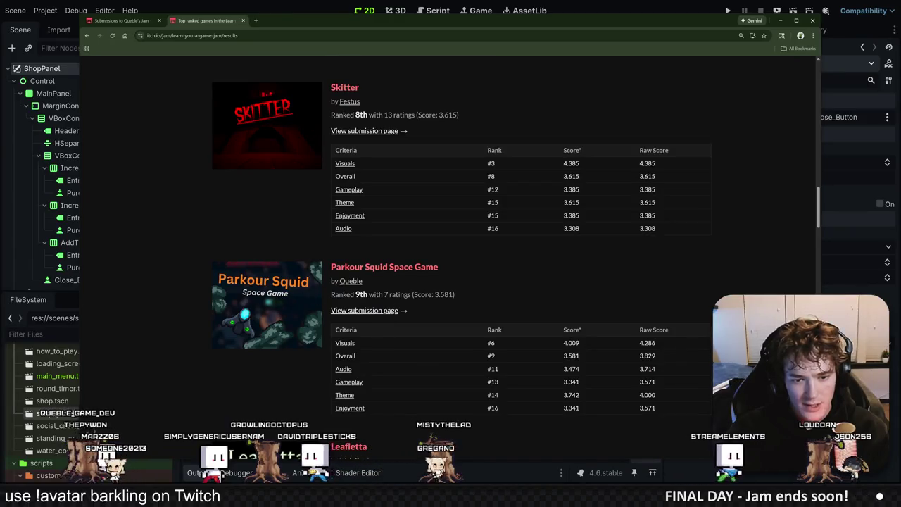
{"action": "key", "text": "alt+Left"}
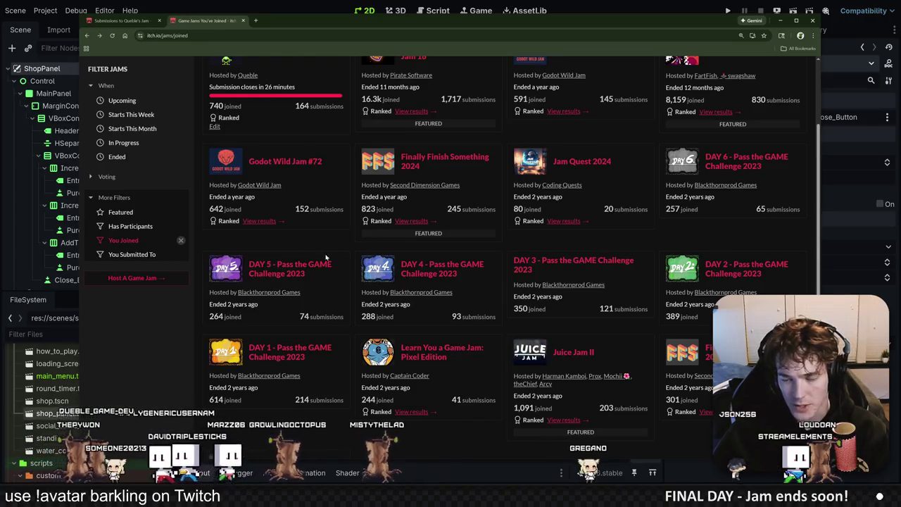
{"action": "scroll", "coordinate": [684, 237], "scroll_direction": "up", "scroll_amount": 2}
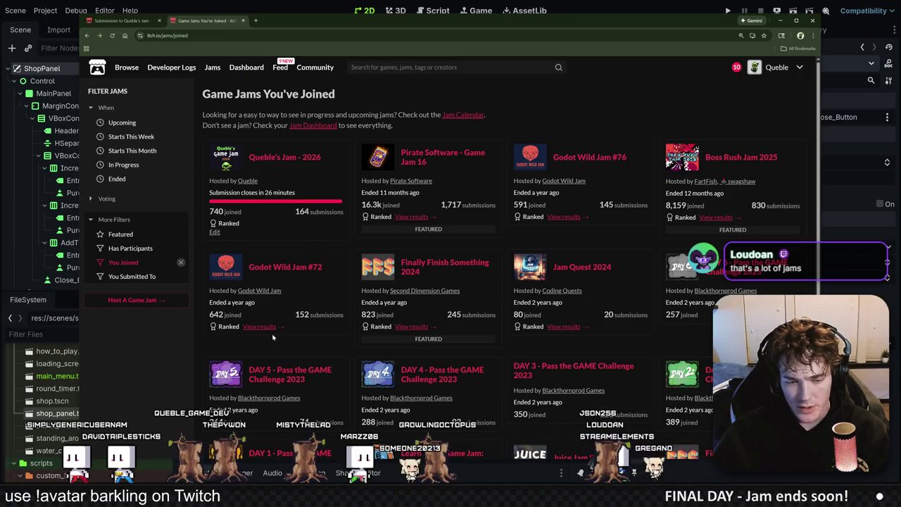
{"action": "left_click", "coordinate": [569, 220]}
{"action": "scroll", "coordinate": [398, 322], "scroll_direction": "down", "scroll_amount": 15}
{"action": "scroll", "coordinate": [398, 322], "scroll_direction": "down", "scroll_amount": 20}
{"action": "scroll", "coordinate": [392, 329], "scroll_direction": "down", "scroll_amount": 12}
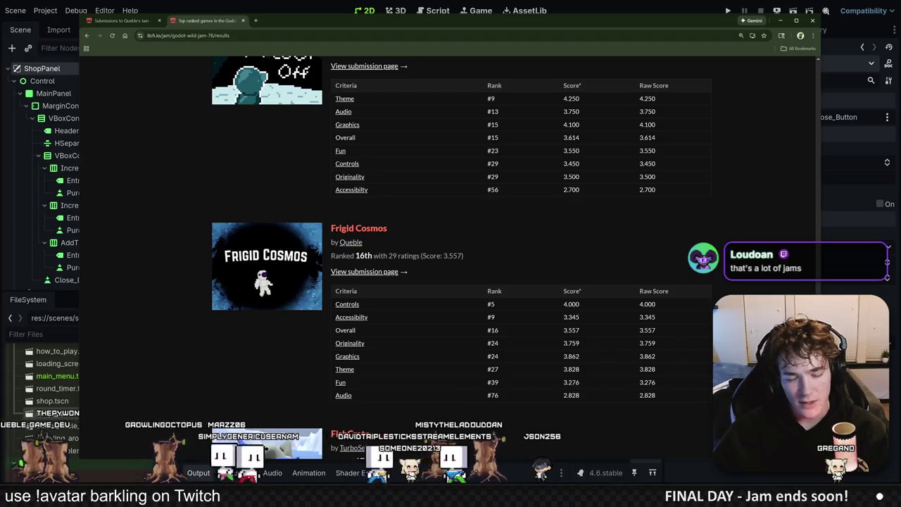
{"action": "scroll", "coordinate": [394, 226], "scroll_direction": "up", "scroll_amount": 1}
{"action": "key", "text": "alt+Left"}
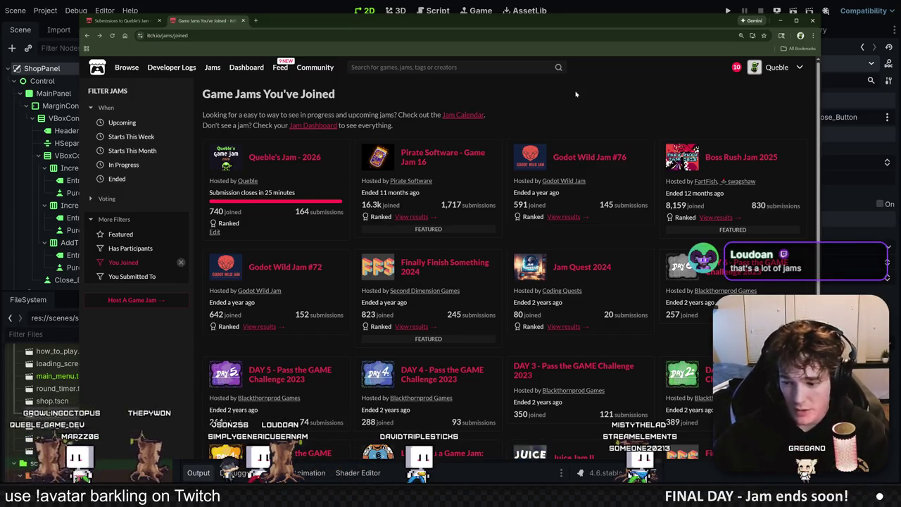
{"action": "scroll", "coordinate": [591, 83], "scroll_direction": "down", "scroll_amount": 5}
{"action": "scroll", "coordinate": [591, 83], "scroll_direction": "up", "scroll_amount": 5}
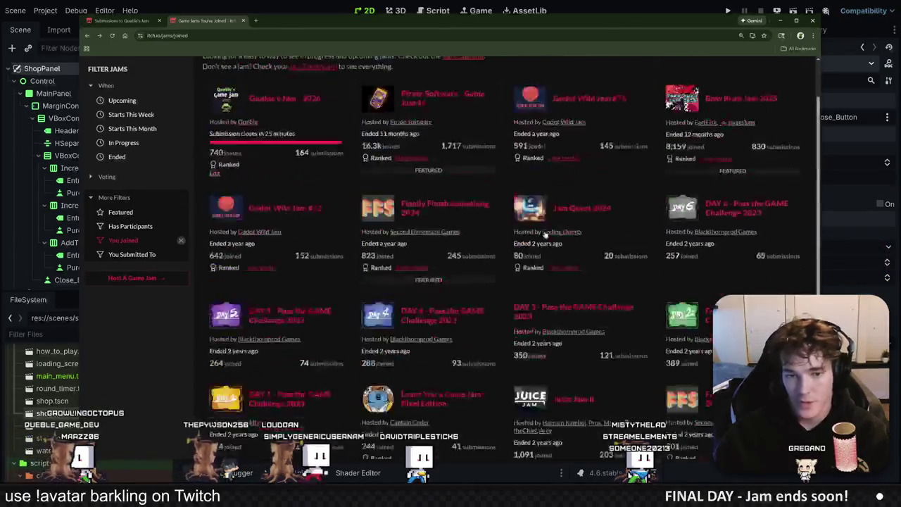
{"action": "left_click", "coordinate": [166, 22]}
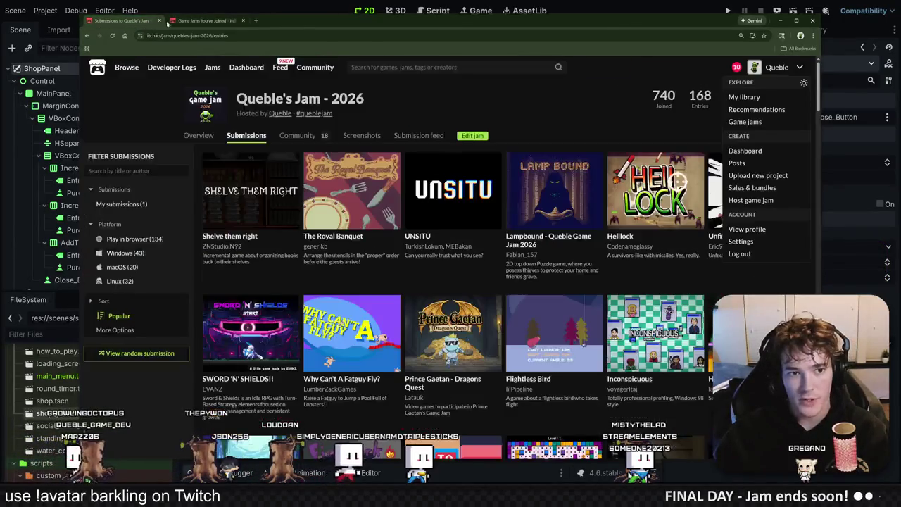
Step: Dismiss the account menu, scroll the 2026 jam submissions, and switch back to Godot
{"action": "left_click", "coordinate": [622, 112]}
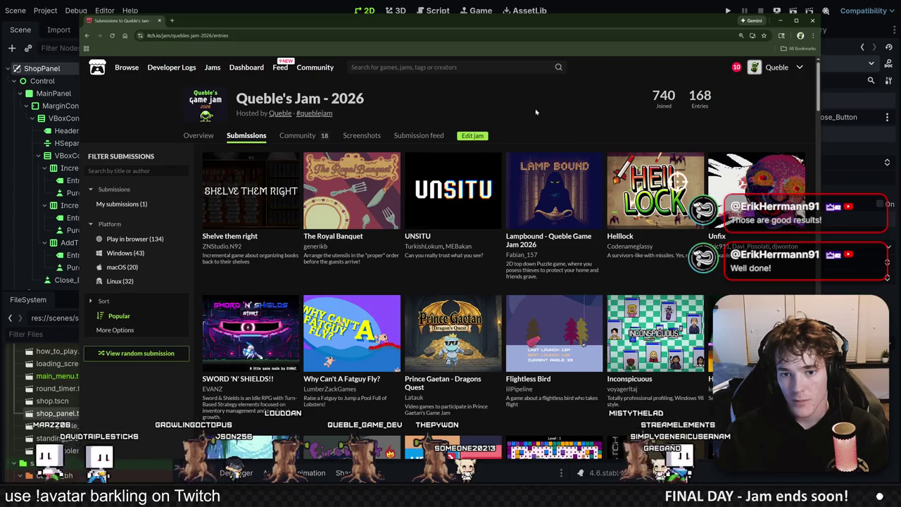
{"action": "scroll", "coordinate": [514, 279], "scroll_direction": "down", "scroll_amount": 4}
{"action": "scroll", "coordinate": [515, 278], "scroll_direction": "up", "scroll_amount": 6}
{"action": "key", "text": "alt+Tab"}
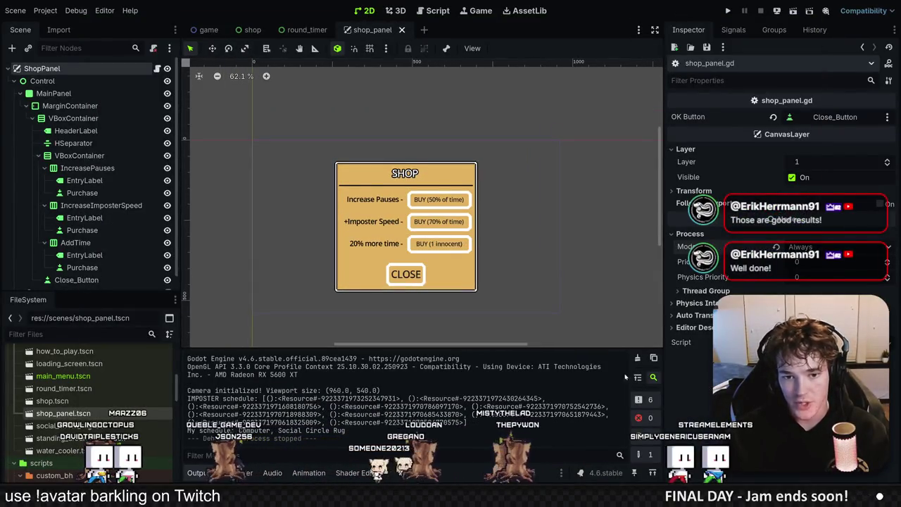
{"action": "left_click", "coordinate": [306, 29]}
{"action": "left_click", "coordinate": [207, 30]}
{"action": "left_click", "coordinate": [373, 30]}
{"action": "scroll", "coordinate": [400, 275], "scroll_direction": "up", "scroll_amount": 1}
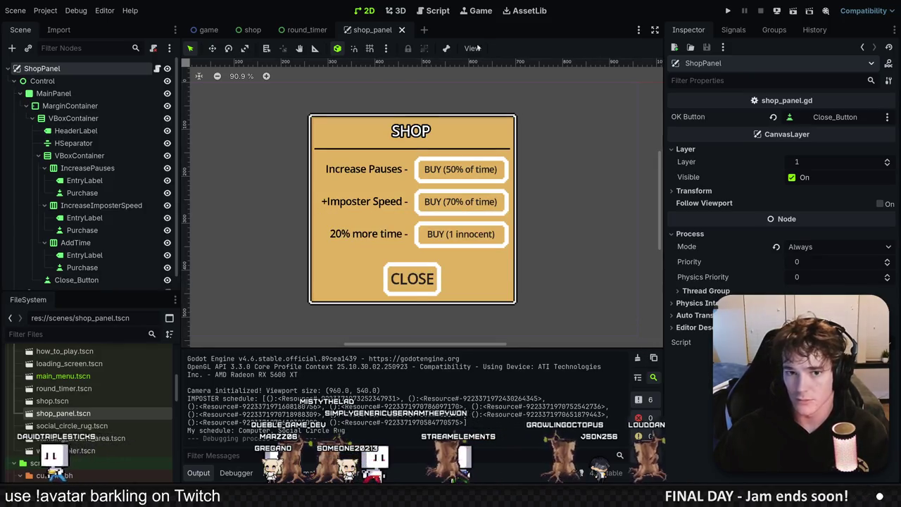
{"action": "left_click", "coordinate": [306, 29]}
Step: Switch to the game scene tab and resize the Inspector and Scene docks slightly
{"action": "left_click", "coordinate": [251, 29]}
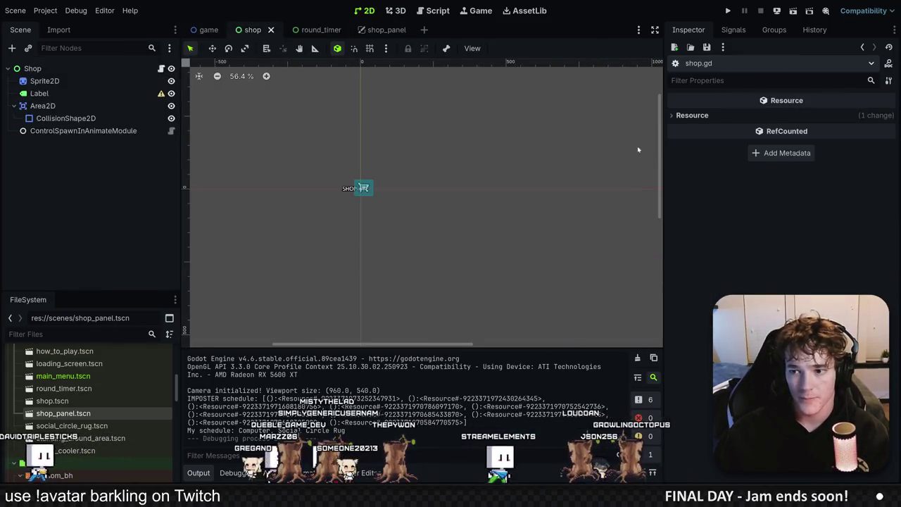
{"action": "left_click", "coordinate": [208, 29]}
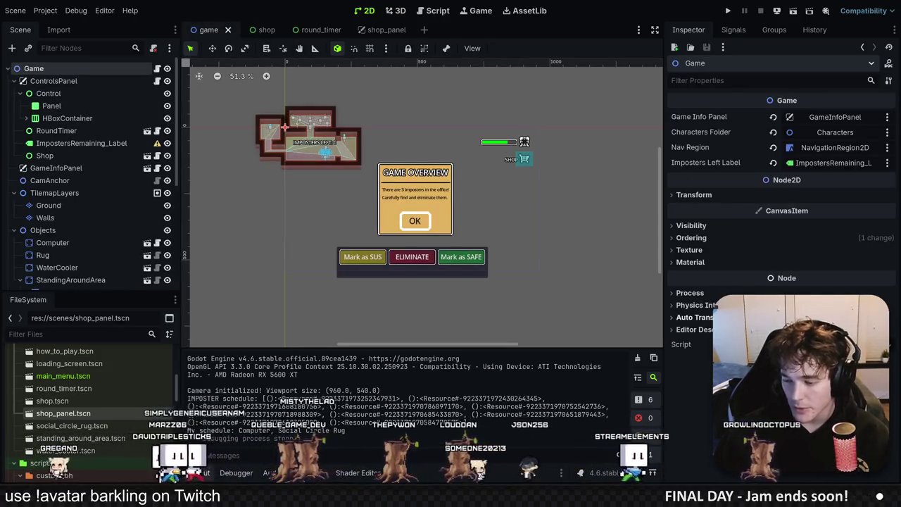
{"action": "left_click_drag", "start_coordinate": [664, 377], "coordinate": [694, 378]}
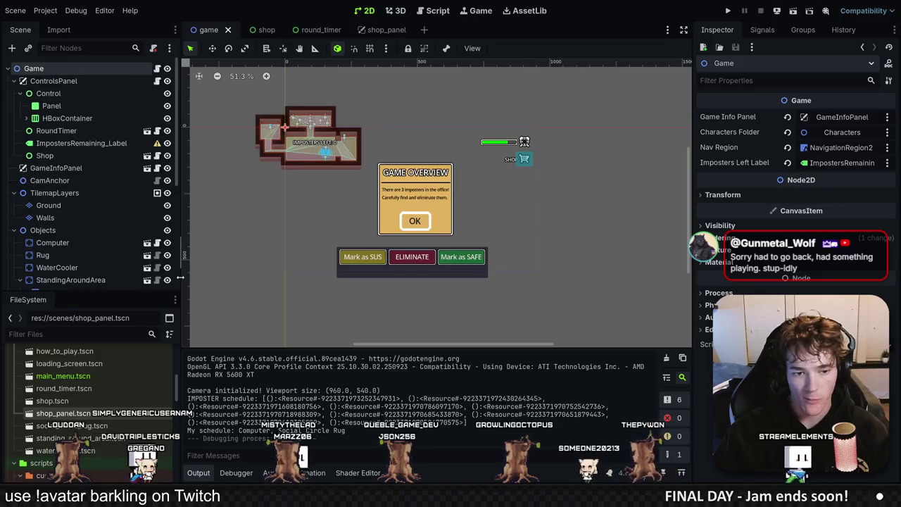
{"action": "left_click_drag", "start_coordinate": [181, 281], "coordinate": [190, 282]}
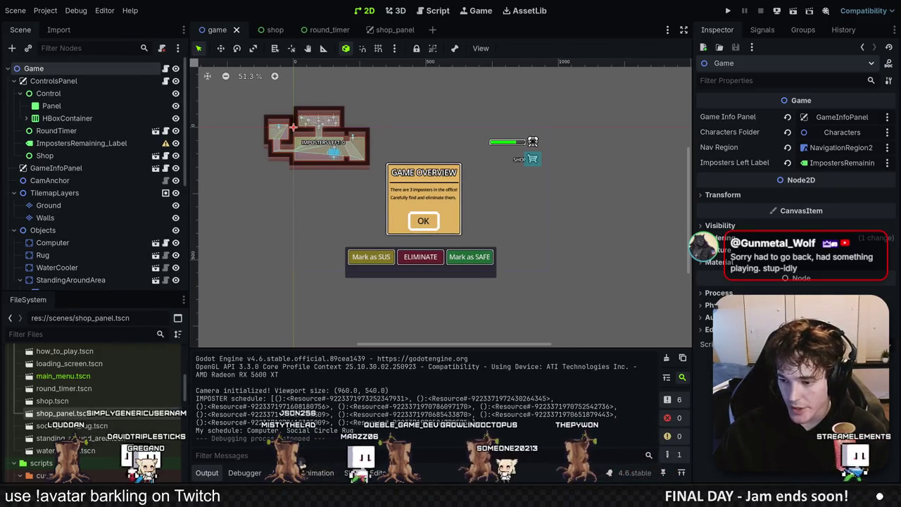